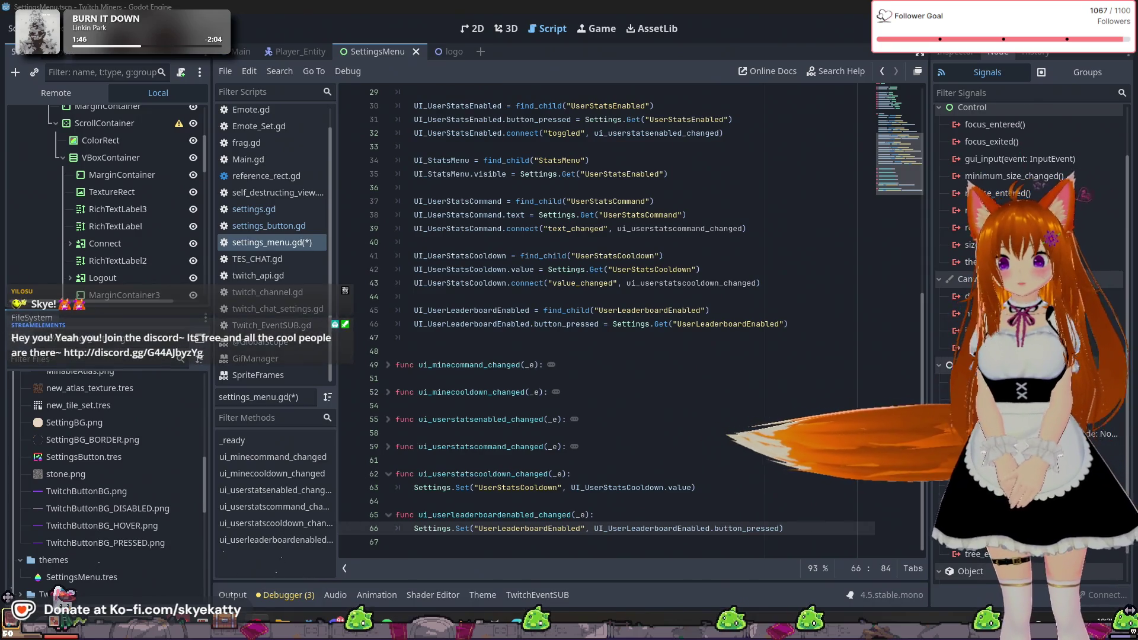
- Start a new empty line after line 66, the last line of the leaderboard-enabled handler
{"action": "left_click", "coordinate": [777, 408]}
{"action": "left_click", "coordinate": [800, 527]}
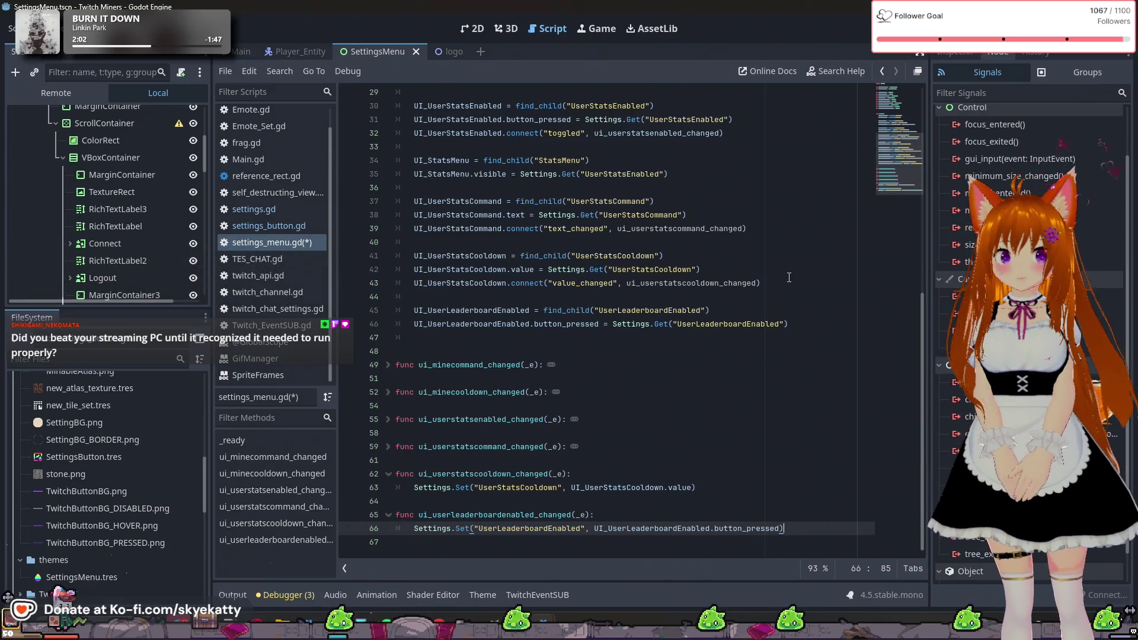
{"action": "left_click", "coordinate": [771, 350]}
{"action": "left_click", "coordinate": [780, 447]}
{"action": "left_click", "coordinate": [791, 501]}
{"action": "left_click", "coordinate": [800, 528]}
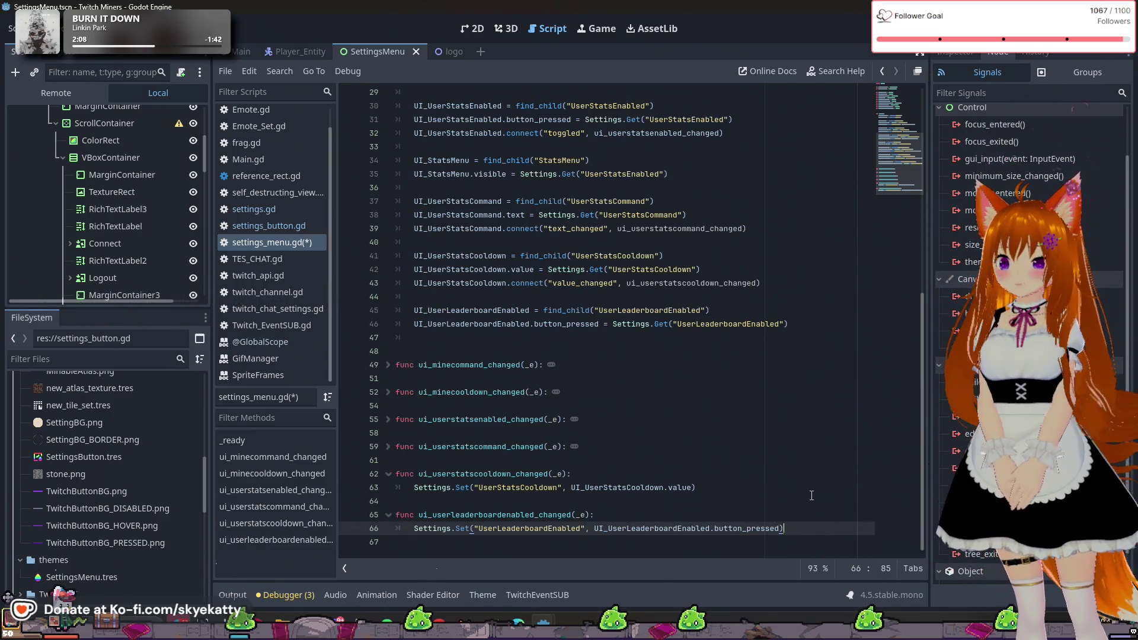
{"action": "left_click", "coordinate": [807, 498]}
{"action": "left_click", "coordinate": [813, 527]}
{"action": "left_click", "coordinate": [821, 514]}
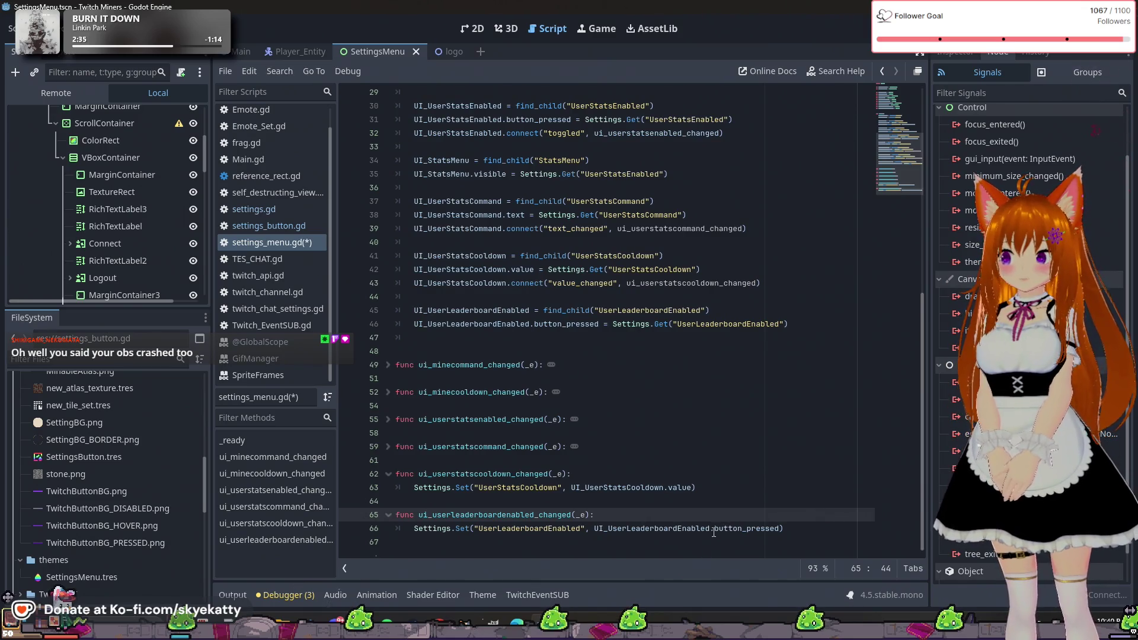
{"action": "left_click", "coordinate": [803, 526]}
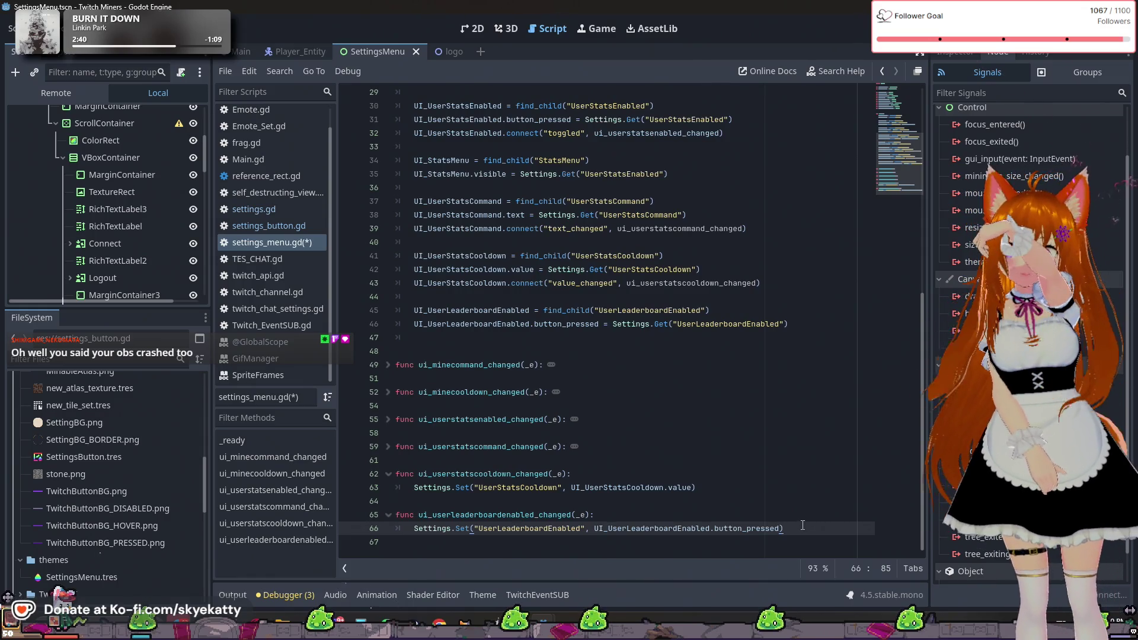
{"action": "key", "text": "Return"}
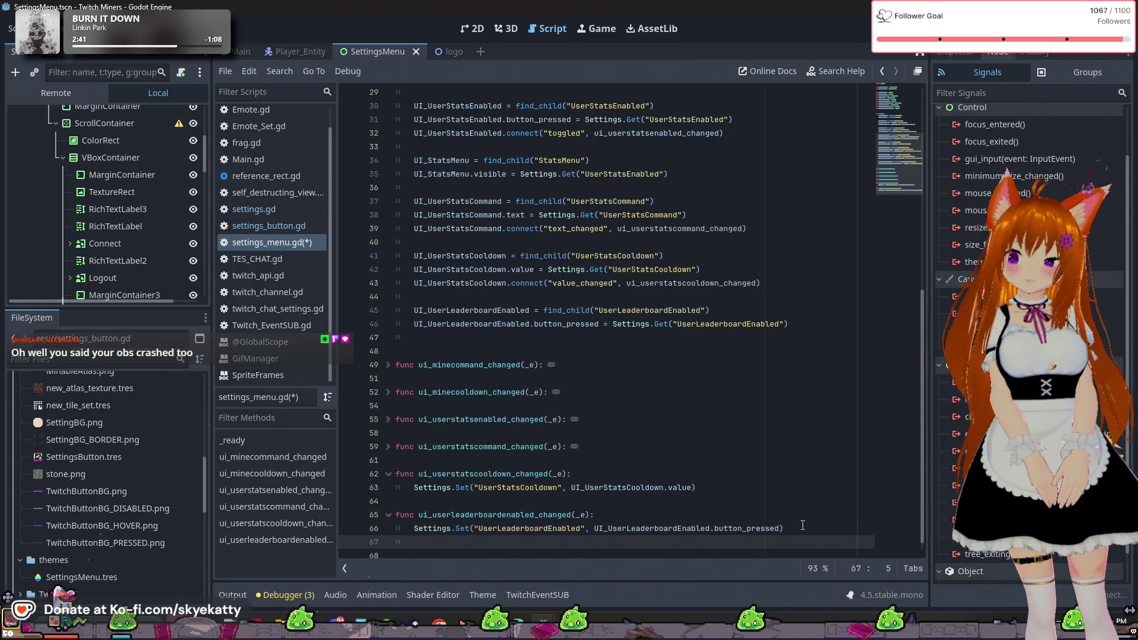
{"action": "key", "text": "Return"}
{"action": "key", "text": "BackSpace"}
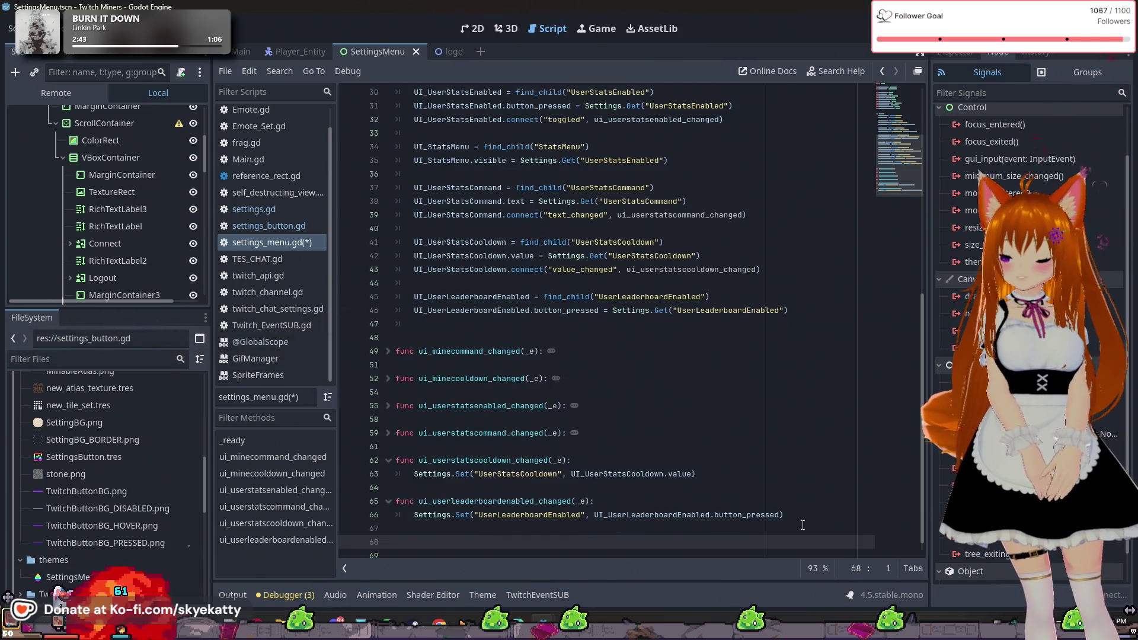
{"action": "type", "text": "func"}
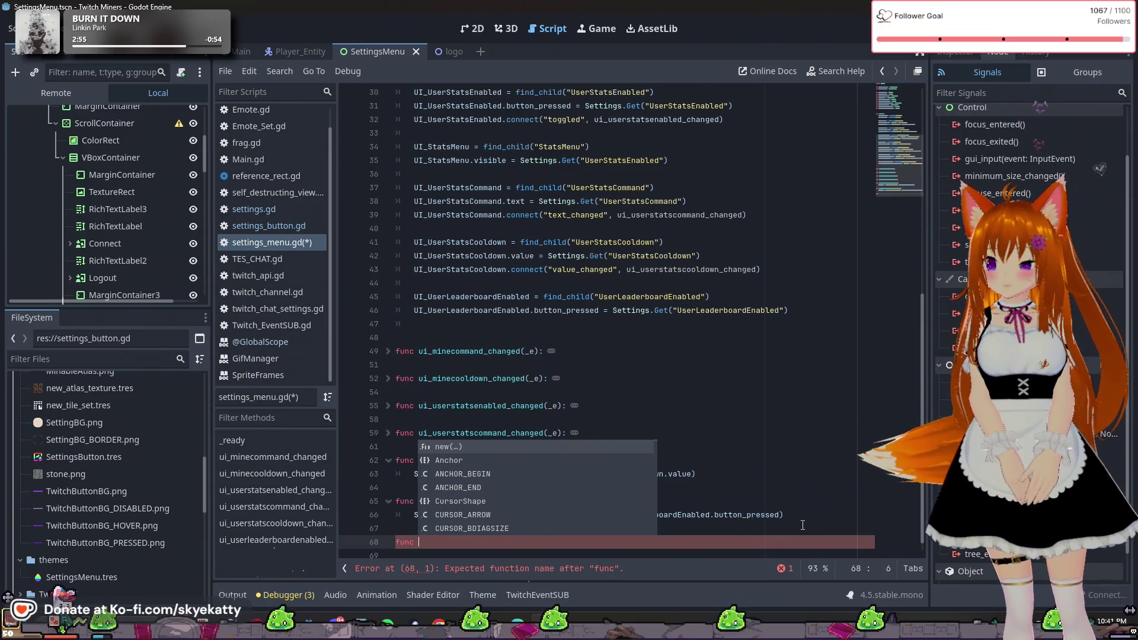
{"action": "key", "text": "BackSpace"}
{"action": "key", "text": "BackSpace"}
{"action": "type", "text": "c"}
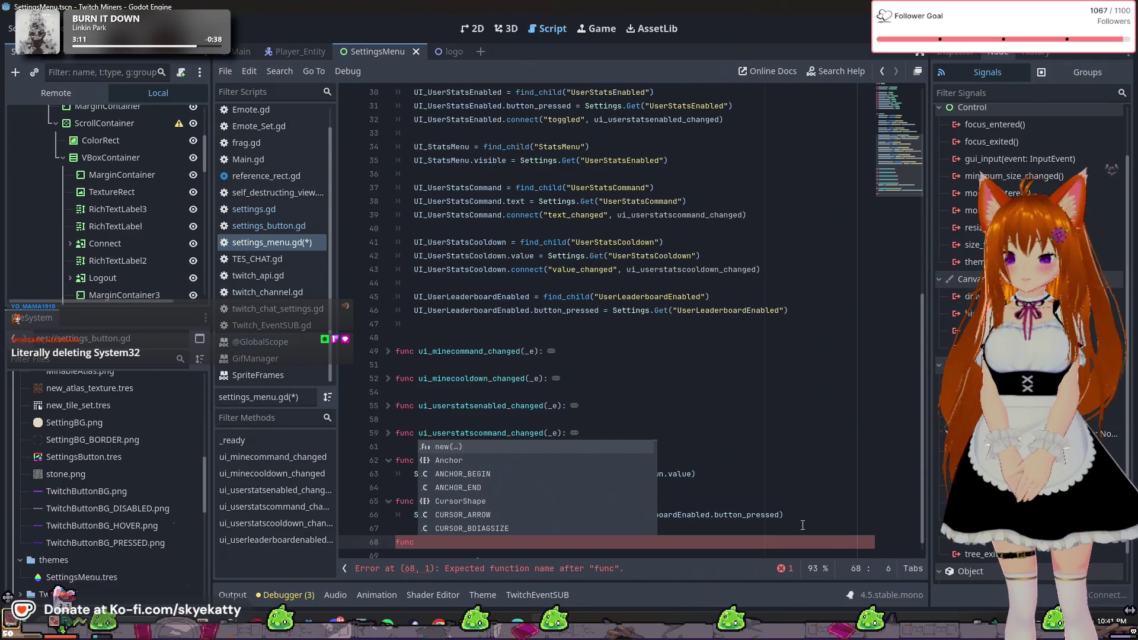
{"action": "key", "text": "BackSpace"}
{"action": "key", "text": "BackSpace"}
{"action": "key", "text": "BackSpace"}
{"action": "key", "text": "BackSpace"}
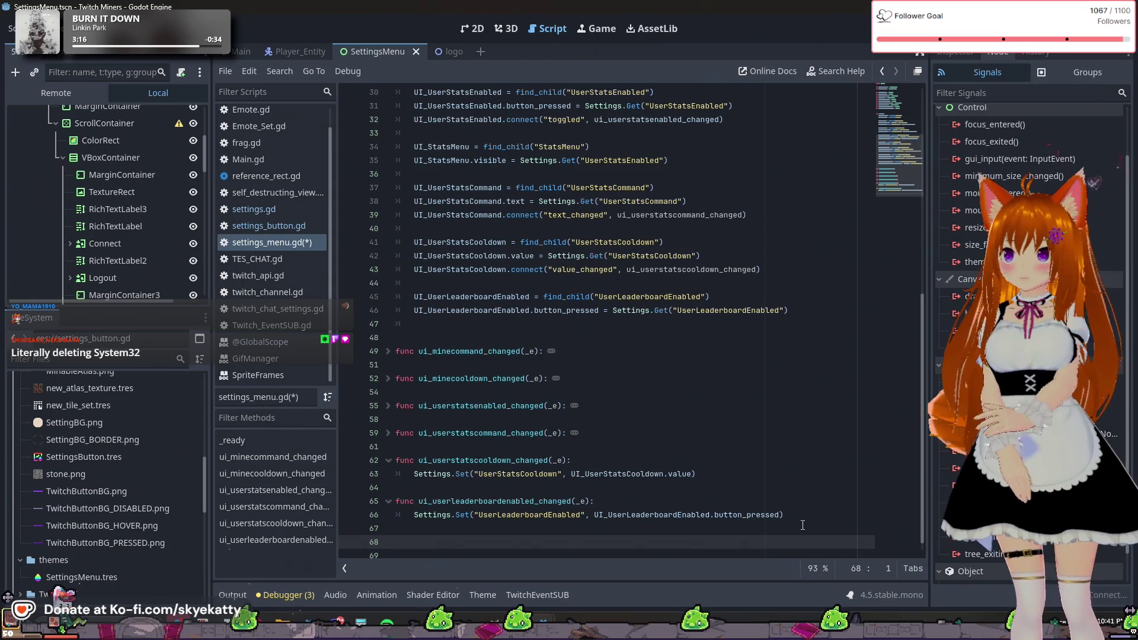
{"action": "key", "text": "BackSpace"}
{"action": "key", "text": "BackSpace"}
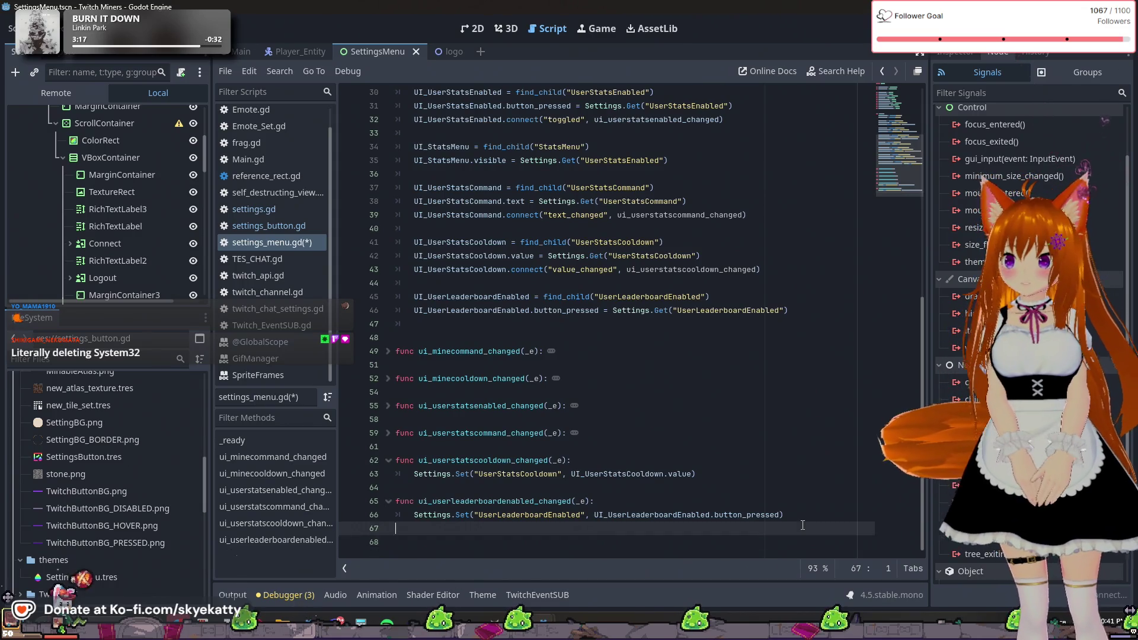
- After line 46, add UI_UserLeaderboardEnabled.connect("toggled", ui_userleaderboardenabled_changed) followed by blank lines
{"action": "left_click", "coordinate": [810, 307]}
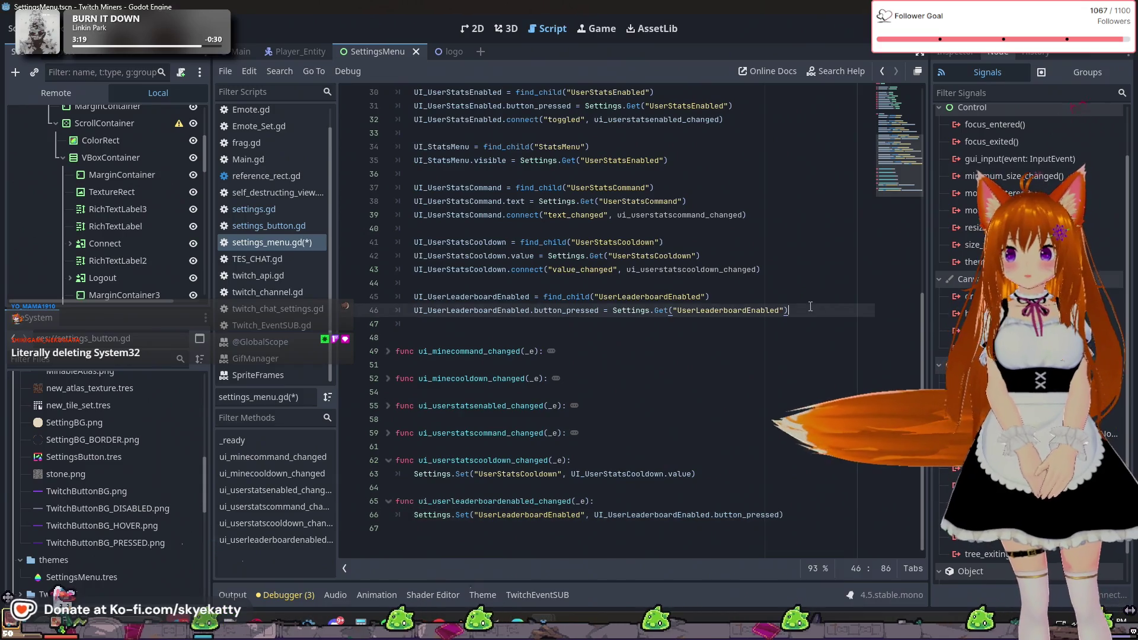
{"action": "key", "text": "Return"}
{"action": "type", "text": "UI"}
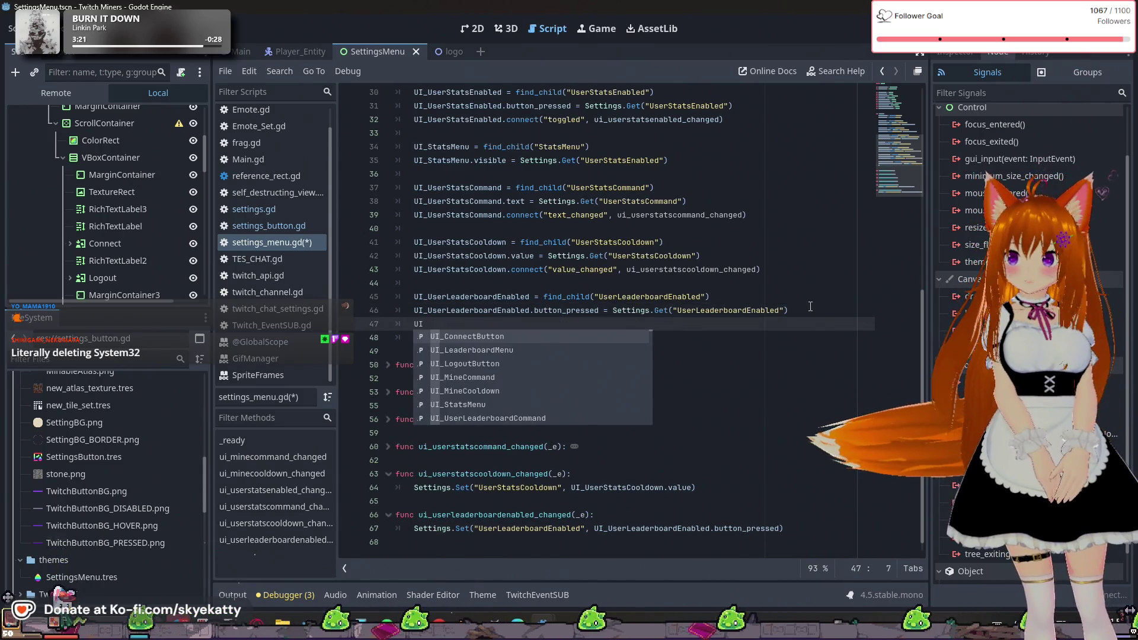
{"action": "type", "text": "_User"}
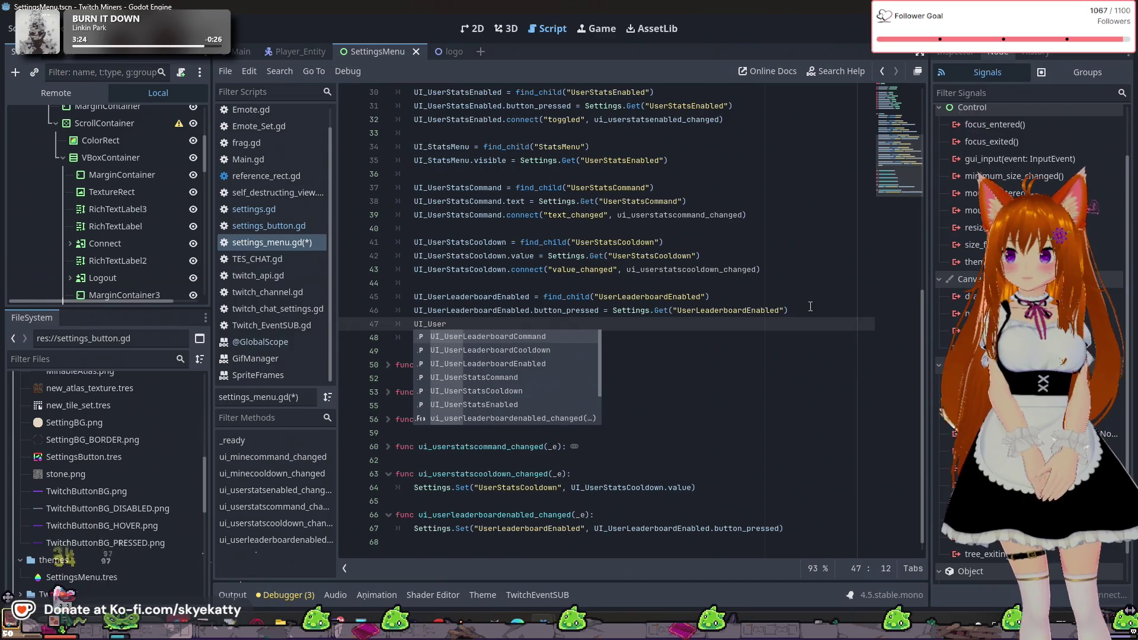
{"action": "key", "text": "Down"}
{"action": "key", "text": "Down"}
{"action": "key", "text": "Return"}
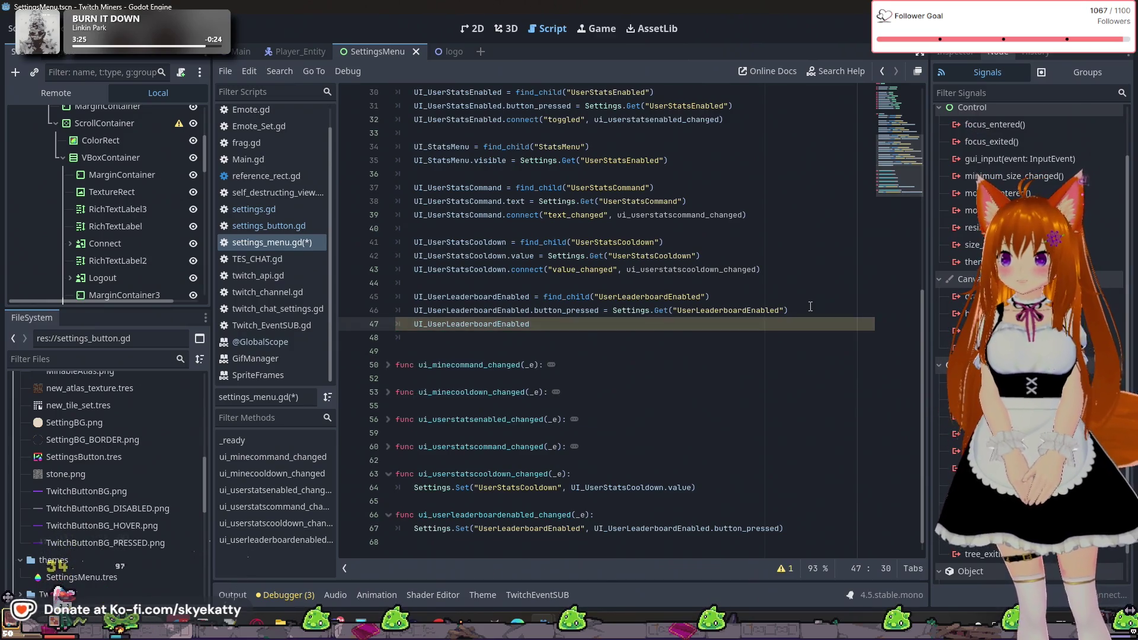
{"action": "type", "text": "."}
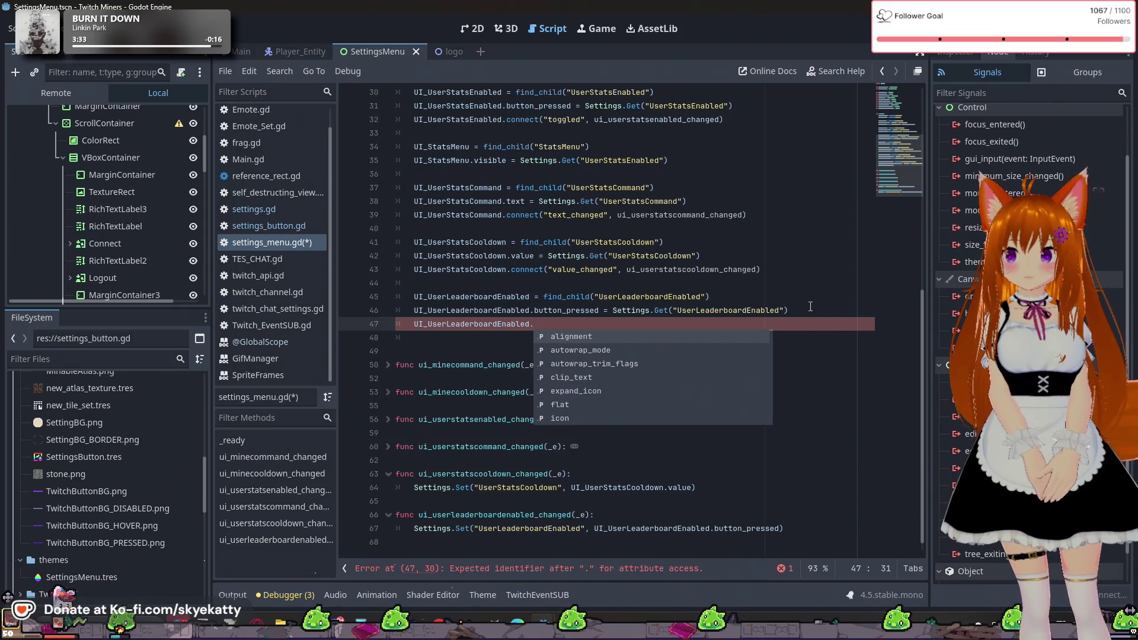
{"action": "type", "text": "conne"}
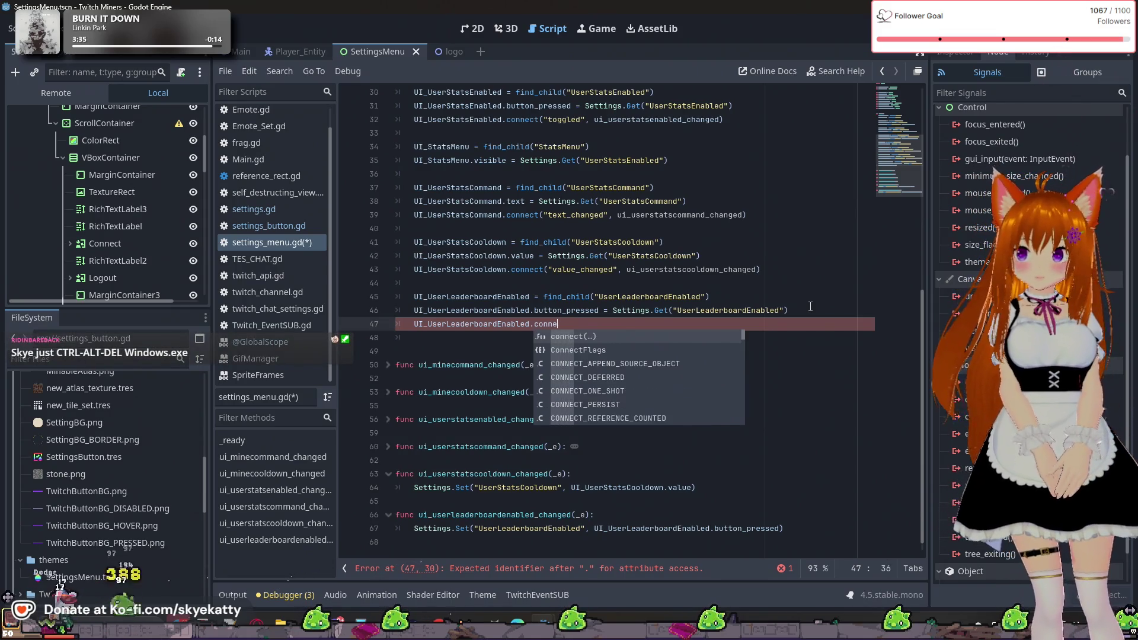
{"action": "key", "text": "Return"}
{"action": "type", "text": "\"tog"}
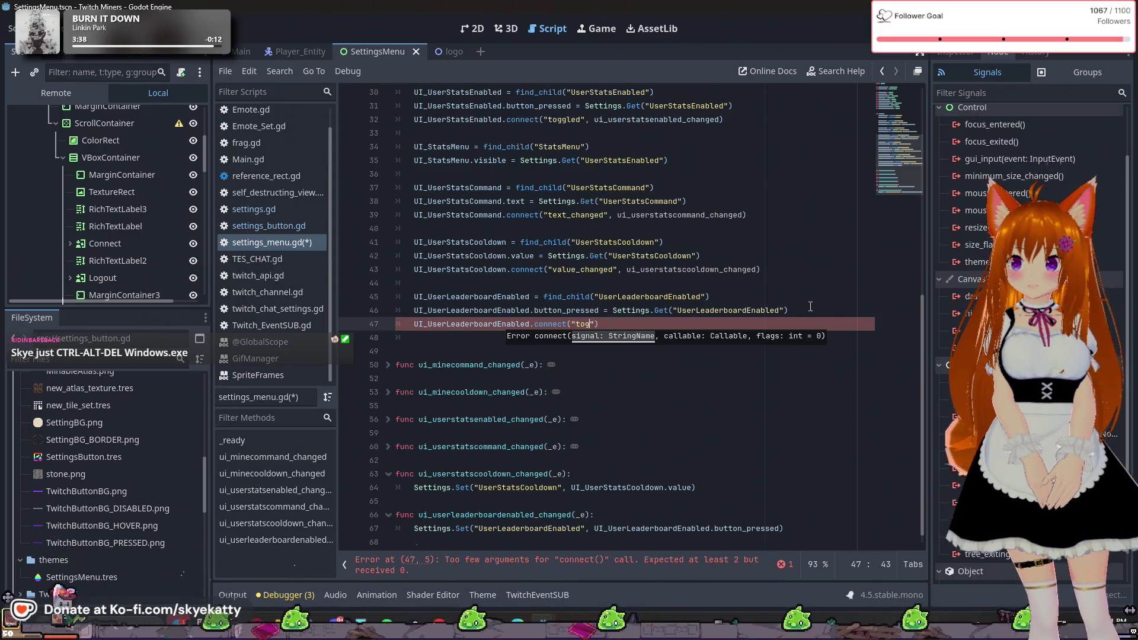
{"action": "type", "text": "gled\","}
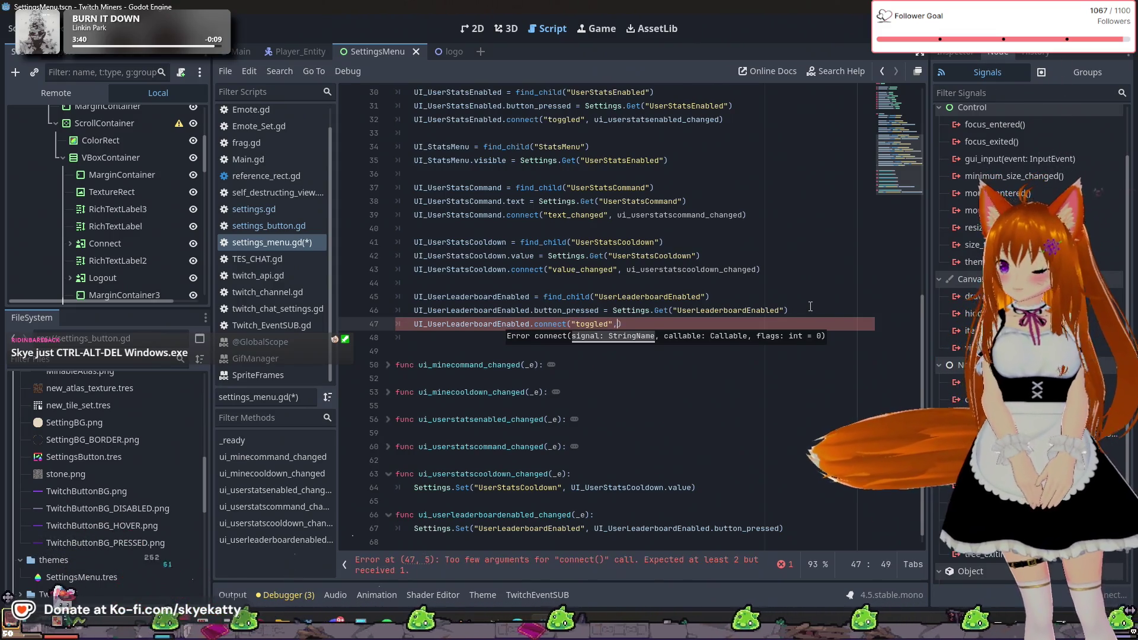
{"action": "type", "text": " ui"}
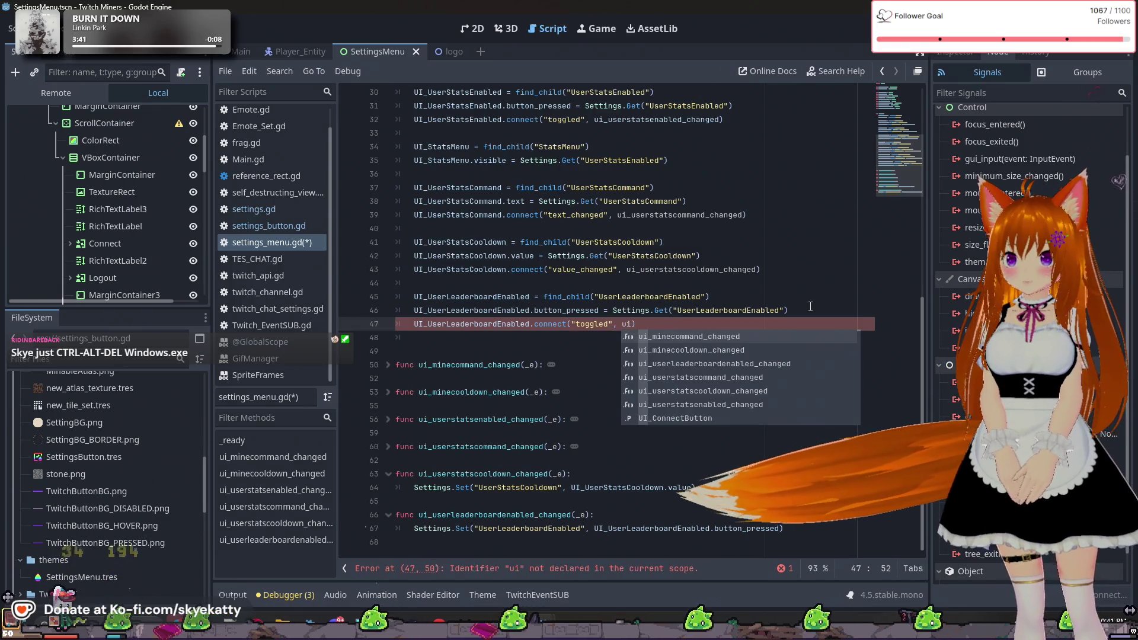
{"action": "type", "text": "_userle"}
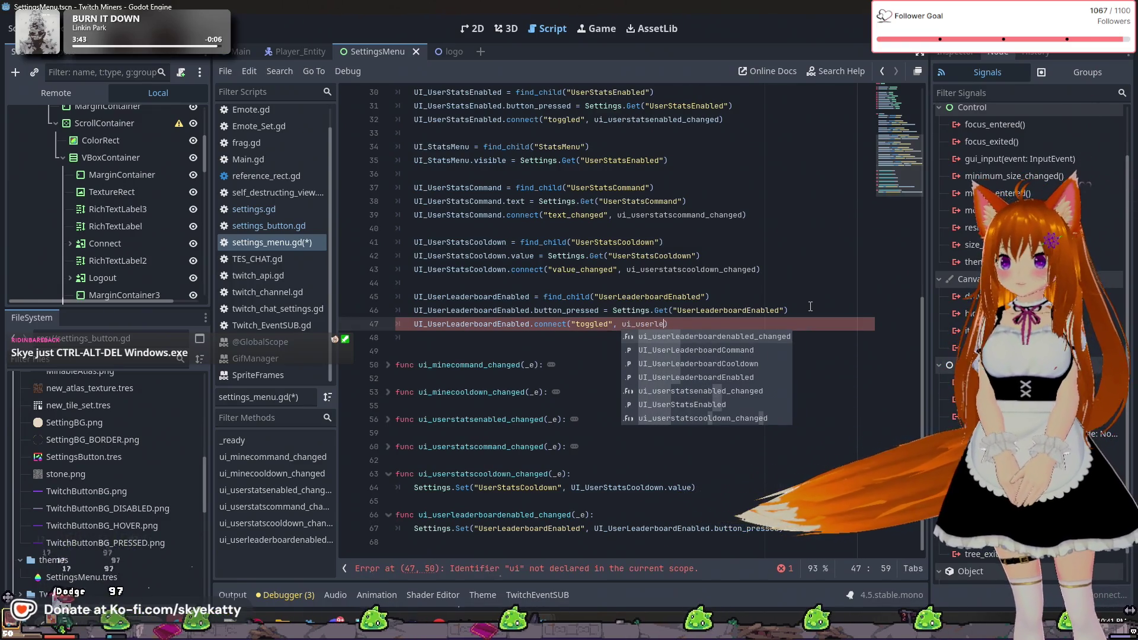
{"action": "key", "text": "Return"}
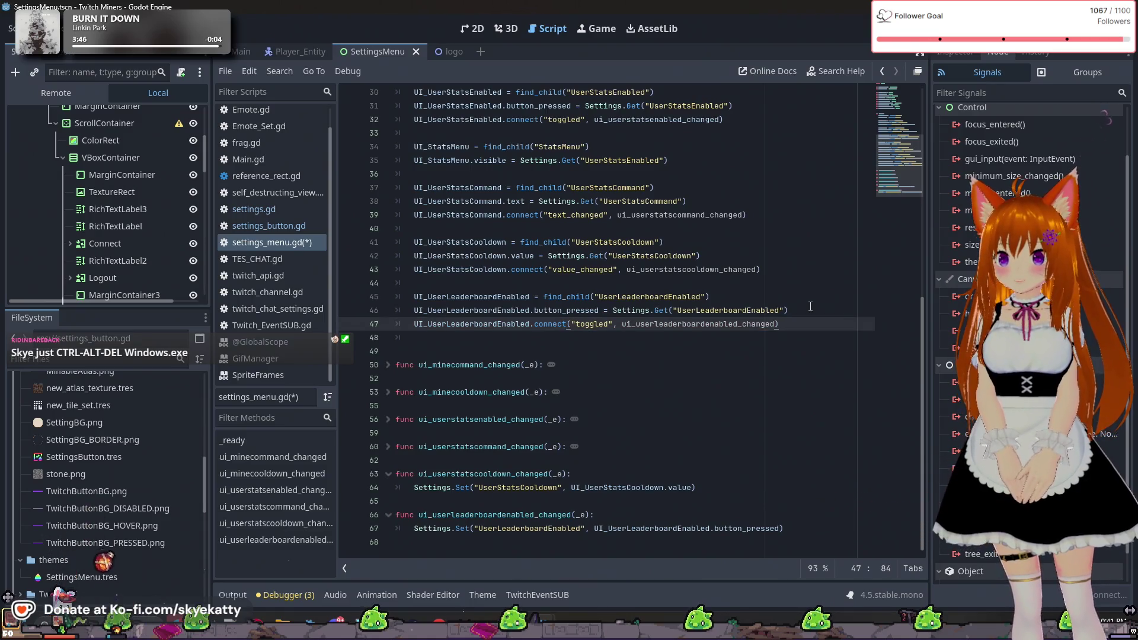
{"action": "key", "text": "Return"}
{"action": "key", "text": "Return"}
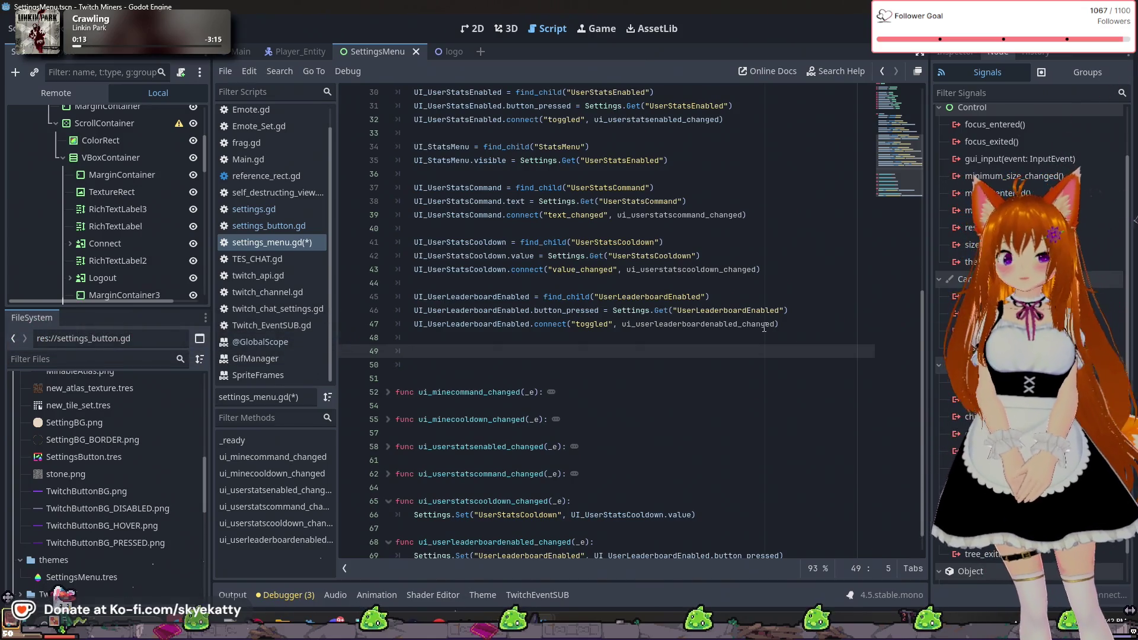
- Delete the surplus blank line below the new connect call
{"action": "mouse_move", "coordinate": [763, 328]}
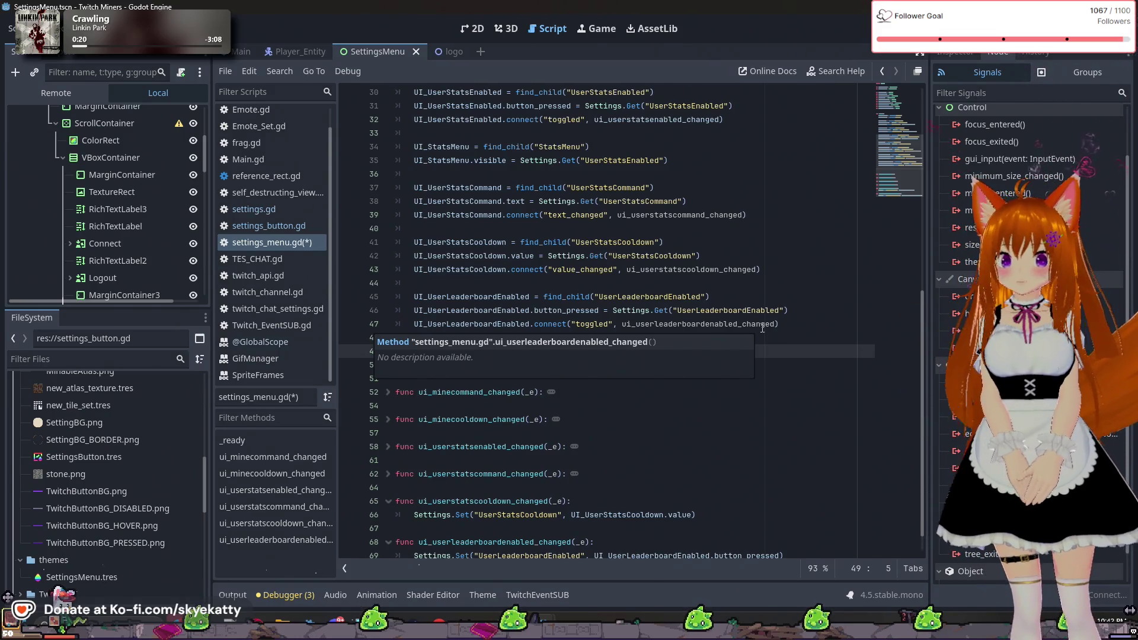
{"action": "scroll", "coordinate": [771, 344], "scroll_direction": "down", "scroll_amount": 1}
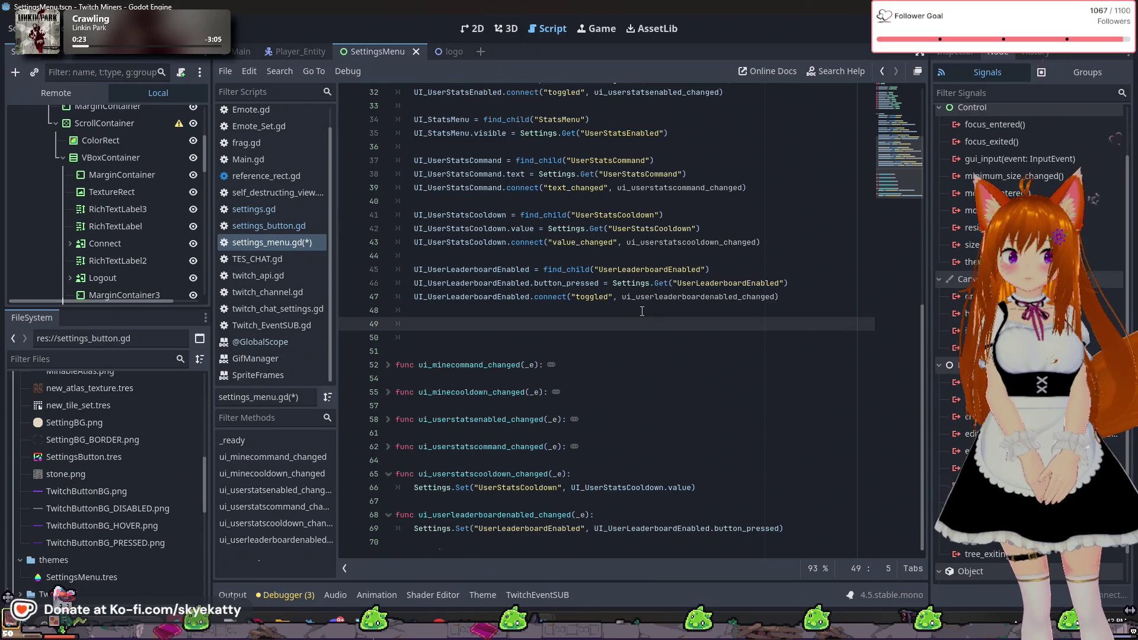
{"action": "left_click", "coordinate": [572, 346]}
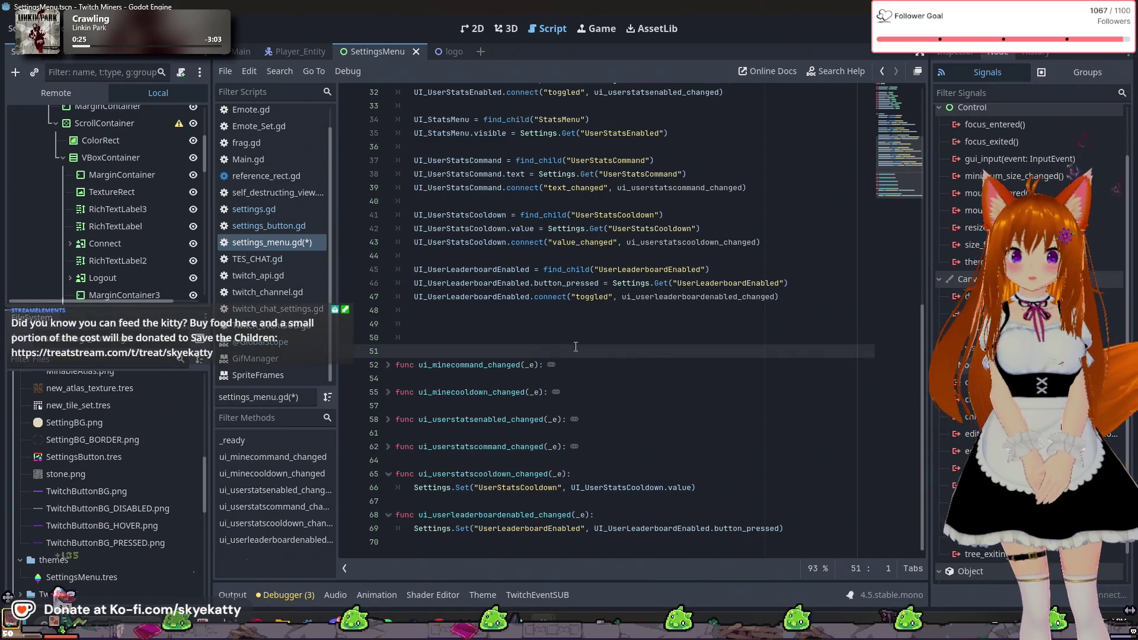
{"action": "key", "text": "BackSpace"}
{"action": "key", "text": "BackSpace"}
{"action": "key", "text": "BackSpace"}
{"action": "key", "text": "BackSpace"}
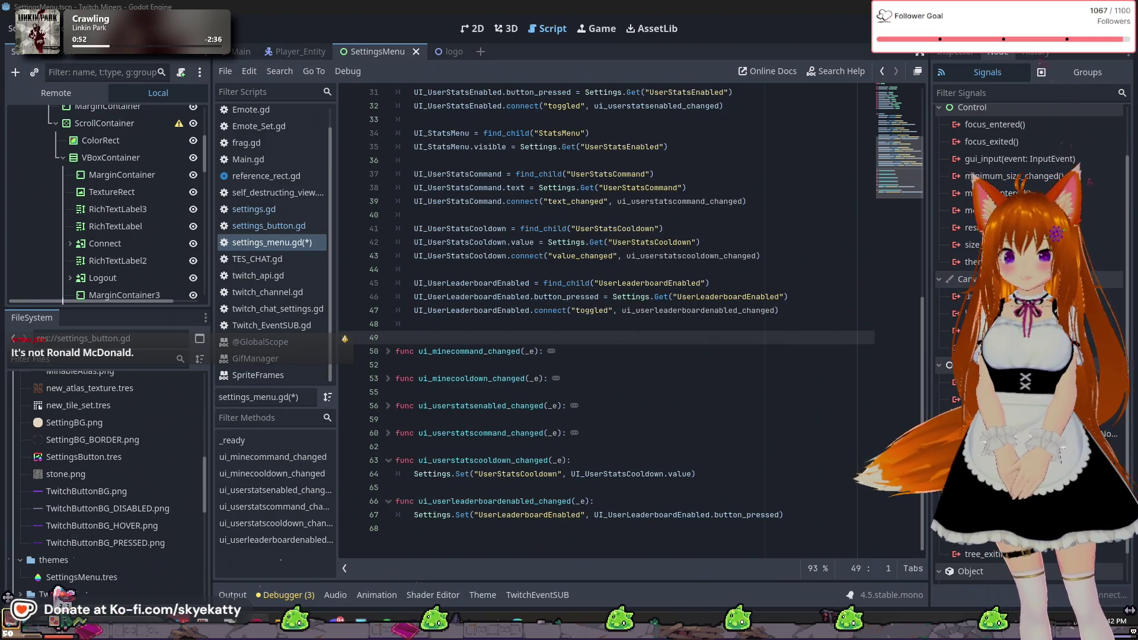
- Remove the trailing empty line at the end of settings_menu.gd
{"action": "left_click", "coordinate": [817, 525]}
{"action": "left_click", "coordinate": [823, 516]}
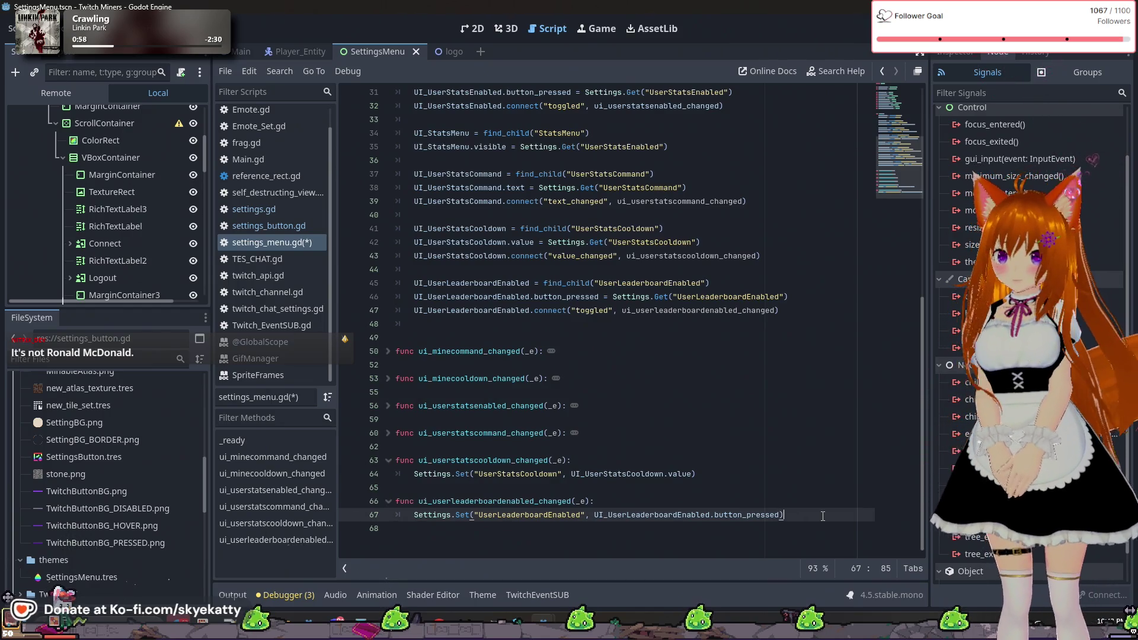
{"action": "left_click", "coordinate": [774, 558]}
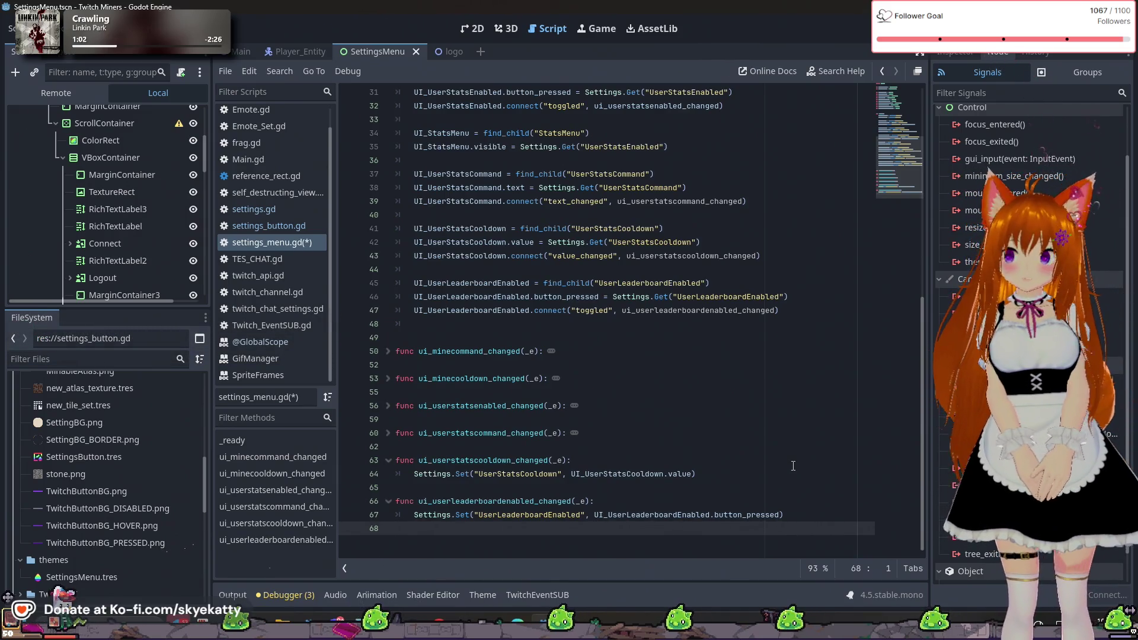
{"action": "key", "text": "BackSpace"}
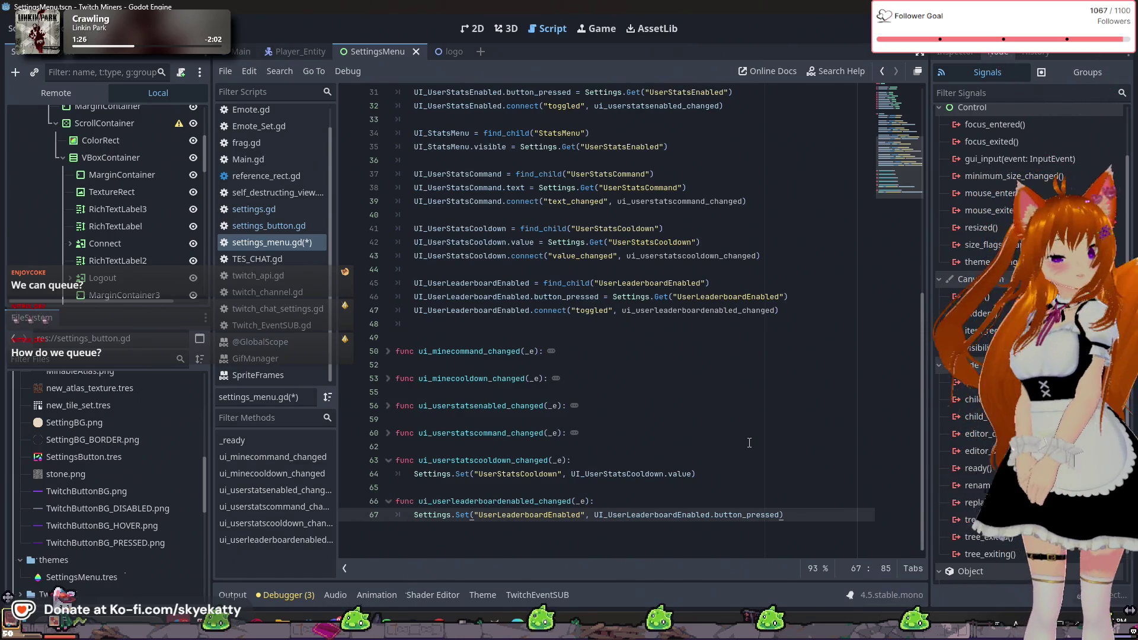
{"action": "scroll", "coordinate": [749, 443], "scroll_direction": "up", "scroll_amount": 1}
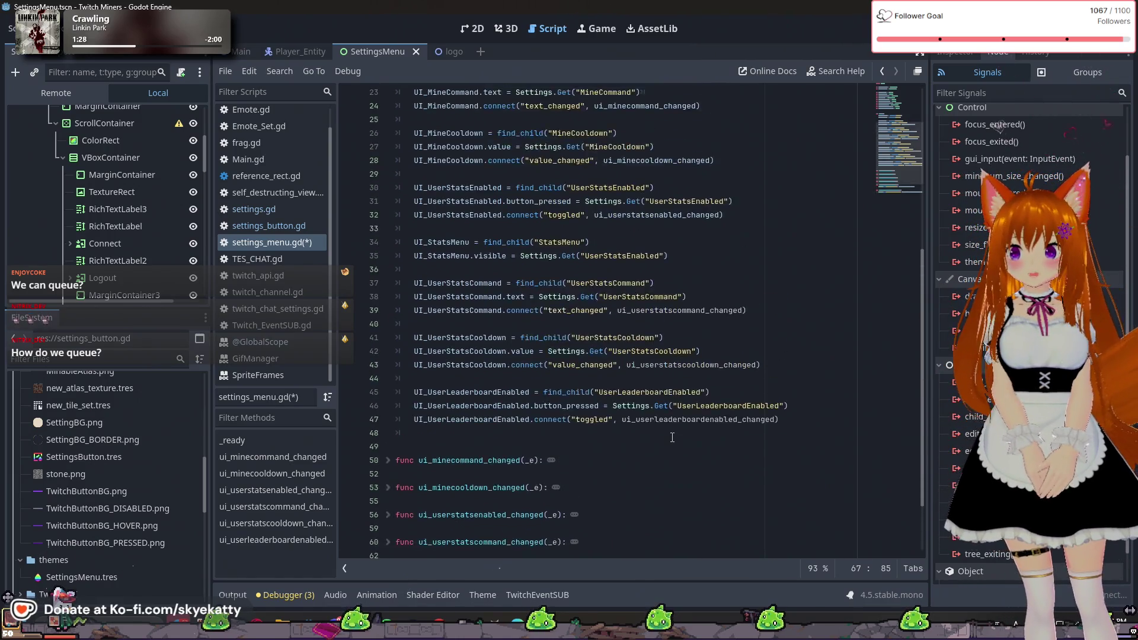
- Open fresh lines after the leaderboard connect call for the new code
{"action": "left_click", "coordinate": [671, 433]}
{"action": "left_click", "coordinate": [702, 406]}
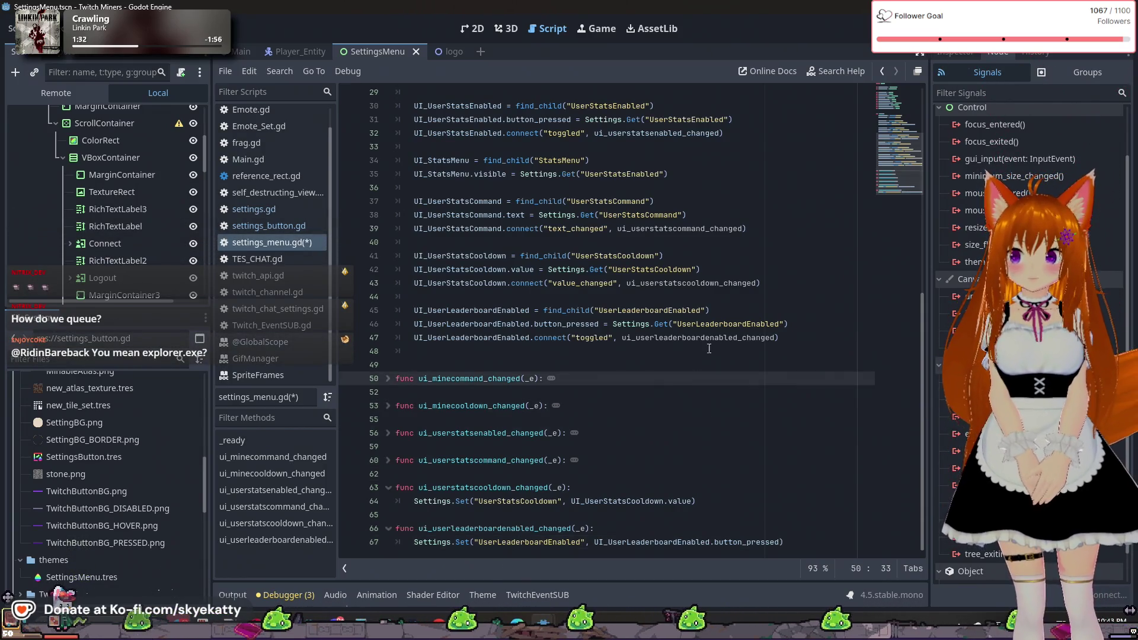
{"action": "left_click", "coordinate": [820, 339]}
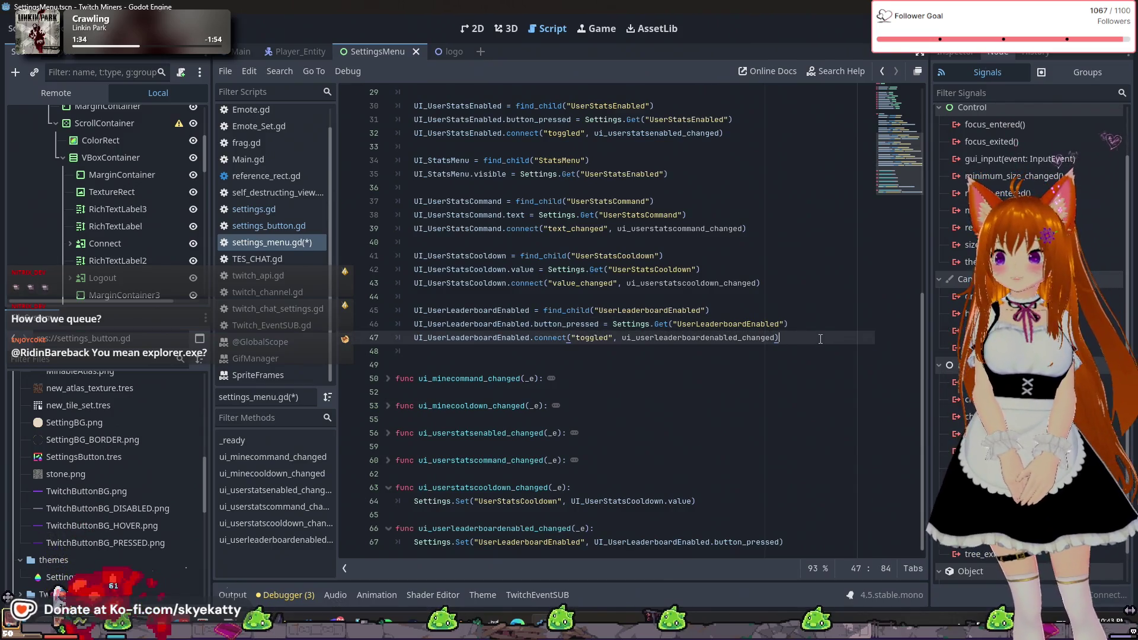
{"action": "scroll", "coordinate": [765, 344], "scroll_direction": "up", "scroll_amount": 2}
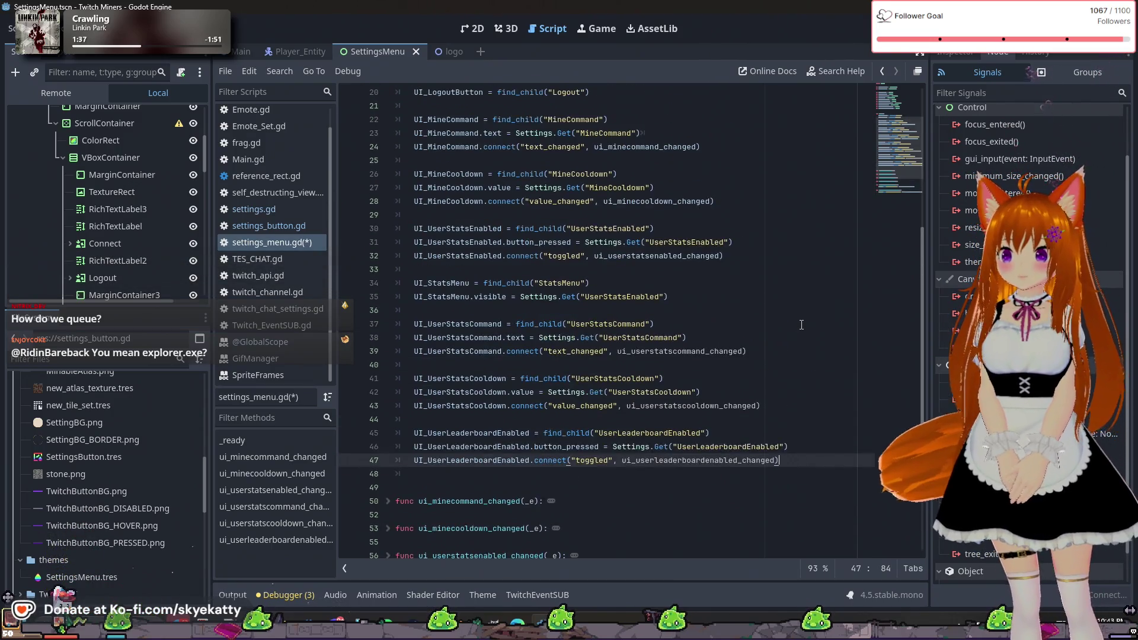
{"action": "key", "text": "Return"}
{"action": "type", "text": "UI"}
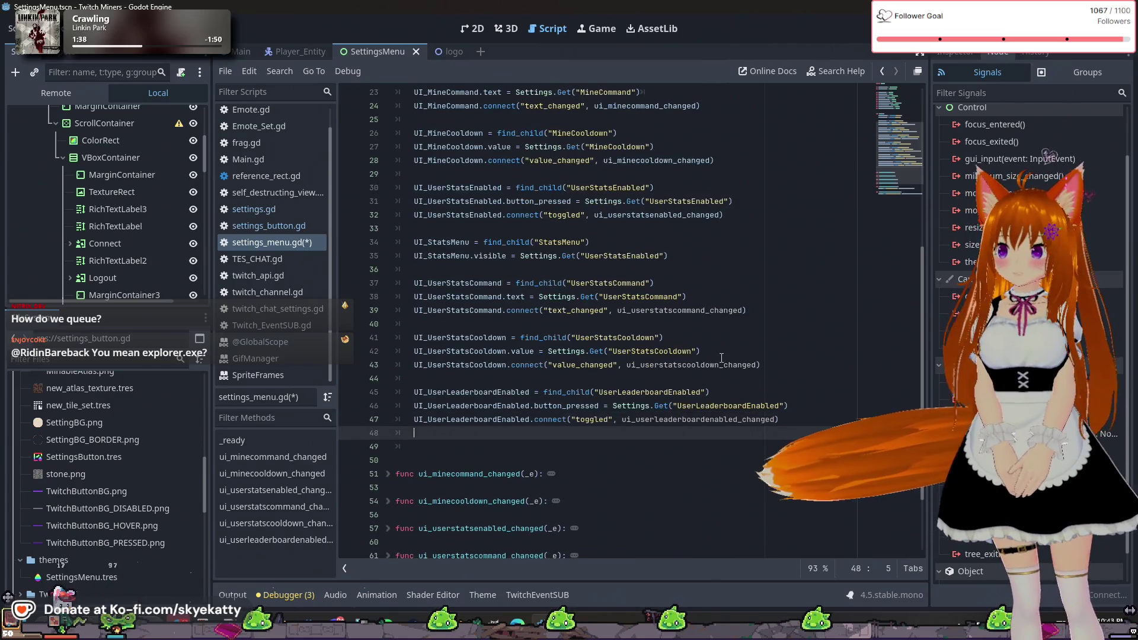
{"action": "key", "text": "BackSpace"}
{"action": "key", "text": "BackSpace"}
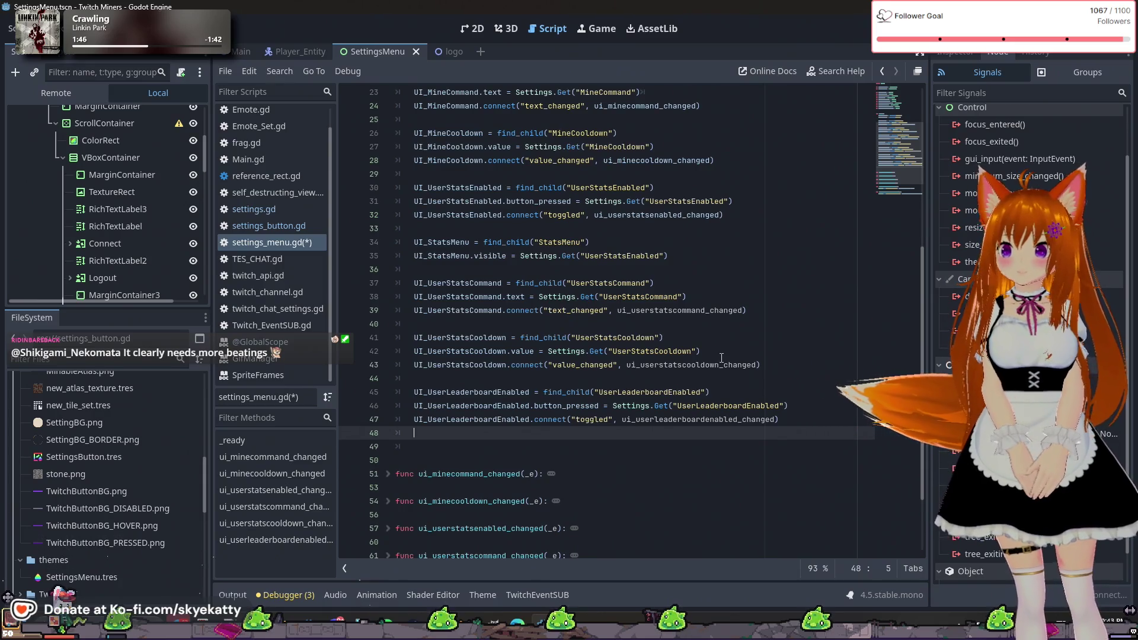
{"action": "key", "text": "Return"}
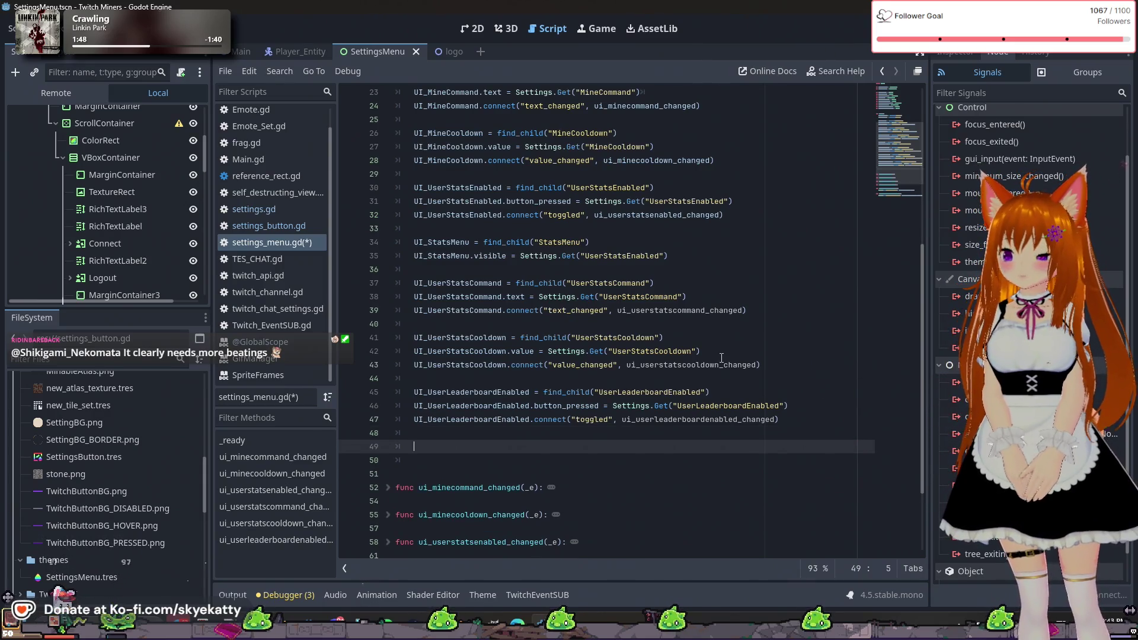
- Write UI_LeaderboardMenu = find_child("LeaderboardMenu") and begin the next line with UI_
{"action": "type", "text": "UI"}
{"action": "scroll", "coordinate": [698, 294], "scroll_direction": "up", "scroll_amount": 2}
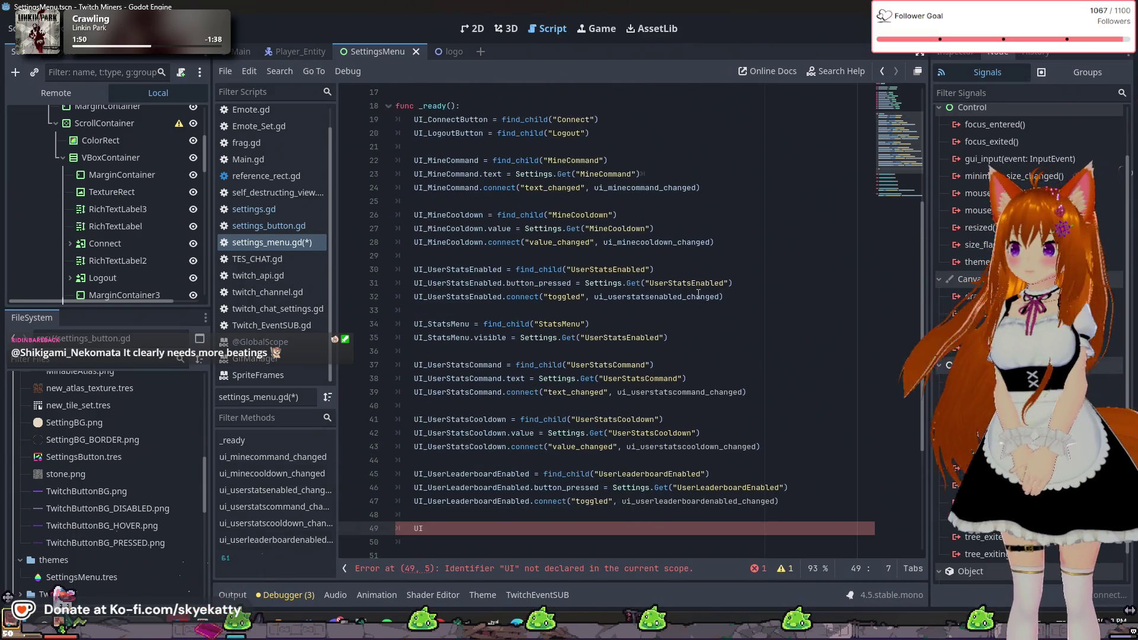
{"action": "scroll", "coordinate": [698, 295], "scroll_direction": "up", "scroll_amount": 4}
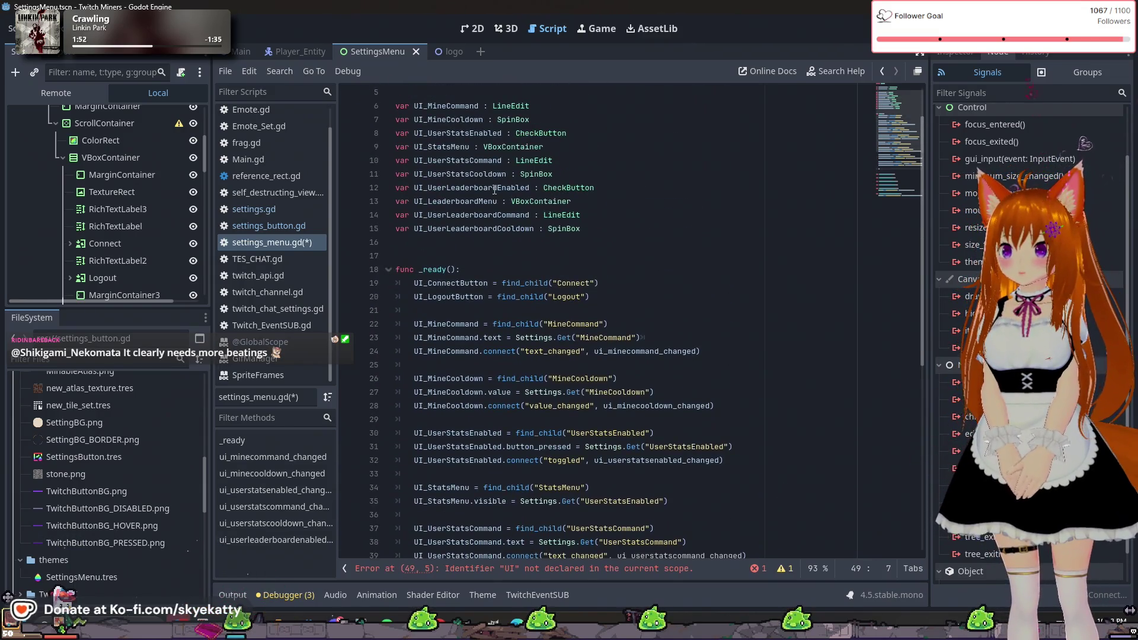
{"action": "scroll", "coordinate": [447, 202], "scroll_direction": "down", "scroll_amount": 7}
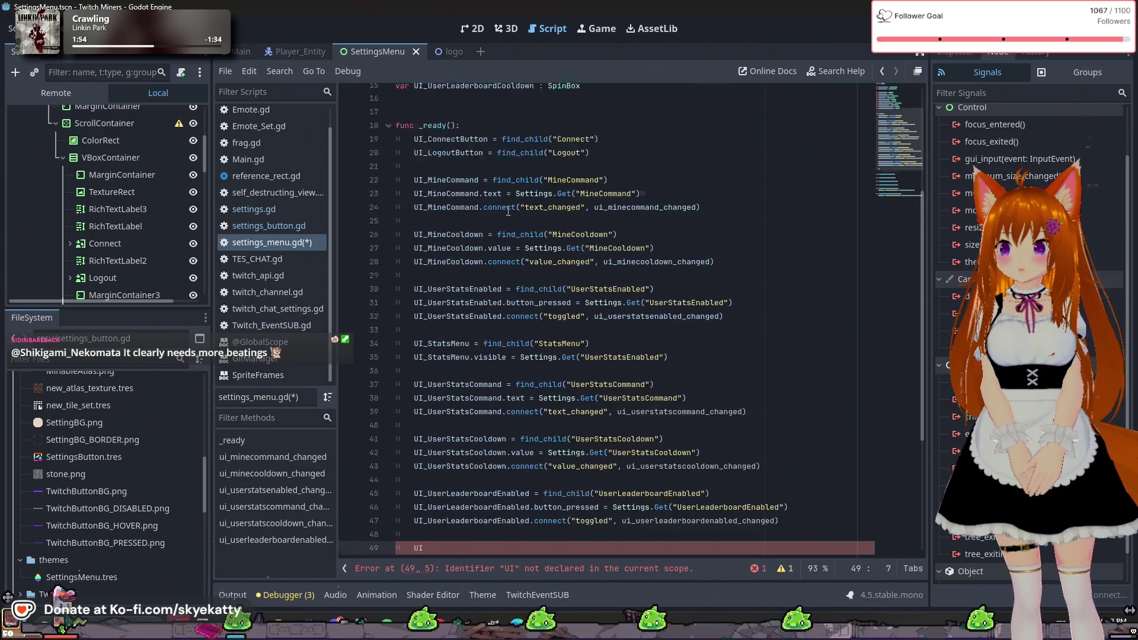
{"action": "type", "text": "_LE"}
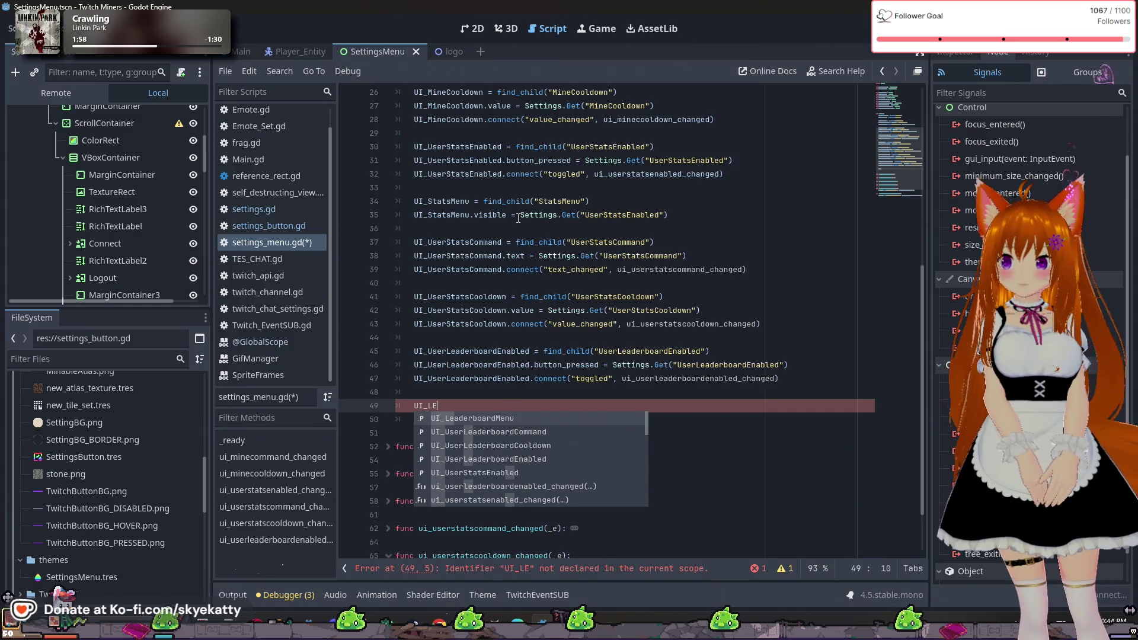
{"action": "key", "text": "Return"}
{"action": "type", "text": "= find"}
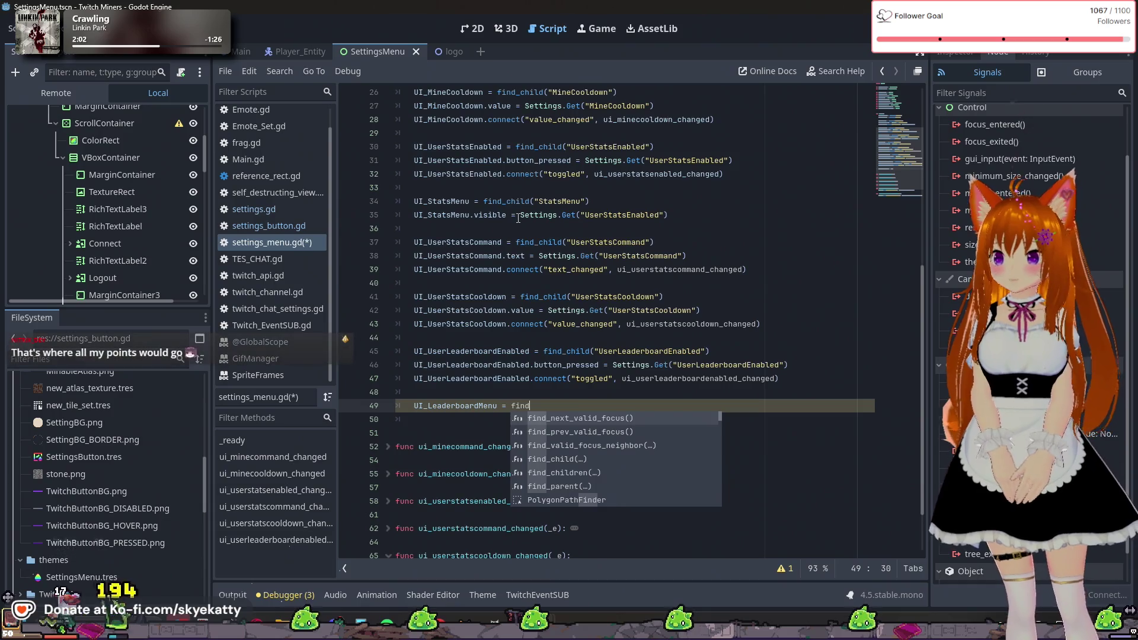
{"action": "type", "text": "_child("}
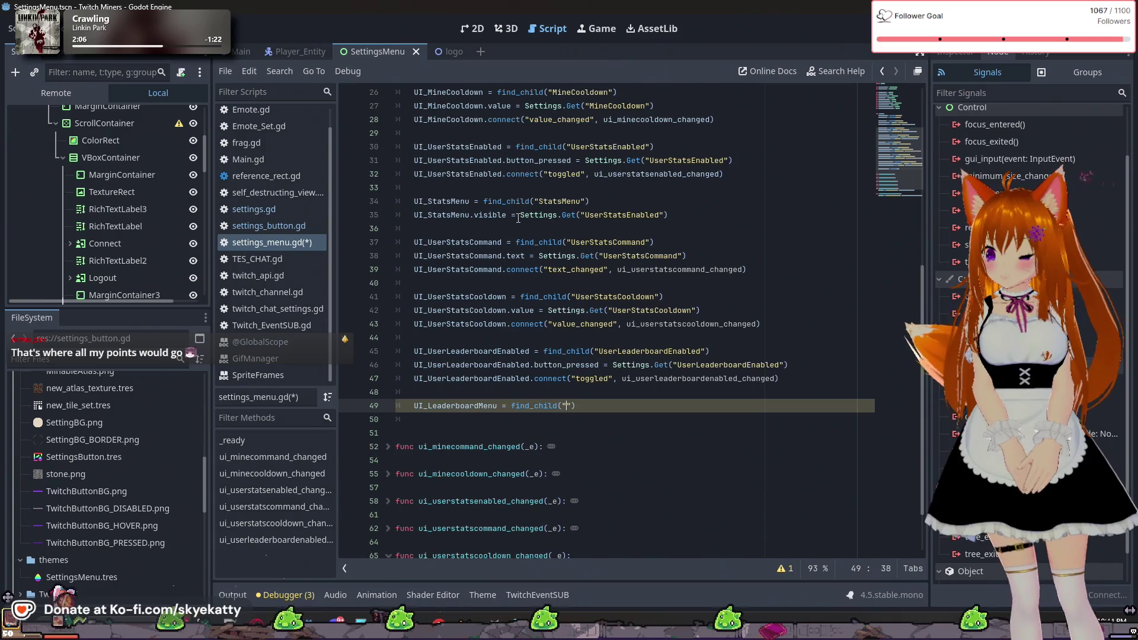
{"action": "type", "text": "\""}
{"action": "type", "text": "Leaderbo"}
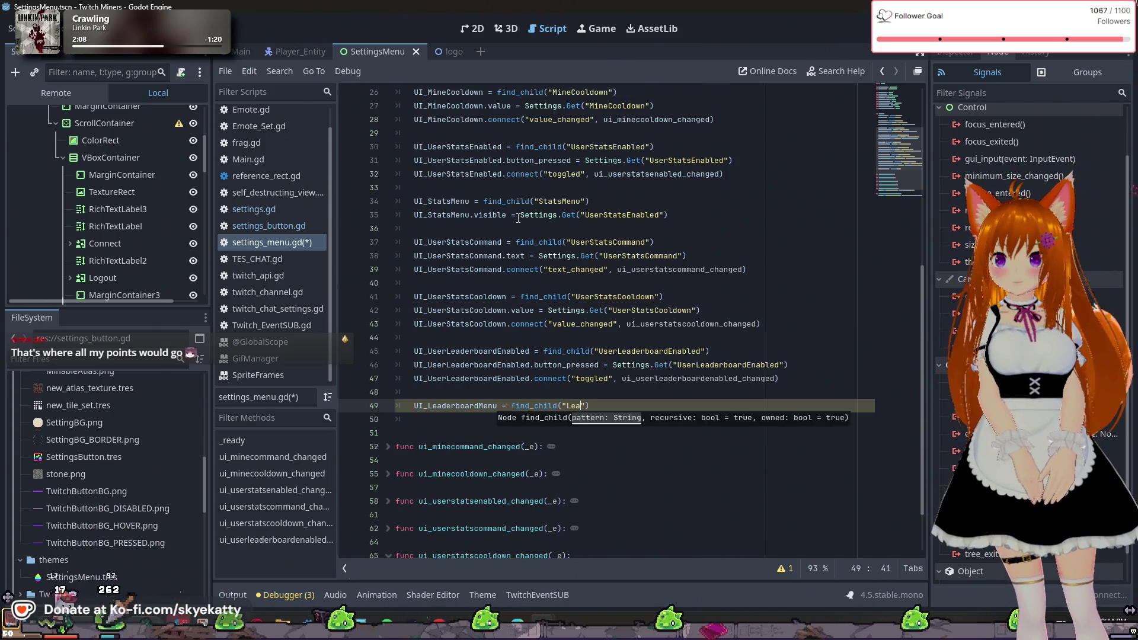
{"action": "type", "text": "ardMenu"}
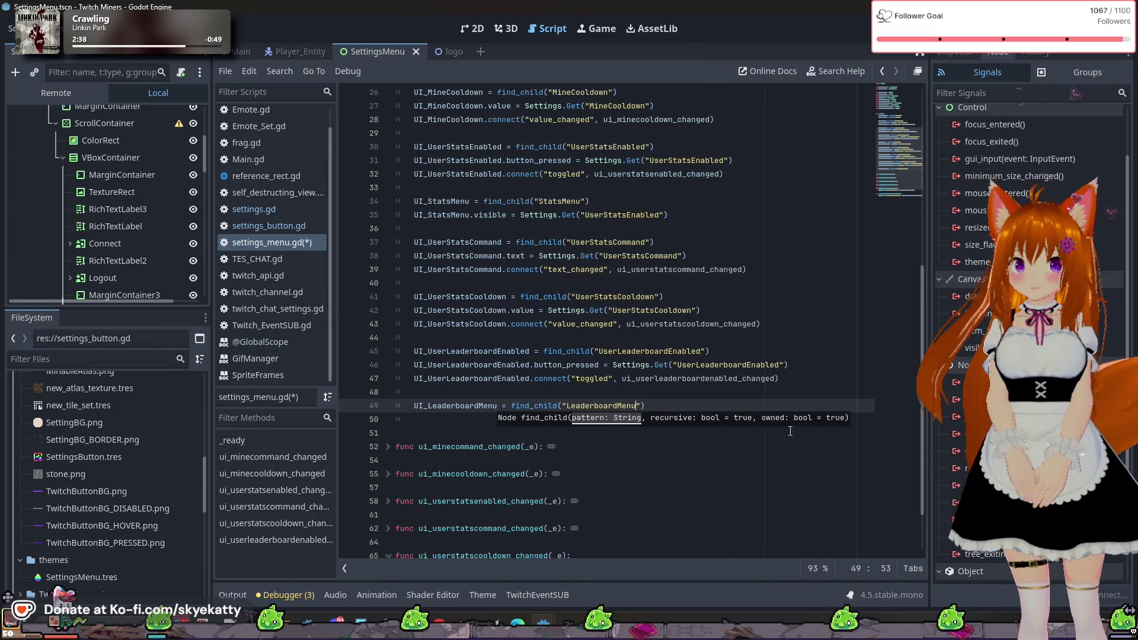
{"action": "key", "text": "End"}
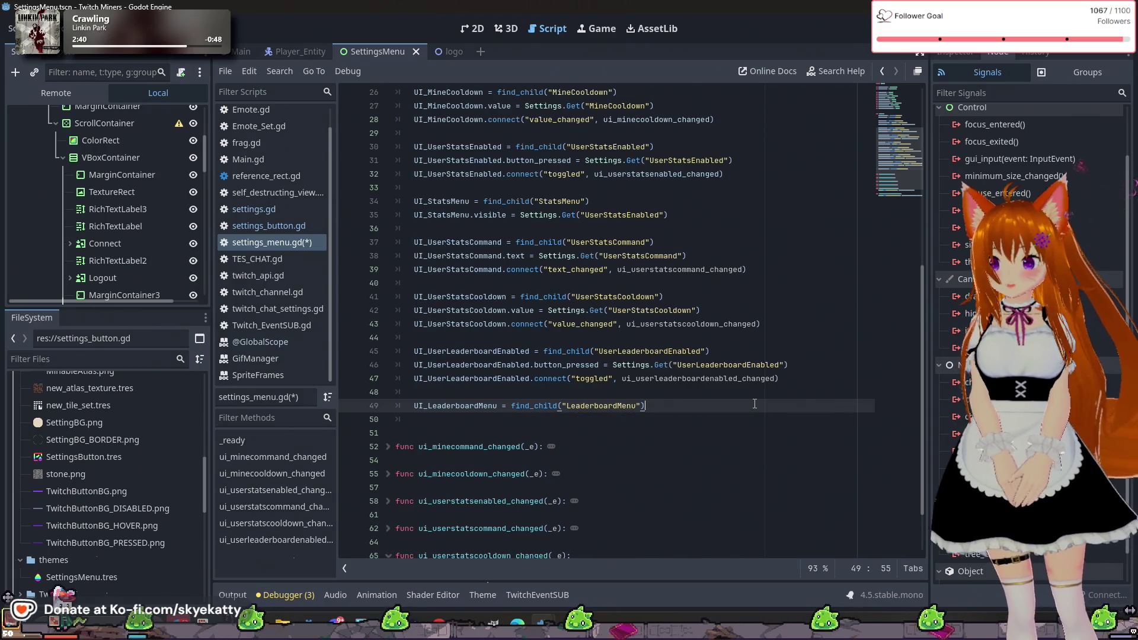
{"action": "key", "text": "Return"}
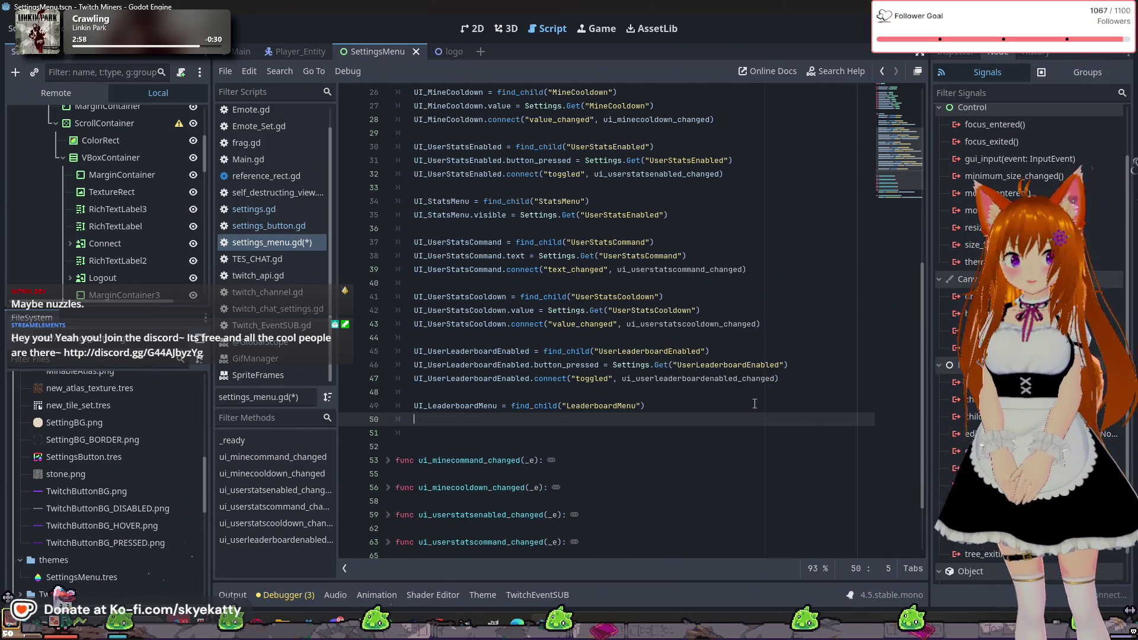
{"action": "type", "text": "UI"}
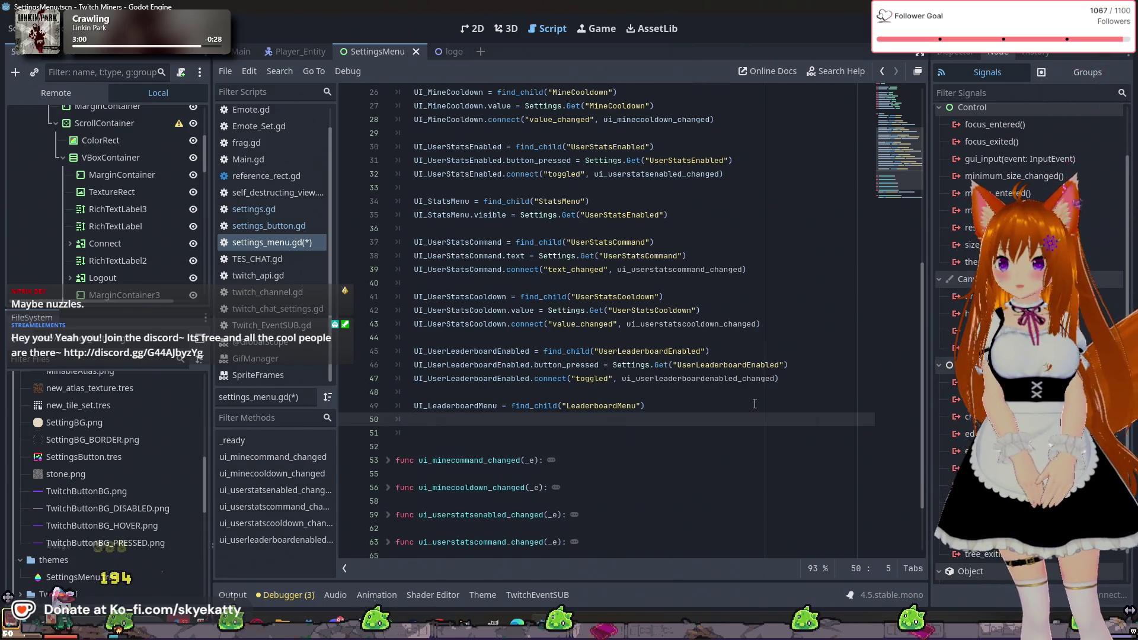
{"action": "type", "text": "_"}
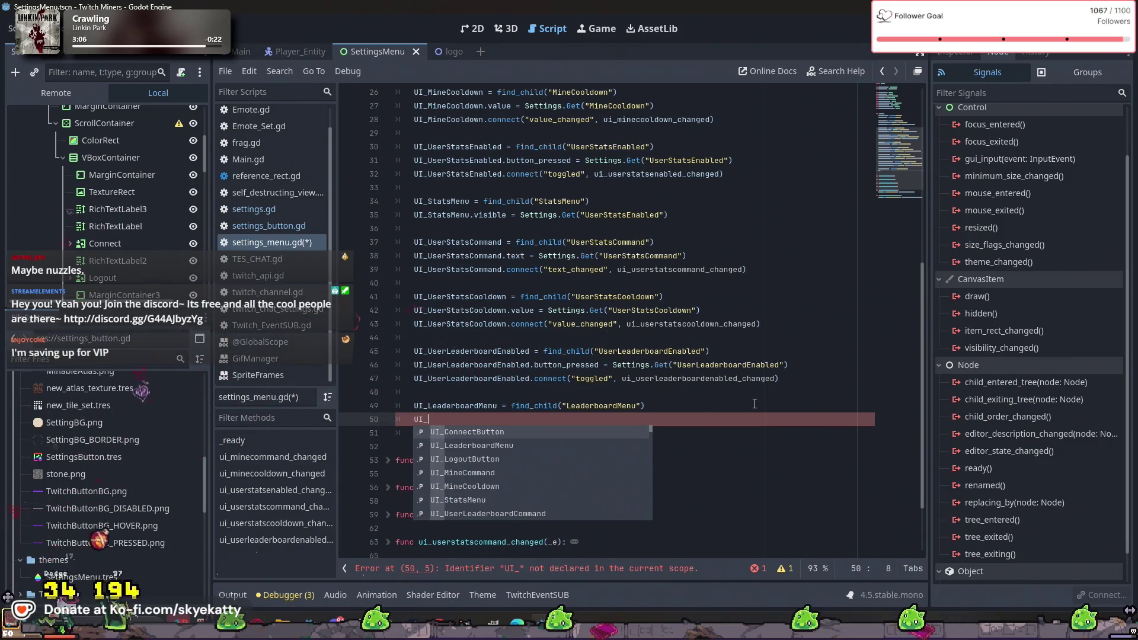
- Complete UI_LeaderboardMenu on line 50 and add a dot for member access
{"action": "type", "text": "Lea"}
{"action": "key", "text": "Return"}
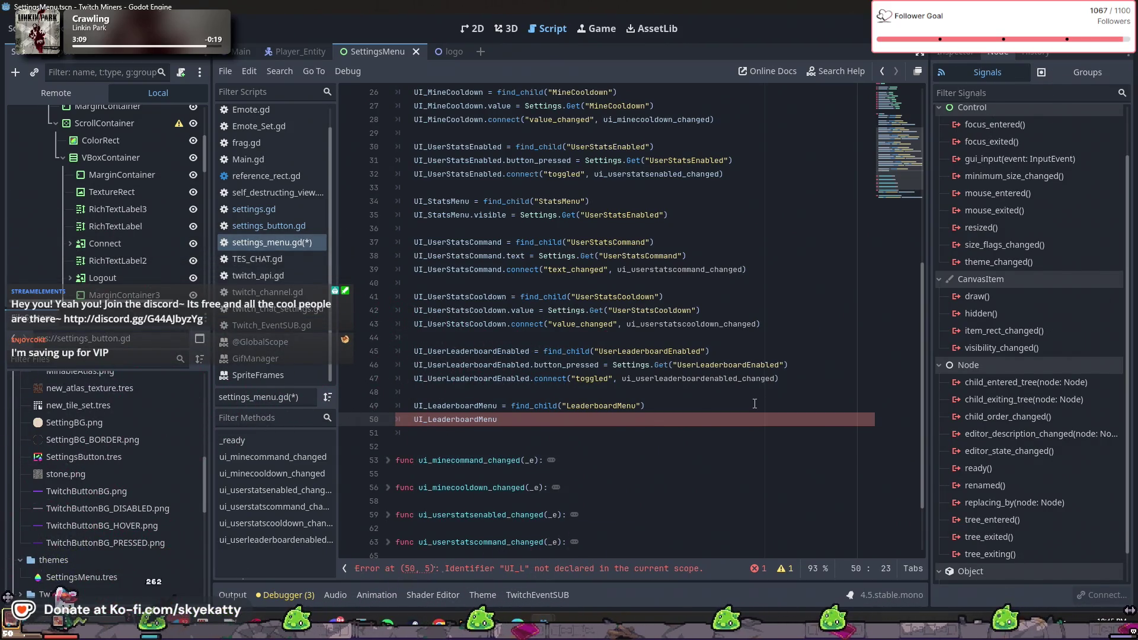
{"action": "type", "text": "."}
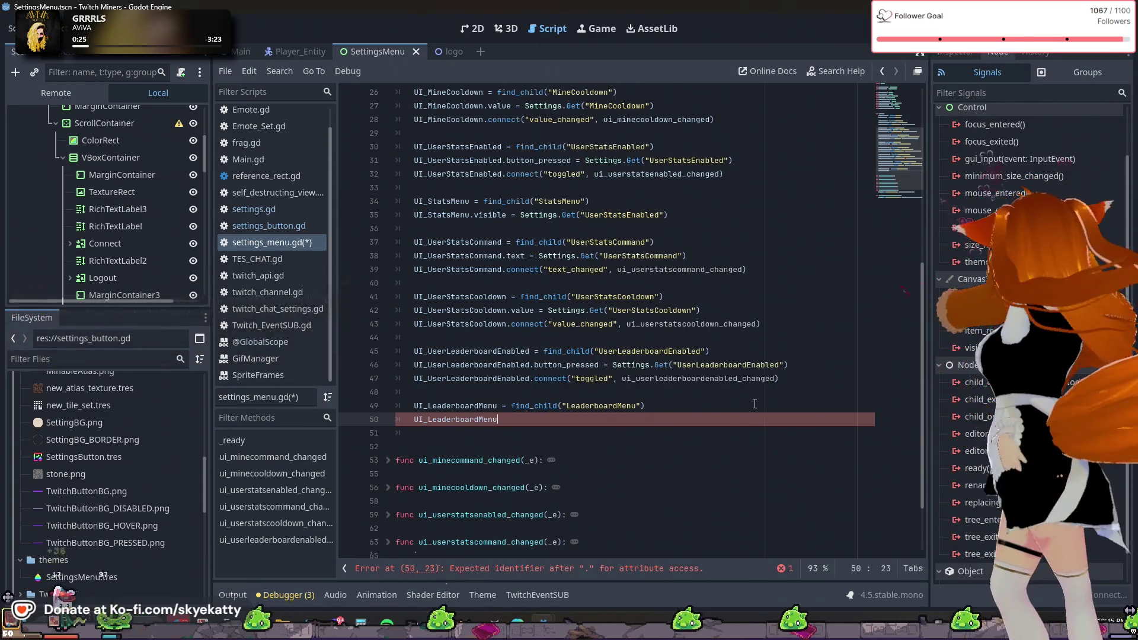
- Finish line 50 as UI_LeaderboardMenu.visible = Settings.Get("UserLeaderboardEnabled")
{"action": "type", "text": "E"}
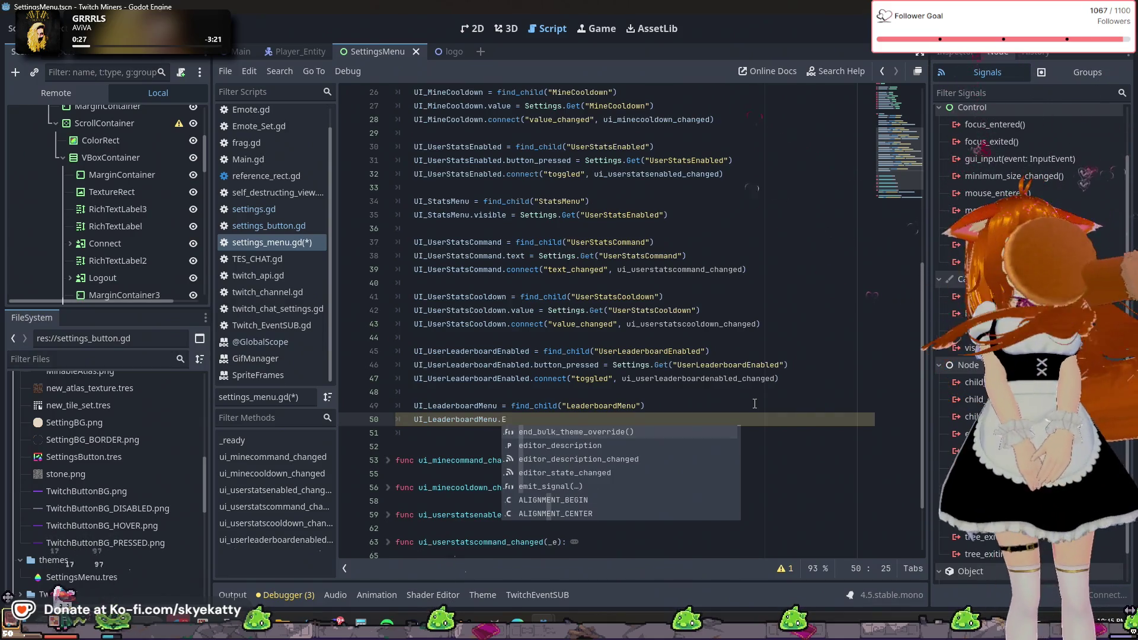
{"action": "key", "text": "BackSpace"}
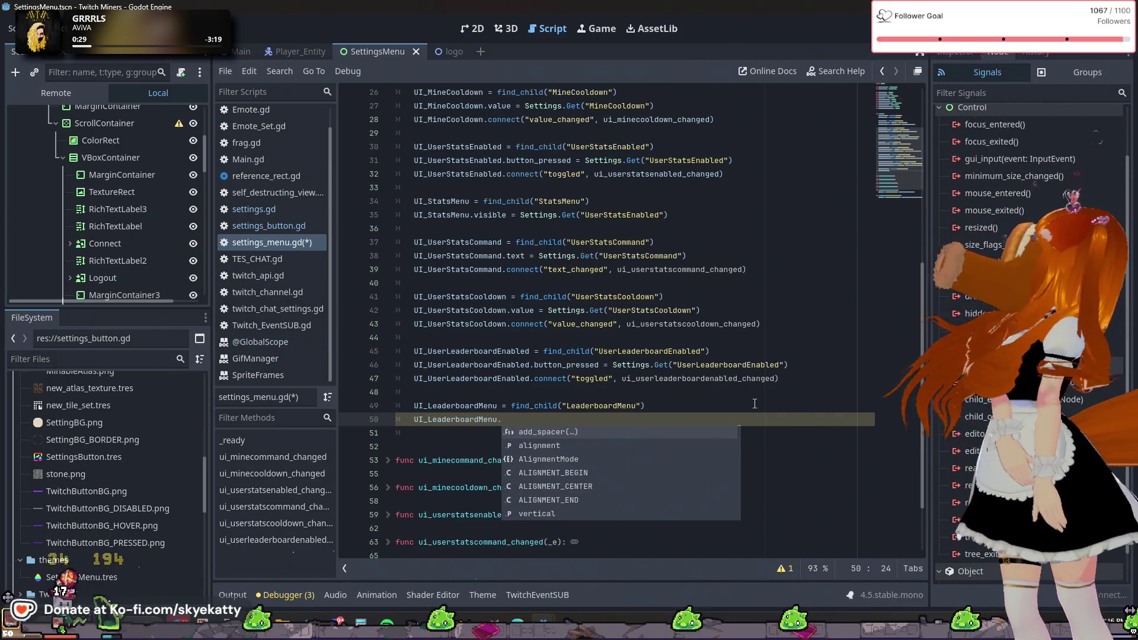
{"action": "type", "text": "M"}
{"action": "key", "text": "BackSpace"}
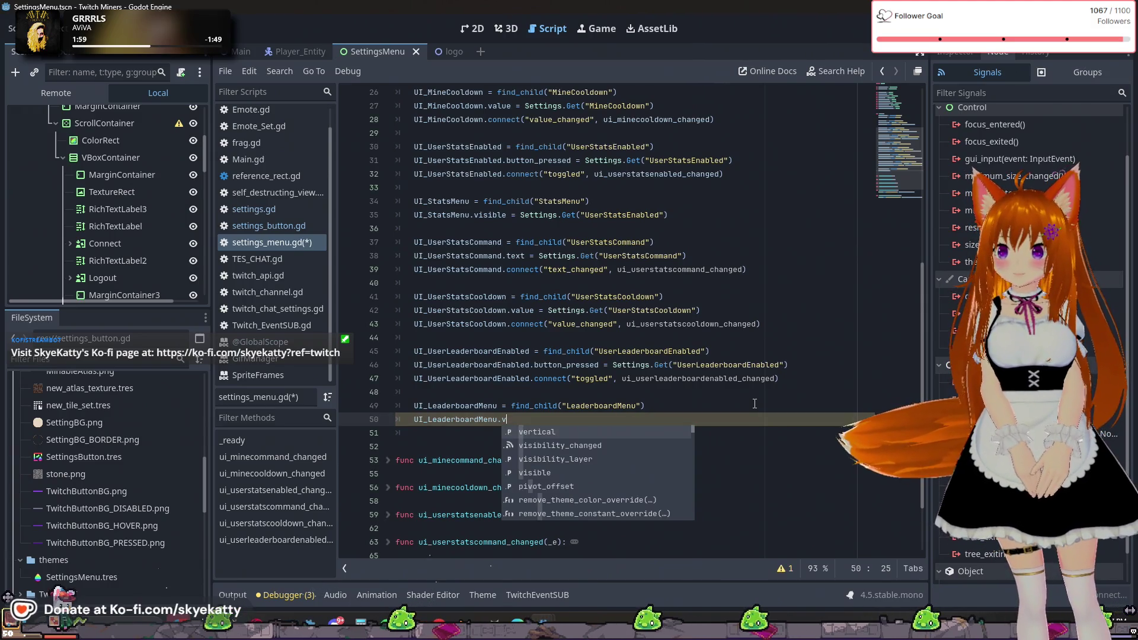
{"action": "type", "text": "visible"}
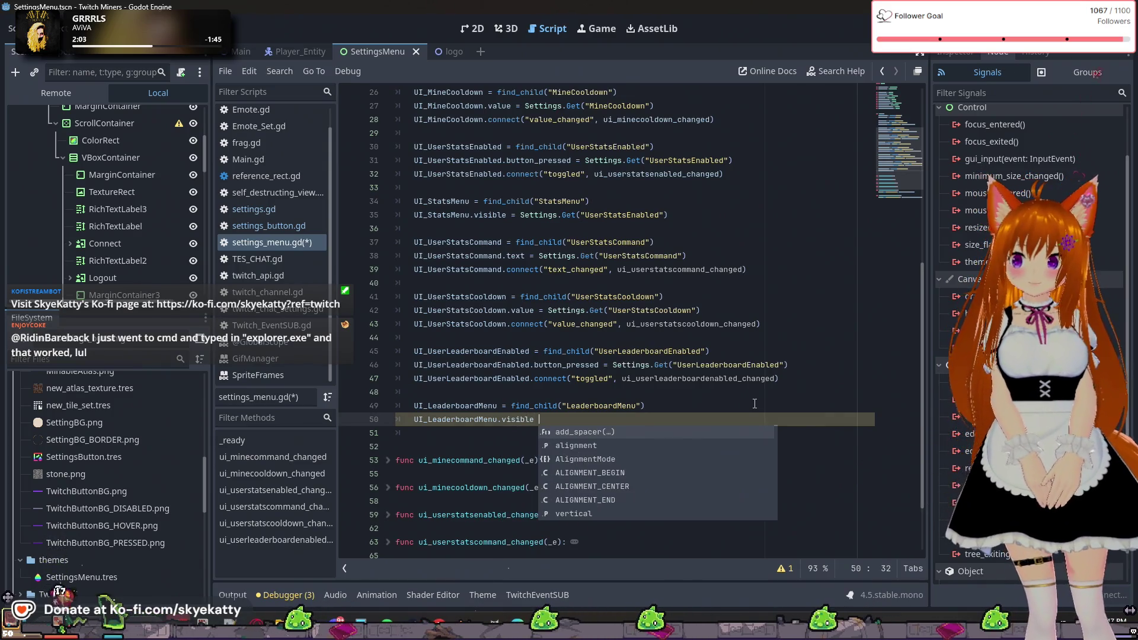
{"action": "type", "text": " = "}
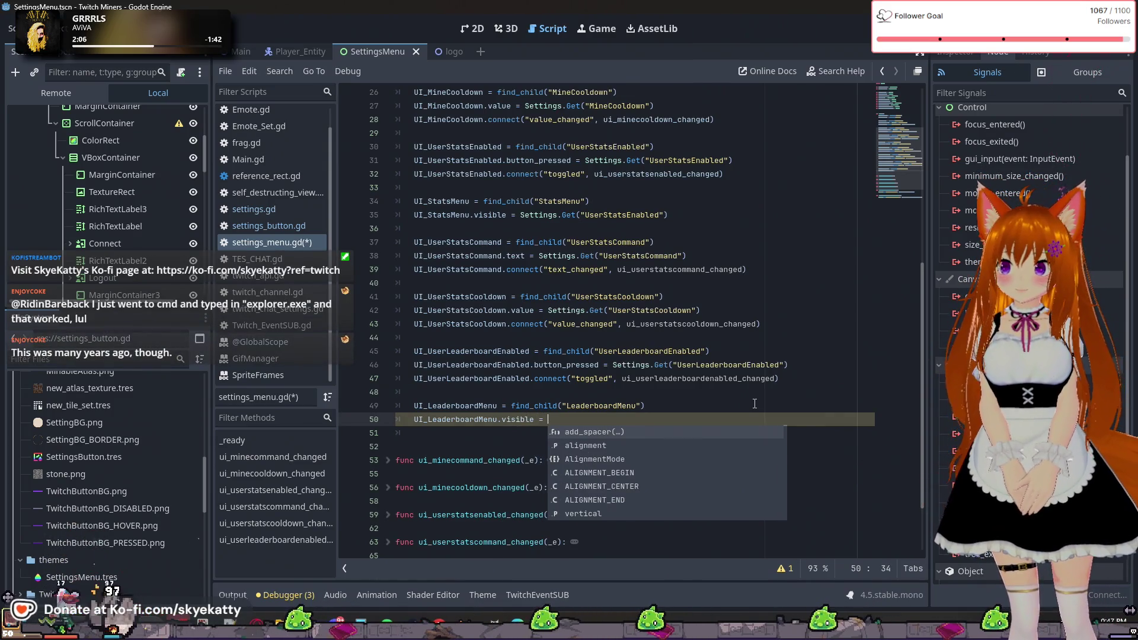
{"action": "type", "text": "Settings."}
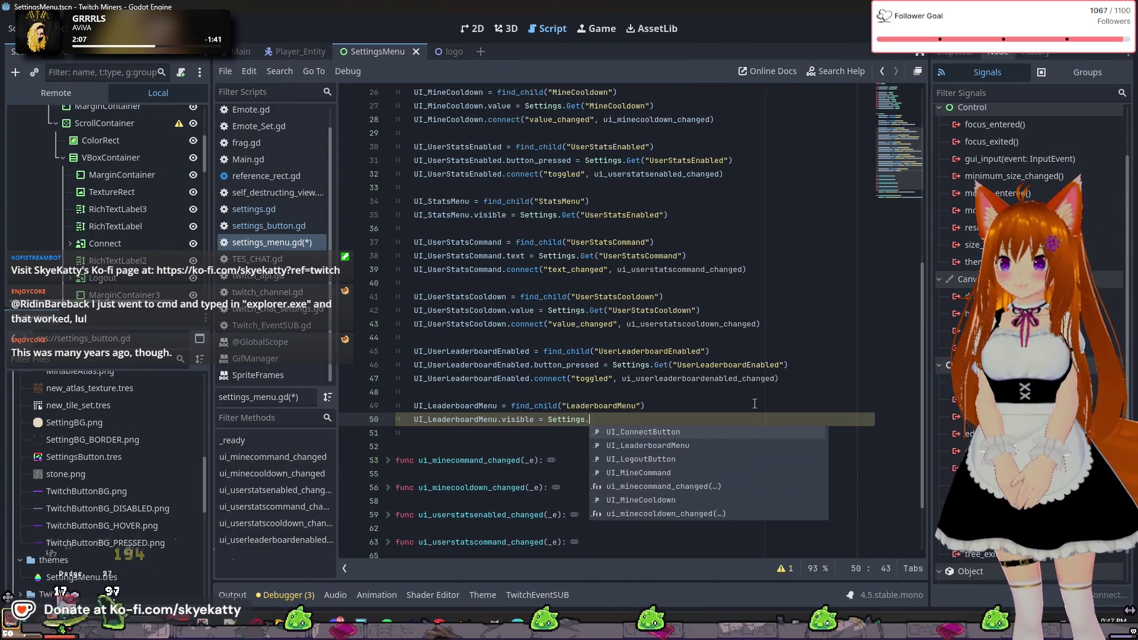
{"action": "type", "text": "Get()"}
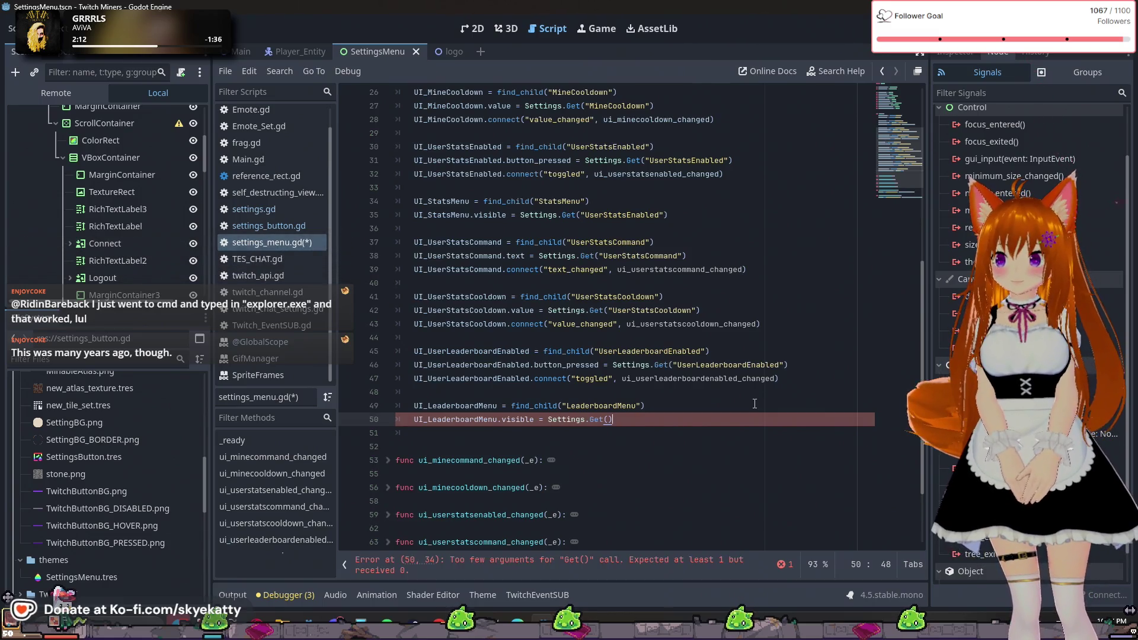
{"action": "key", "text": "Left"}
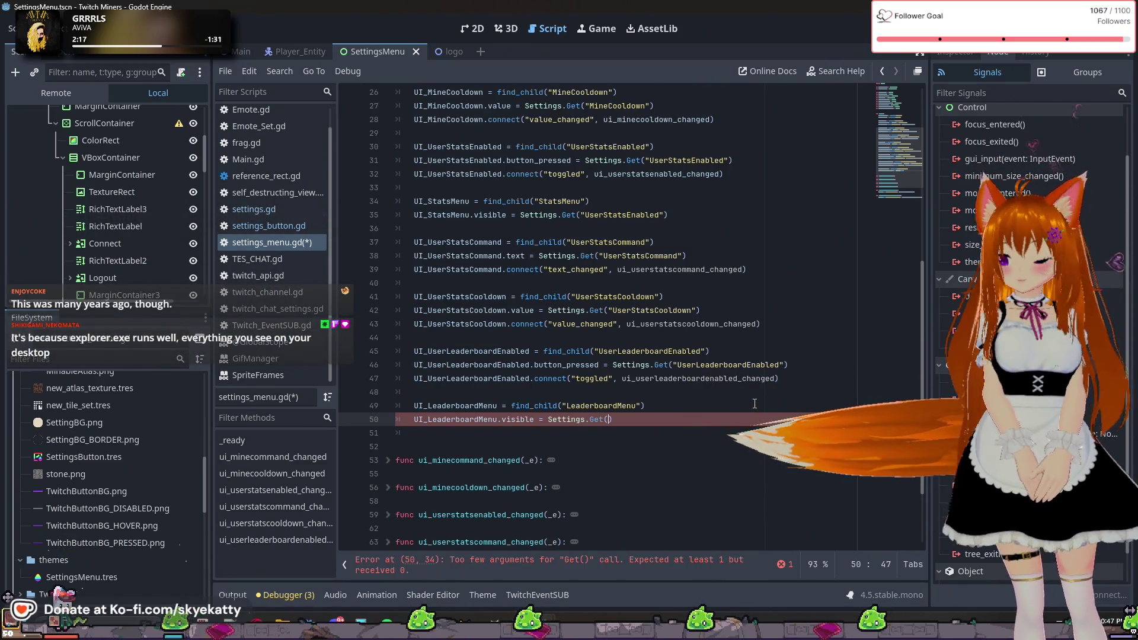
{"action": "type", "text": "\"Leade"}
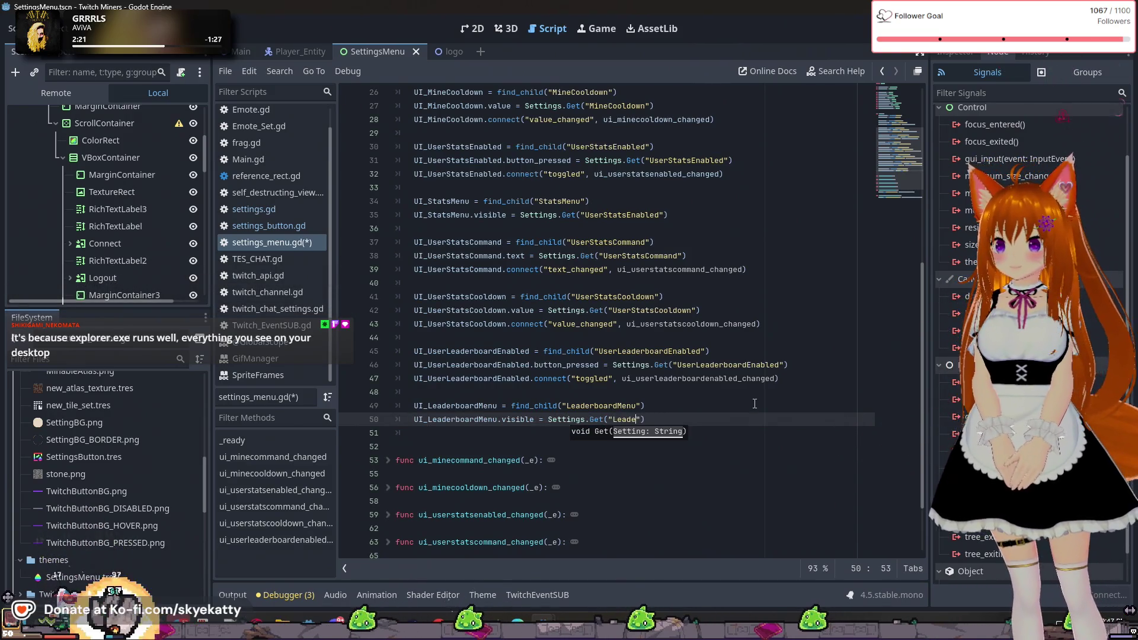
{"action": "key", "text": "BackSpace"}
{"action": "key", "text": "BackSpace"}
{"action": "key", "text": "BackSpace"}
{"action": "type", "text": "User"}
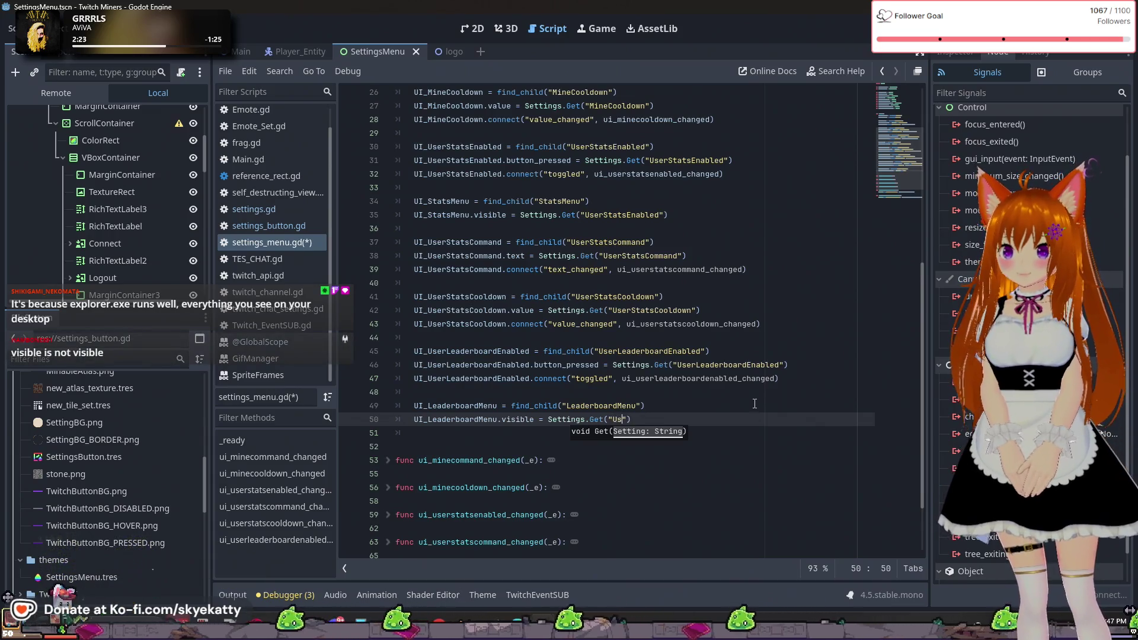
{"action": "type", "text": "LeaderboardEnabled"}
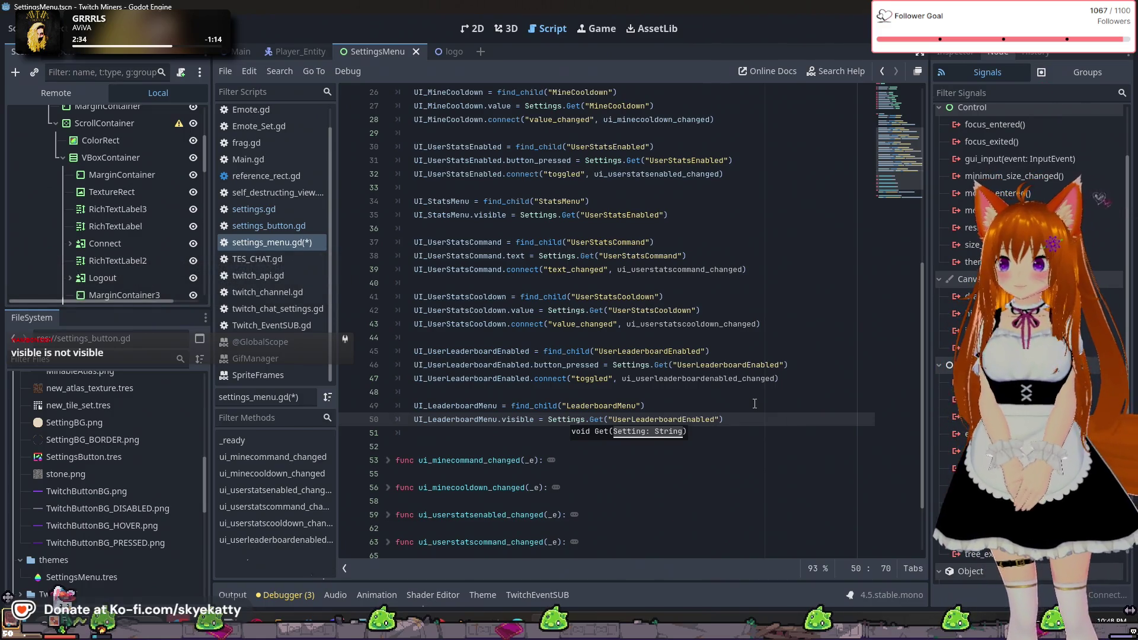
{"action": "type", "text": "\")"}
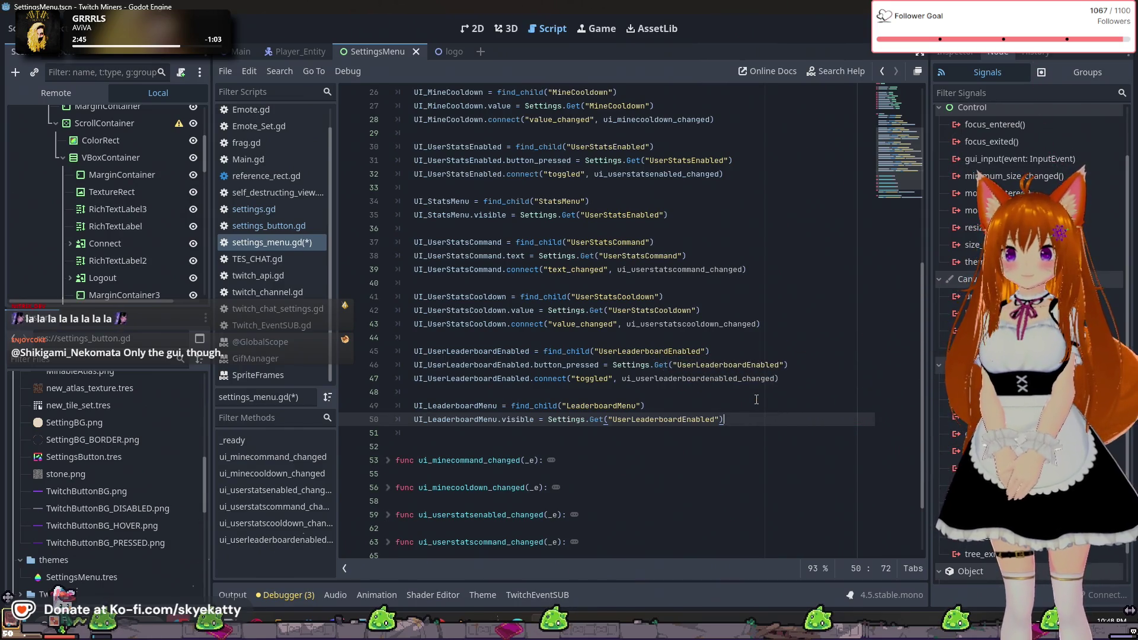
- Insert a new indented line 52 below the UI_LeaderboardMenu.visible assignment
{"action": "scroll", "coordinate": [756, 399], "scroll_direction": "down", "scroll_amount": 2}
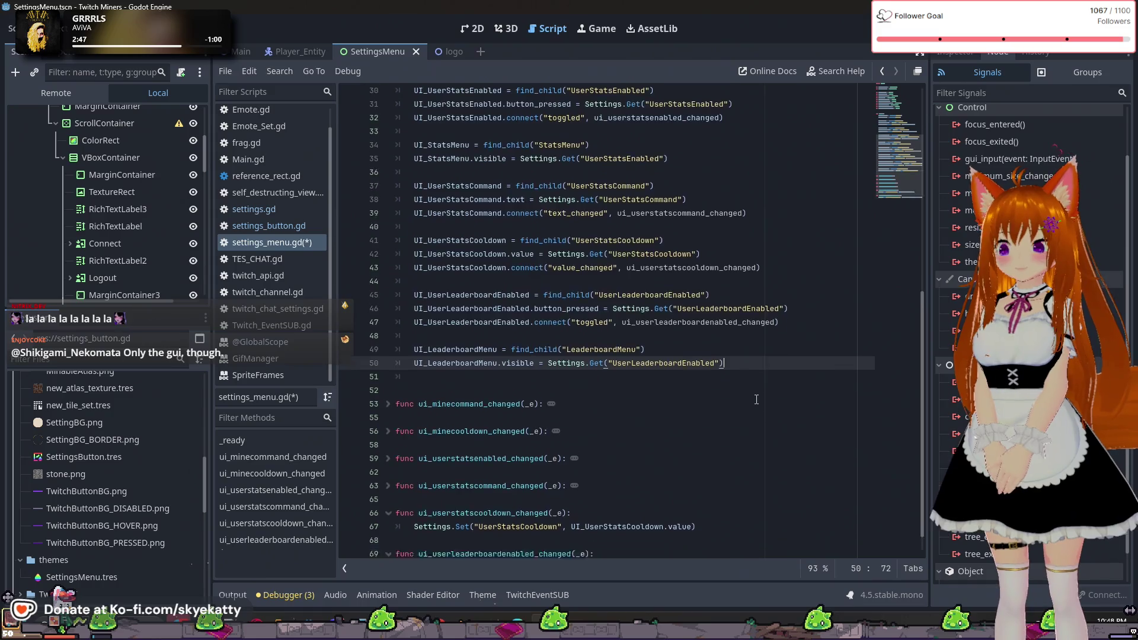
{"action": "left_click", "coordinate": [739, 356]}
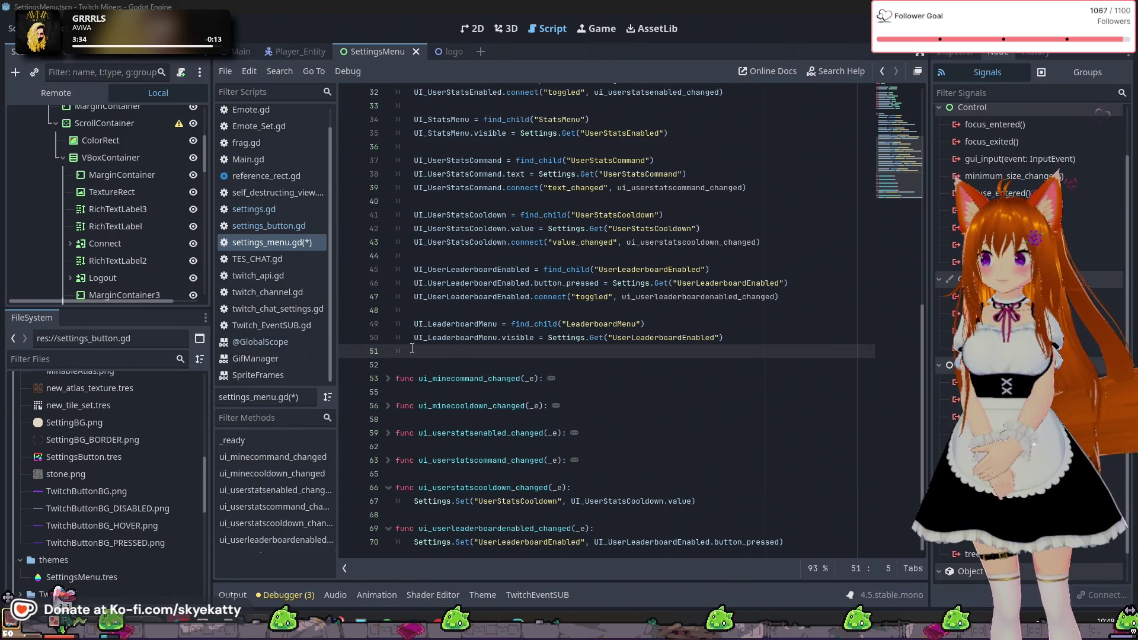
{"action": "key", "text": "Down"}
{"action": "key", "text": "Down"}
{"action": "key", "text": "Up"}
{"action": "key", "text": "Up"}
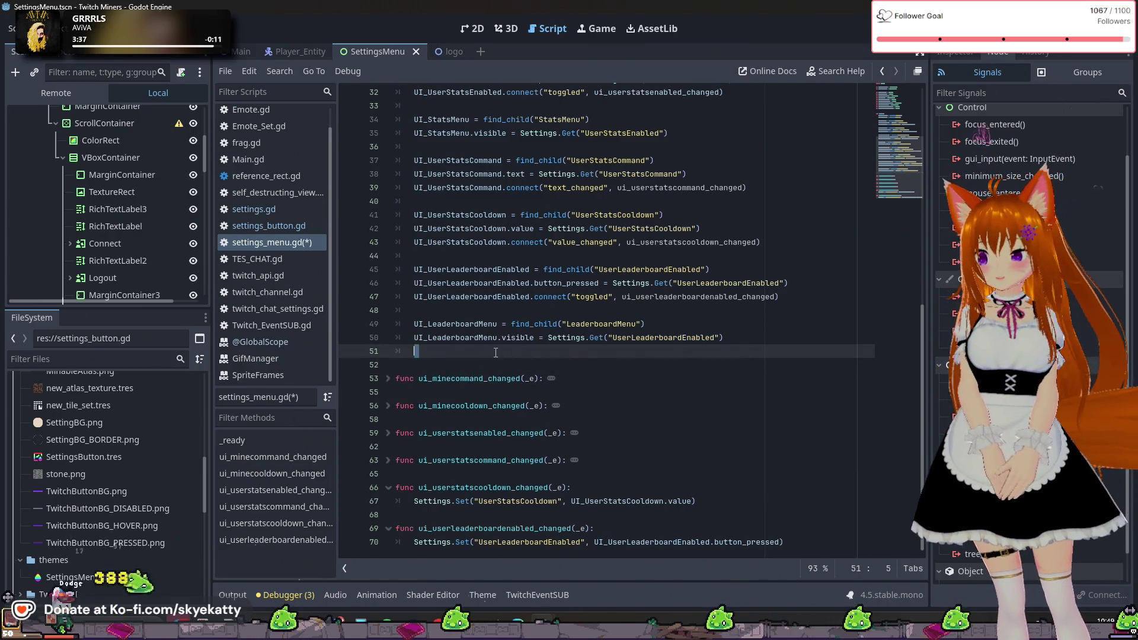
{"action": "key", "text": "Return"}
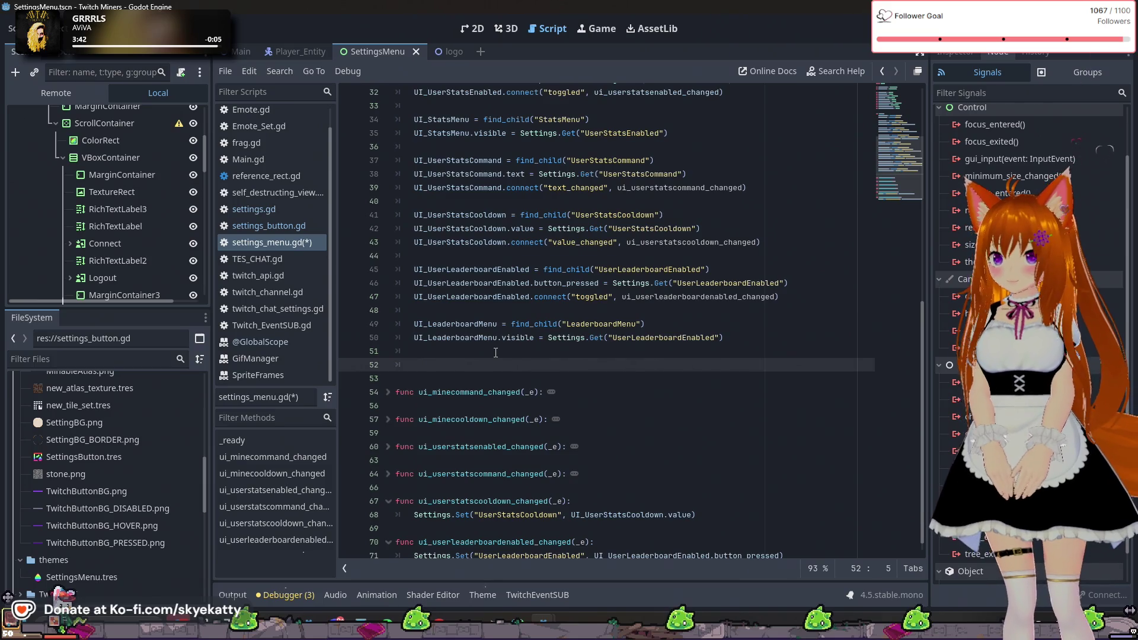
{"action": "type", "text": "sUUU"}
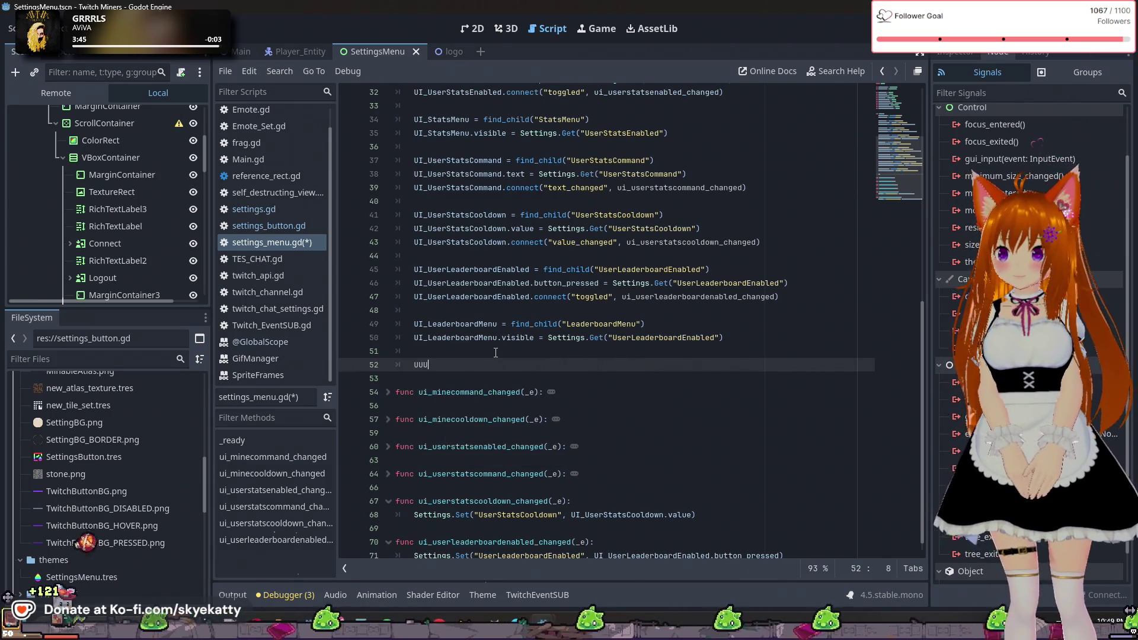
{"action": "key", "text": "BackSpace"}
{"action": "key", "text": "BackSpace"}
{"action": "key", "text": "BackSpace"}
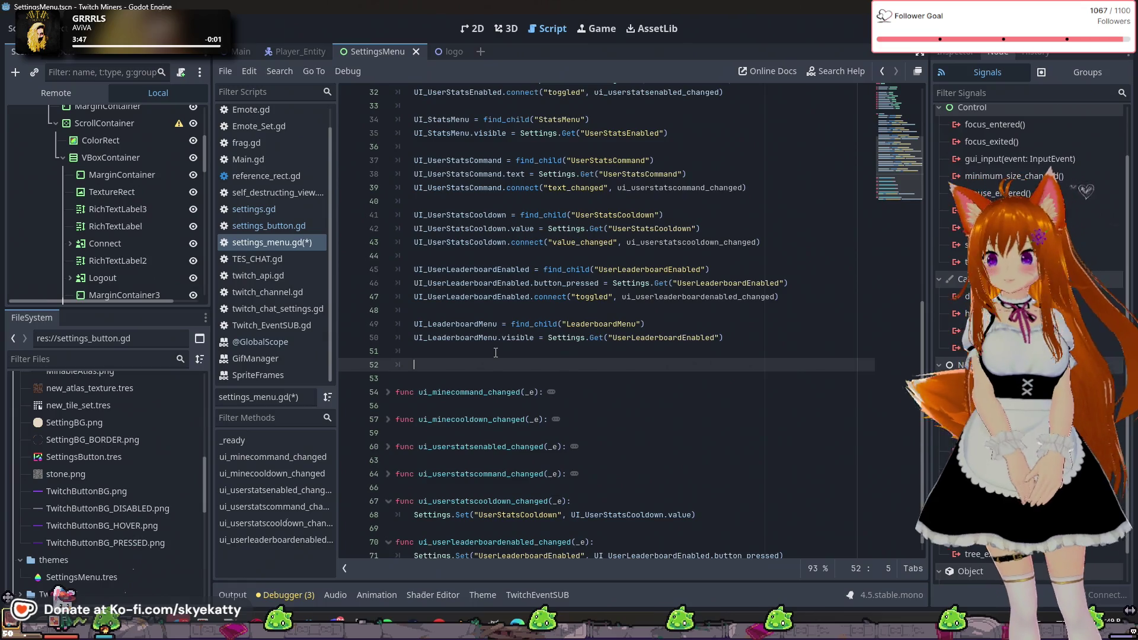
{"action": "scroll", "coordinate": [496, 353], "scroll_direction": "up", "scroll_amount": 10}
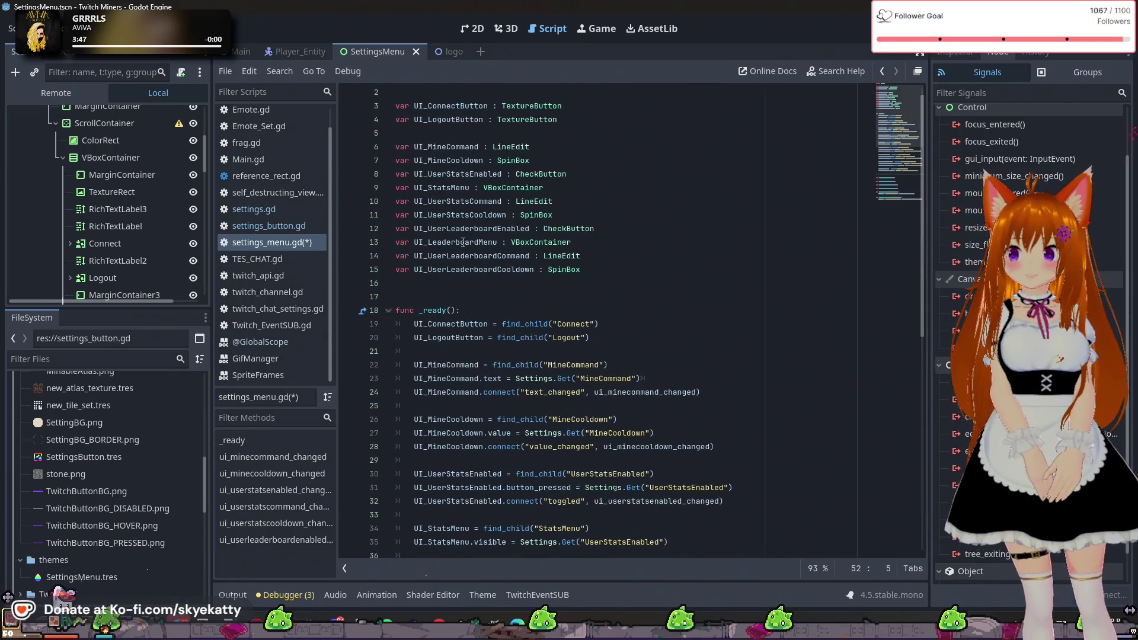
- Write UI_UserLeaderboardCommand = find_child("UserLeaderboardCommand") on line 52 and begin line 53
{"action": "scroll", "coordinate": [494, 231], "scroll_direction": "down", "scroll_amount": 1}
{"action": "scroll", "coordinate": [547, 217], "scroll_direction": "down", "scroll_amount": 7}
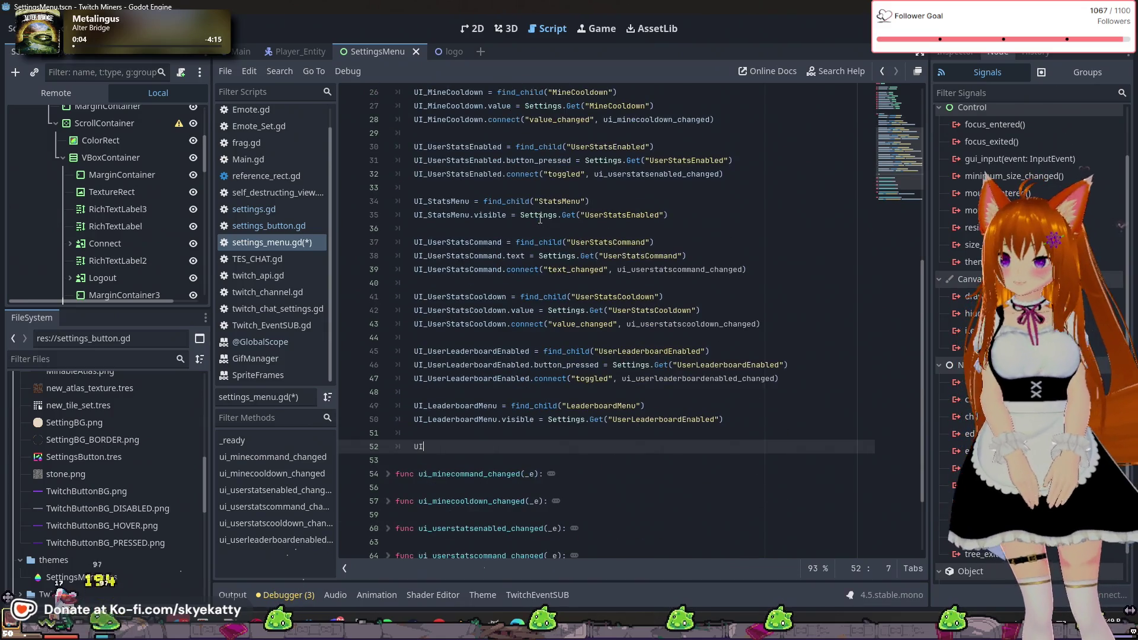
{"action": "type", "text": "_CO"}
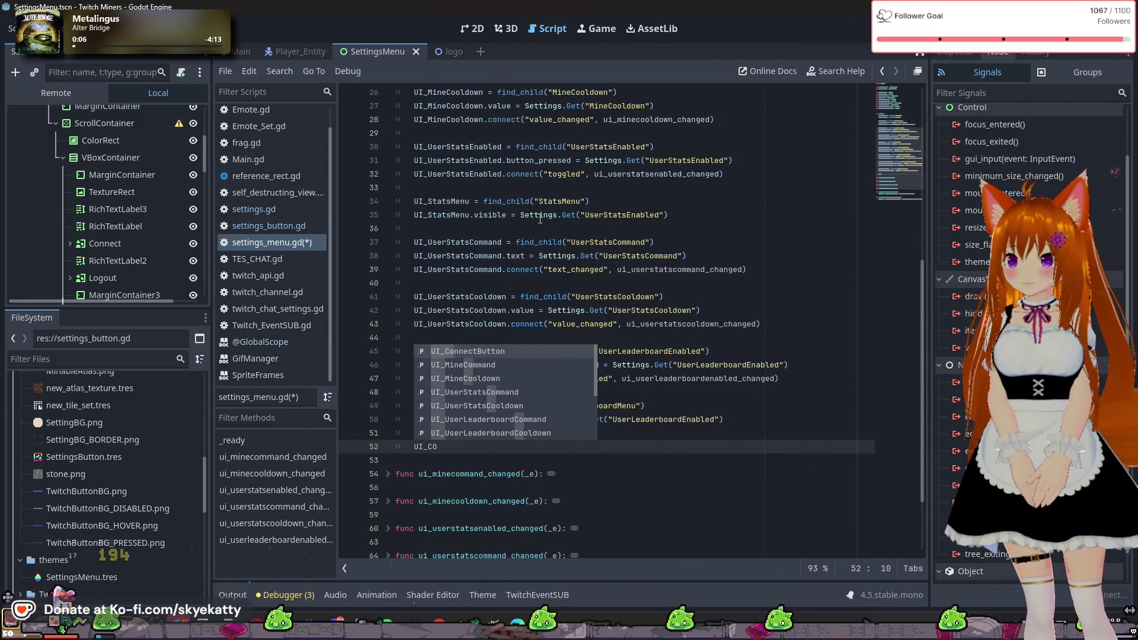
{"action": "key", "text": "BackSpace"}
{"action": "key", "text": "BackSpace"}
{"action": "type", "text": "U"}
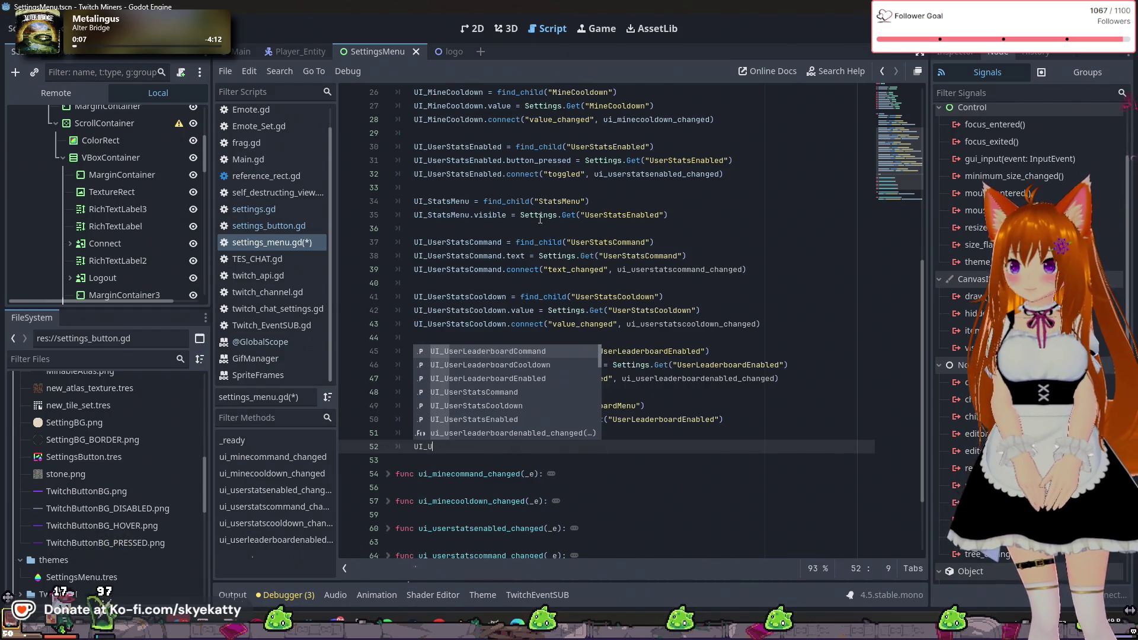
{"action": "key", "text": "Return"}
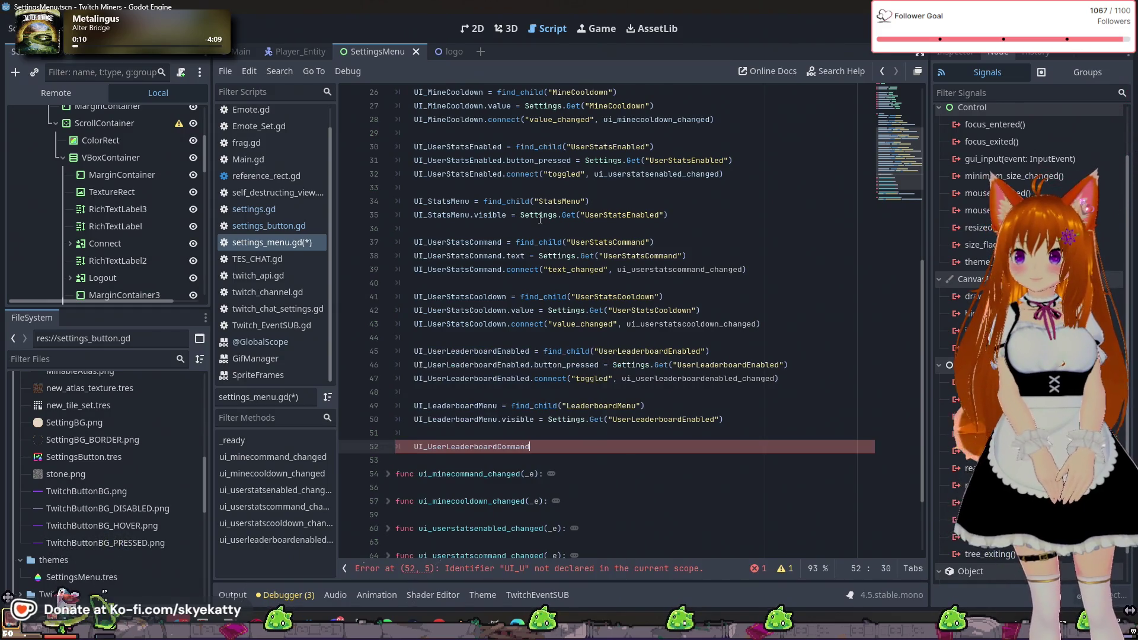
{"action": "type", "text": " = find"}
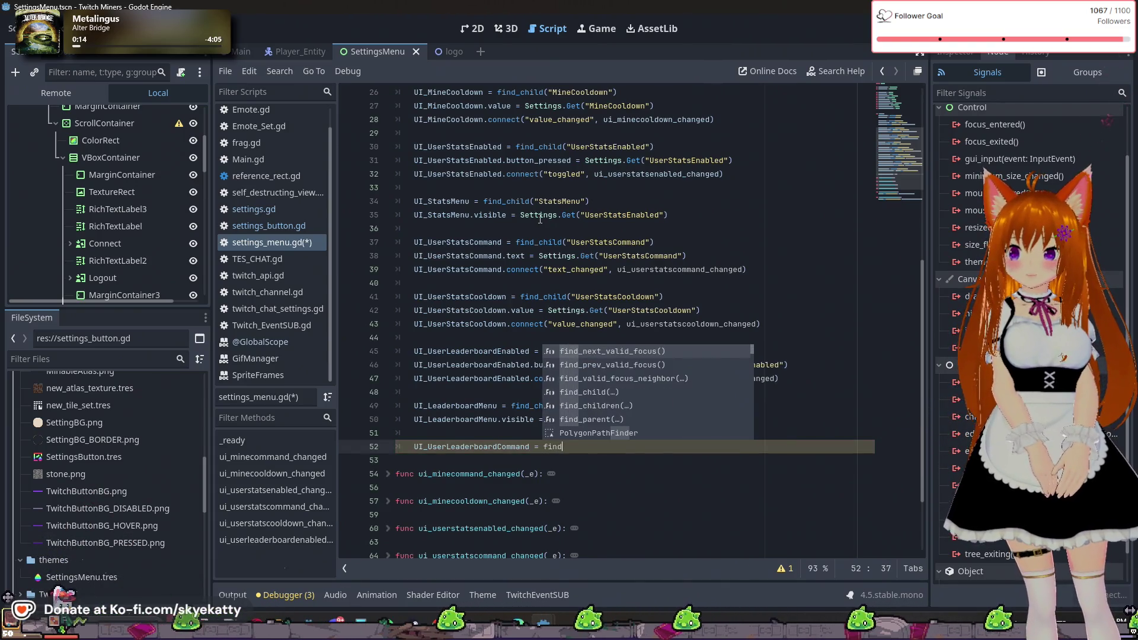
{"action": "type", "text": "_child"}
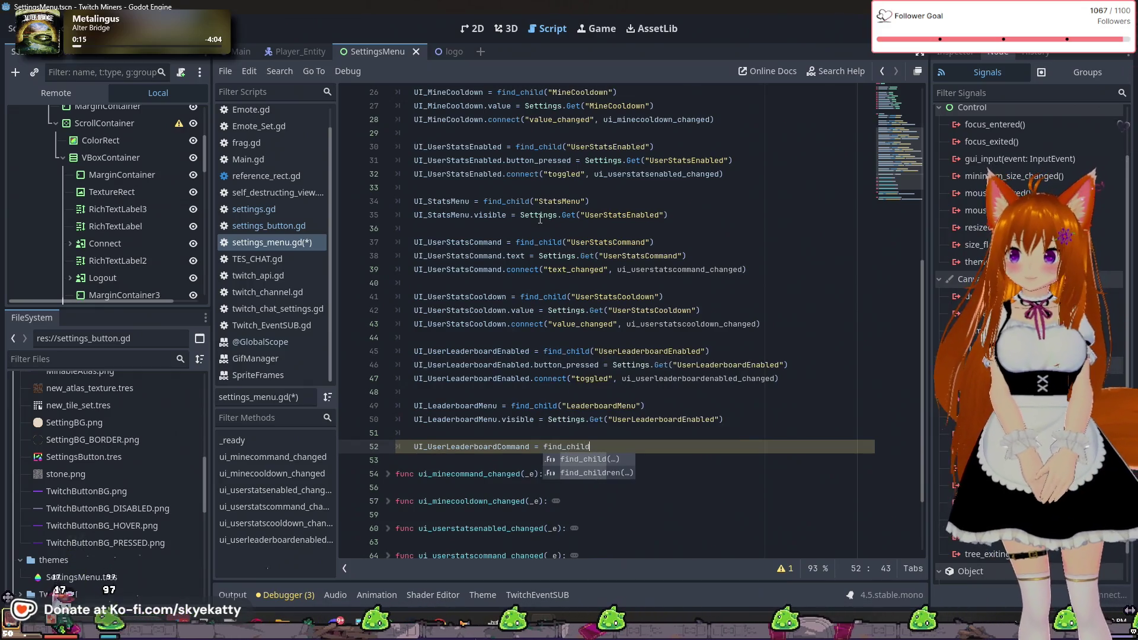
{"action": "key", "text": "Return"}
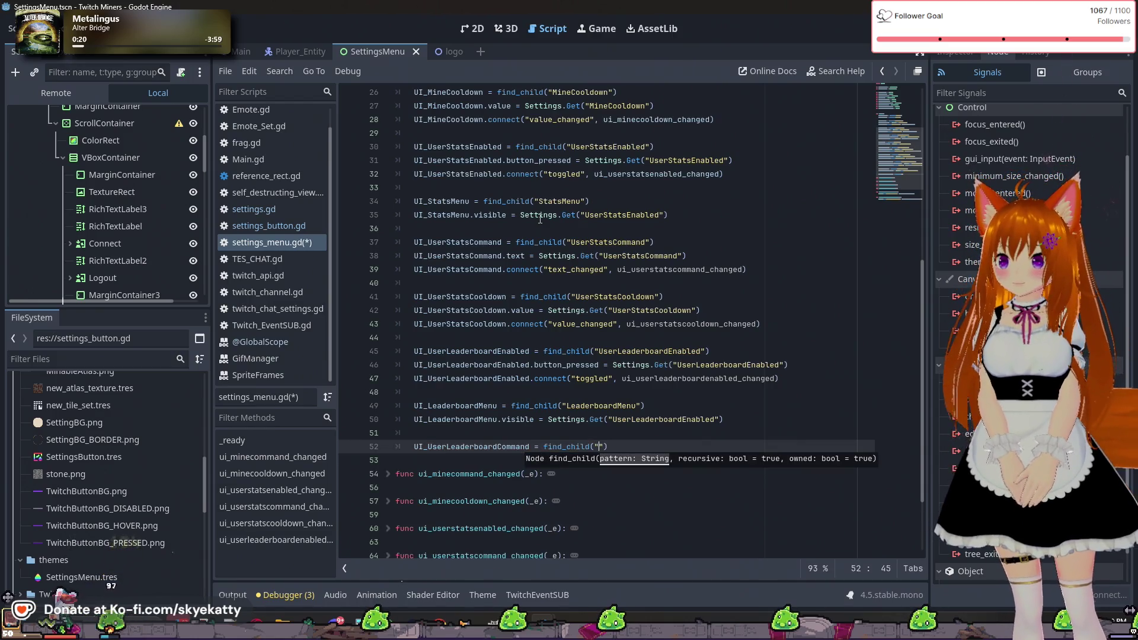
{"action": "type", "text": "UserLeaderb"}
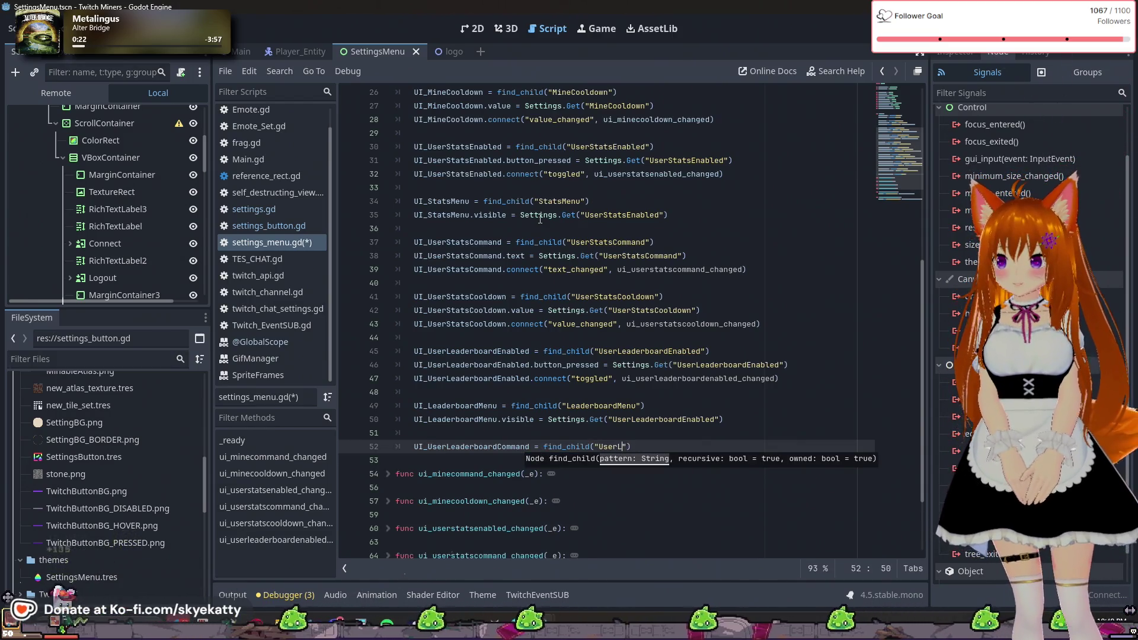
{"action": "type", "text": "oardCo"}
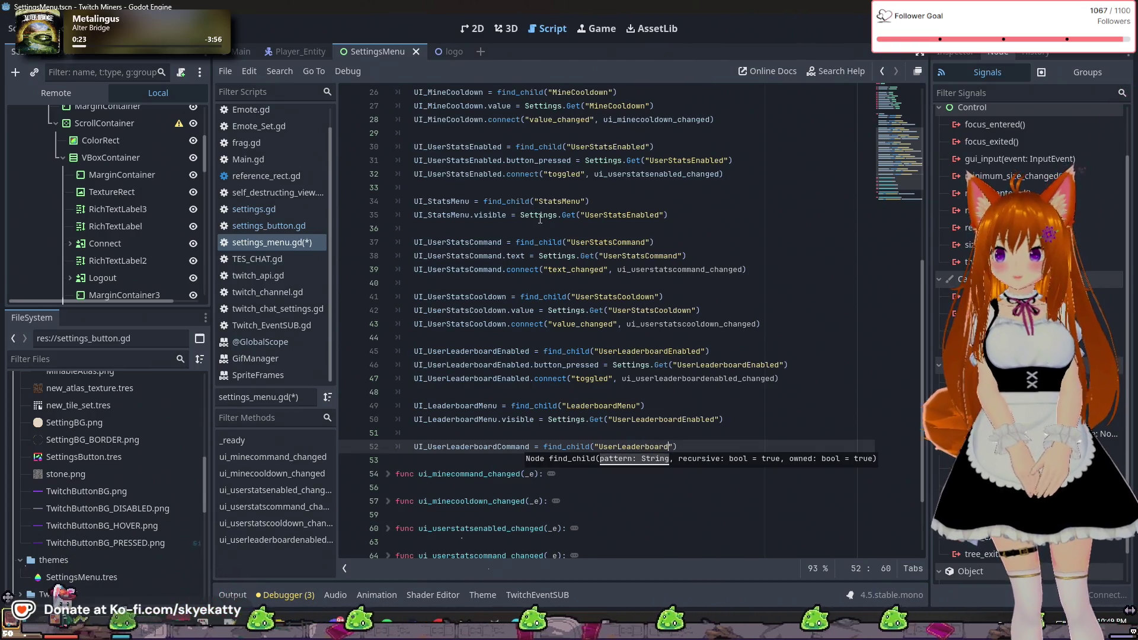
{"action": "type", "text": "mmand"}
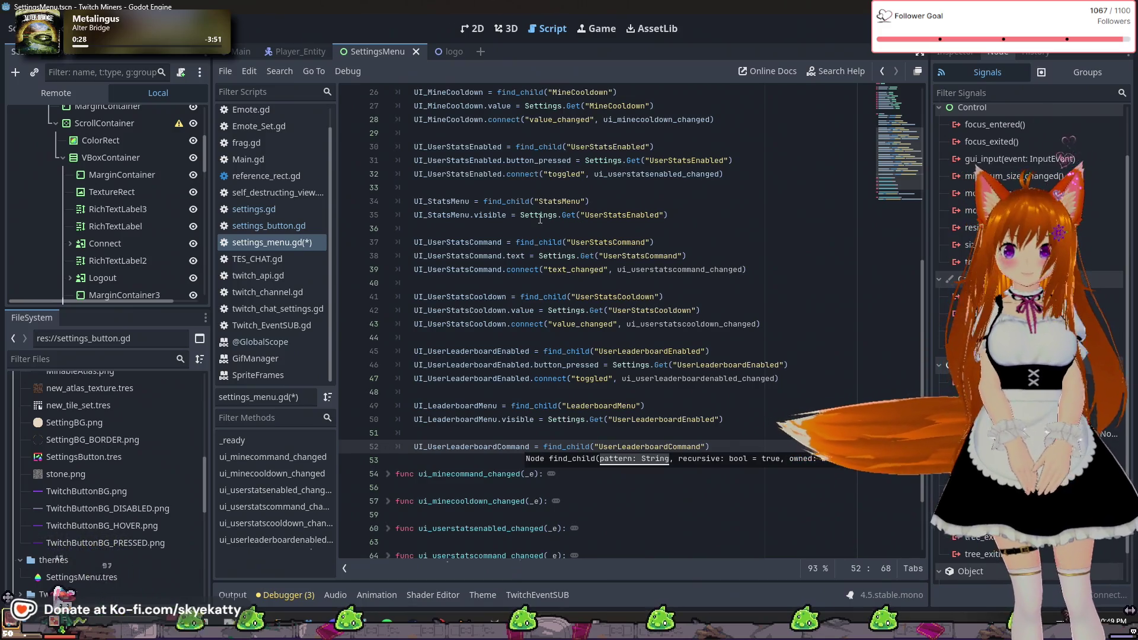
{"action": "key", "text": "End"}
{"action": "key", "text": "Return"}
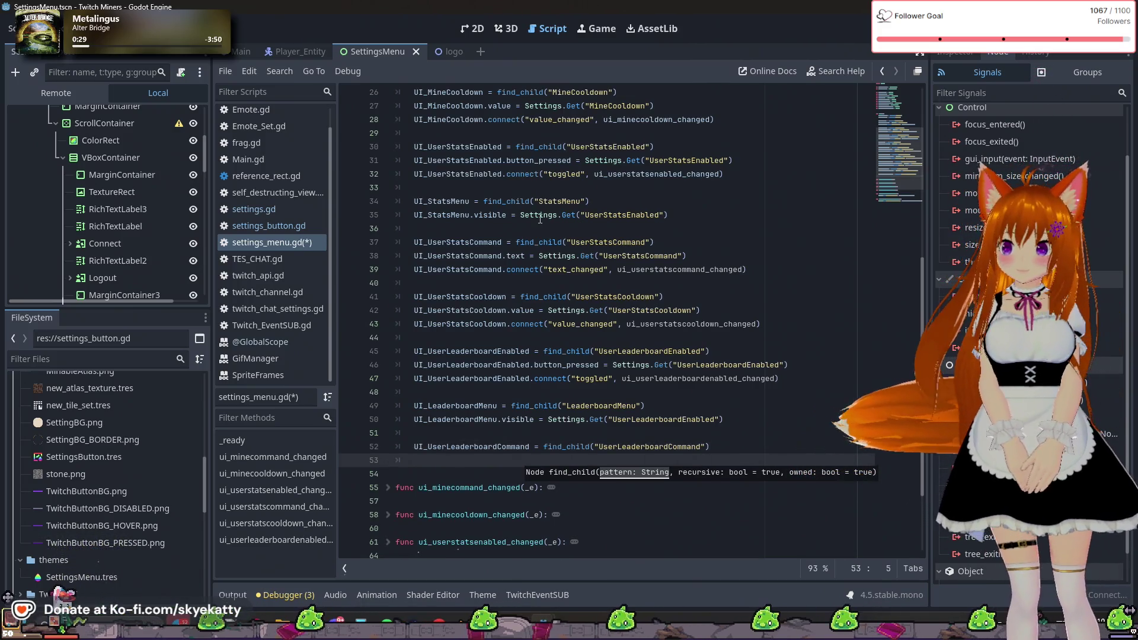
{"action": "type", "text": "UI_"}
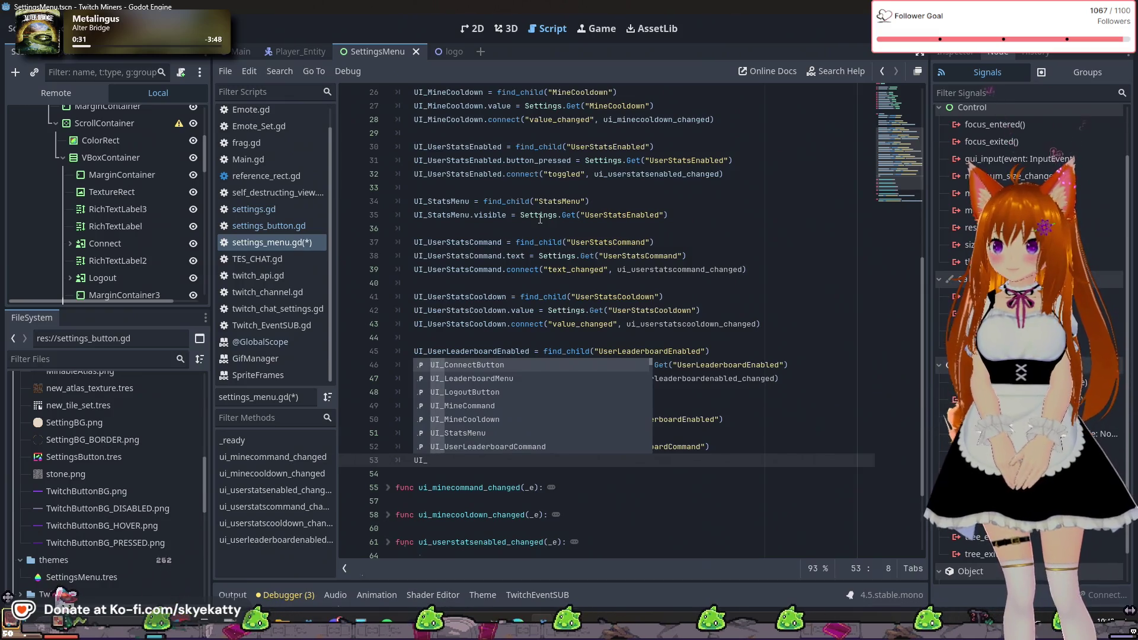
{"action": "type", "text": "US"}
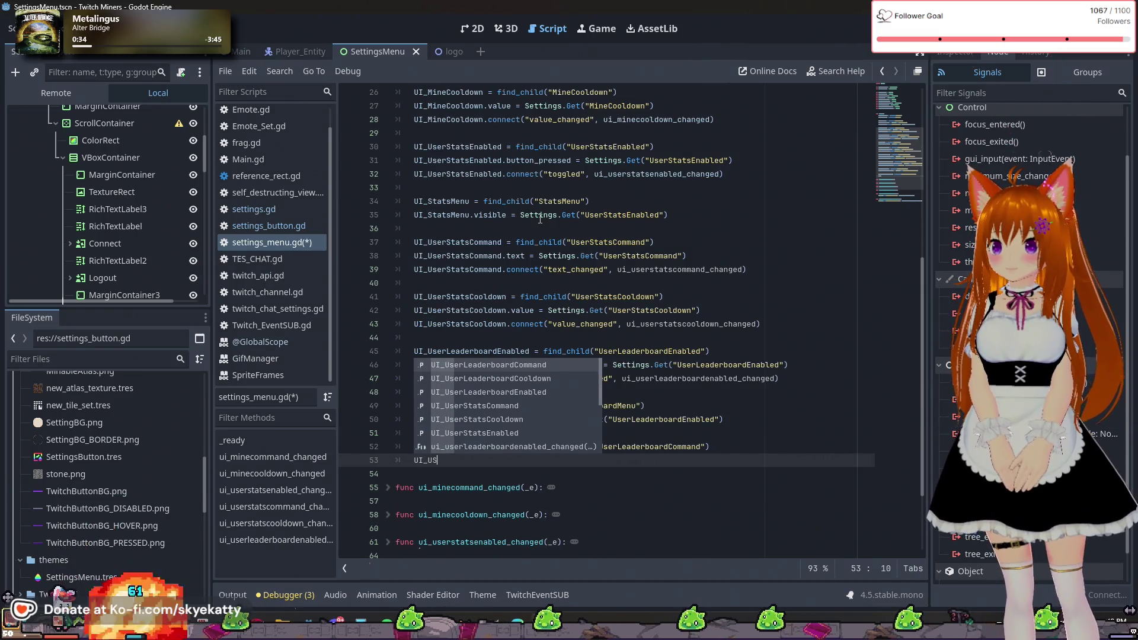
- Set UI_UserLeaderboardCommand.text = Settings.Get("UserLeaderboardCommand") on line 53
{"action": "key", "text": "Return"}
{"action": "type", "text": ".text = "}
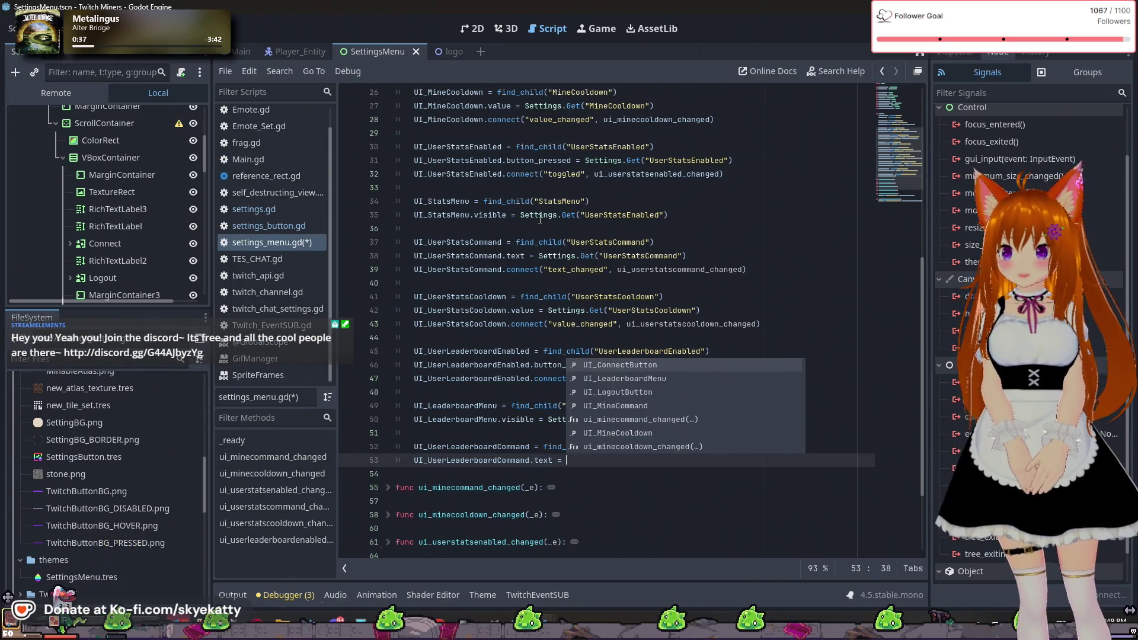
{"action": "type", "text": "Settings."}
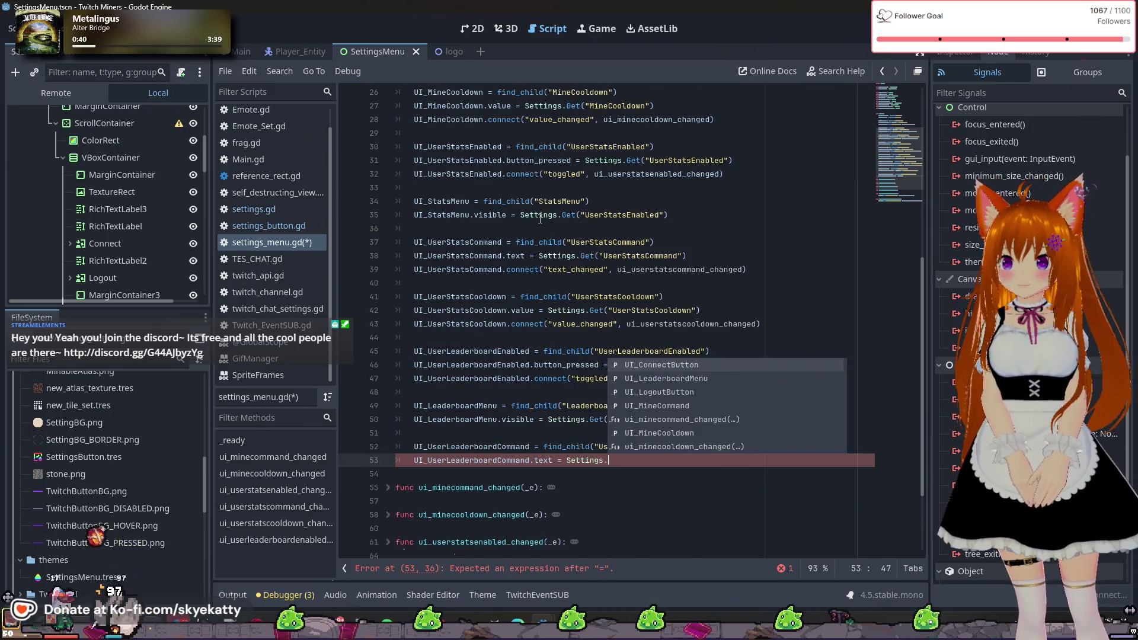
{"action": "type", "text": "G"}
{"action": "type", "text": "et8("}
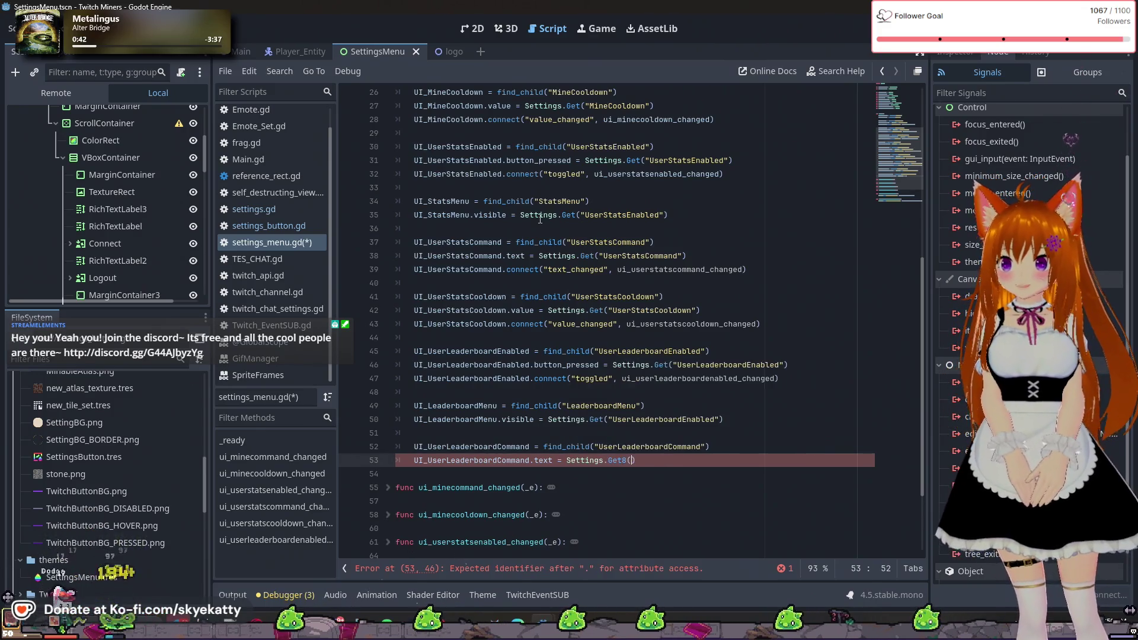
{"action": "type", "text": "(\""}
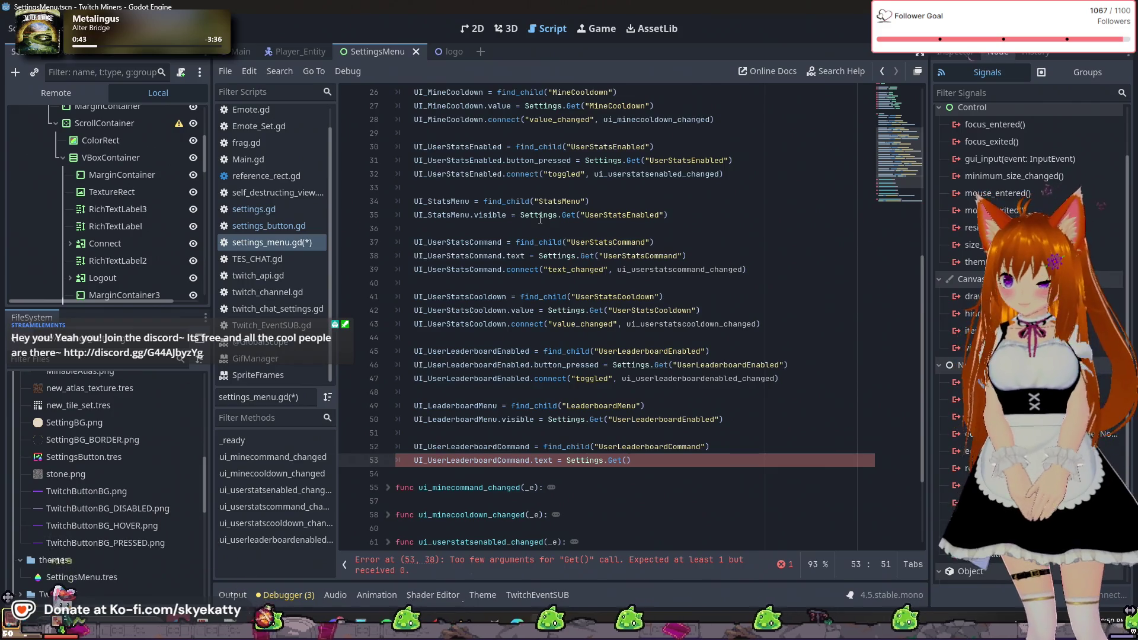
{"action": "type", "text": "UserLea"}
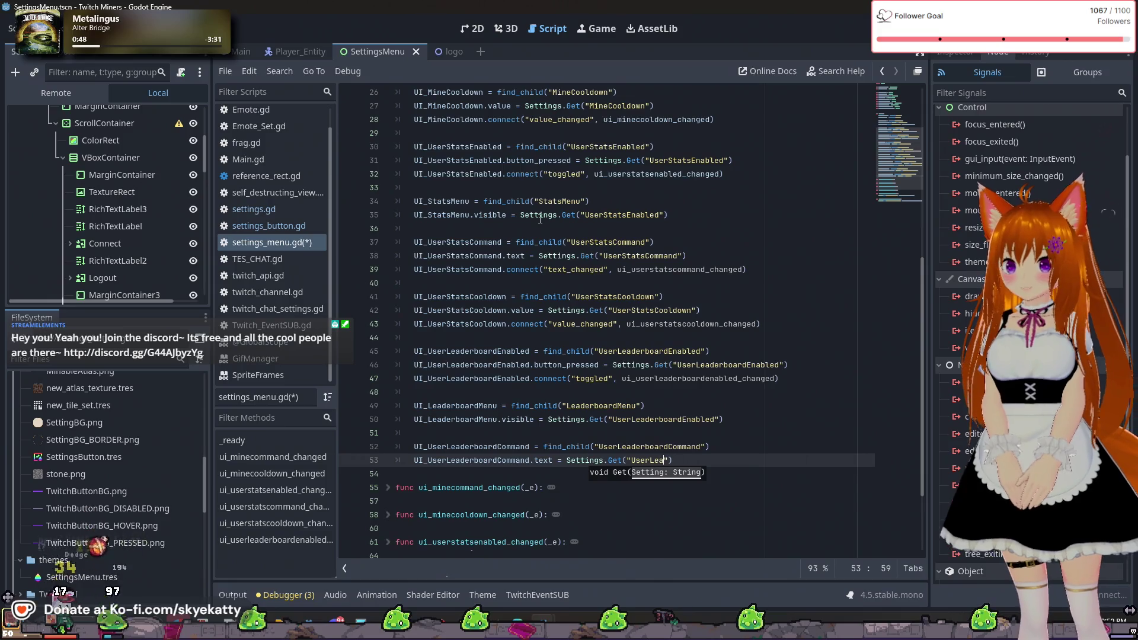
{"action": "type", "text": "derboard"}
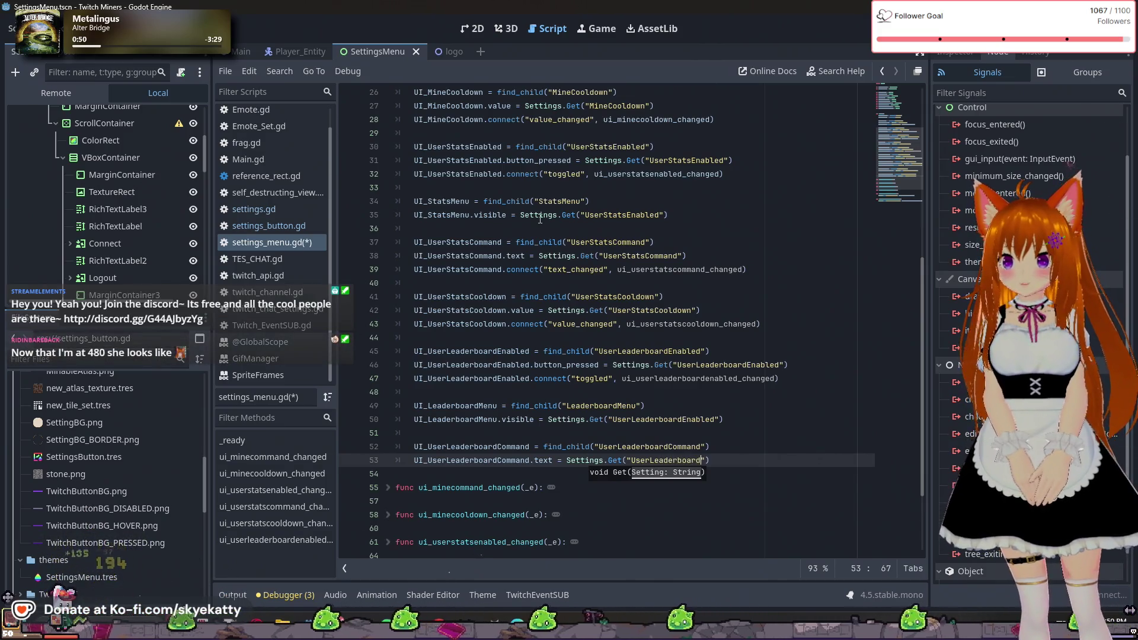
{"action": "type", "text": "Co"}
{"action": "type", "text": "mmand"}
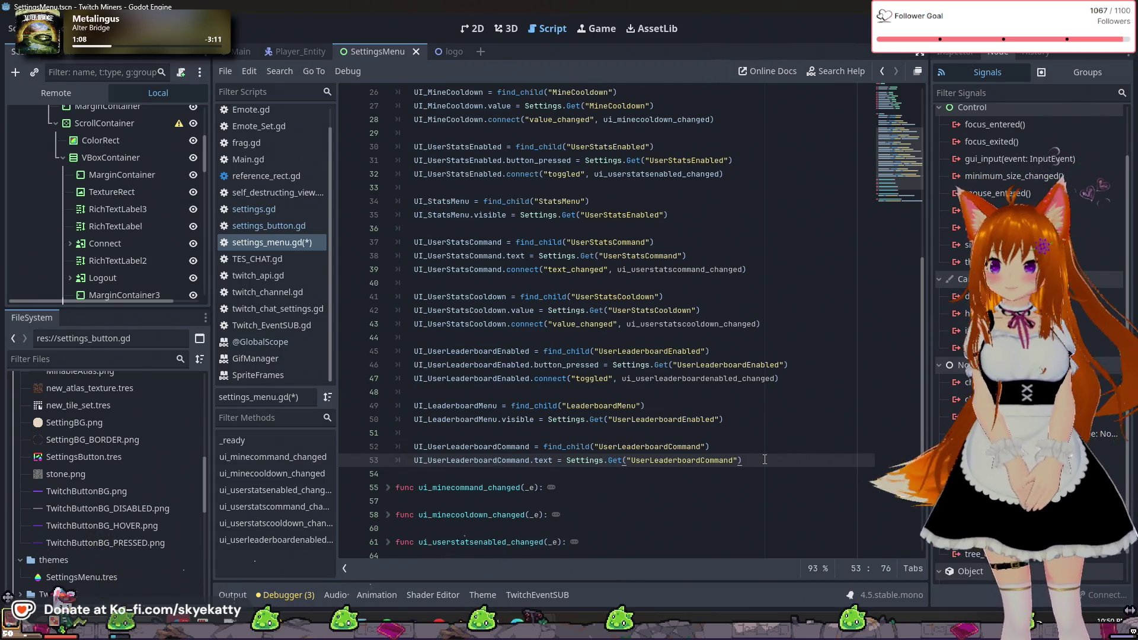
{"action": "key", "text": "Return"}
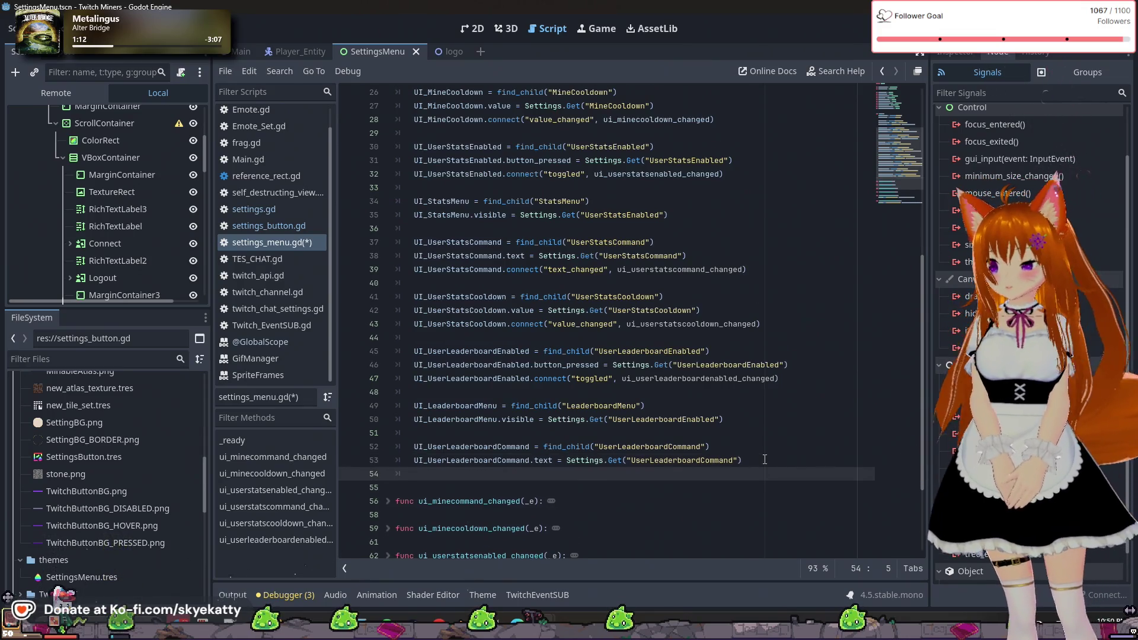
- Fold ui_userstatscooldown_changed and add a blank line after line 73
{"action": "scroll", "coordinate": [763, 460], "scroll_direction": "down", "scroll_amount": 3}
{"action": "left_click", "coordinate": [388, 487]}
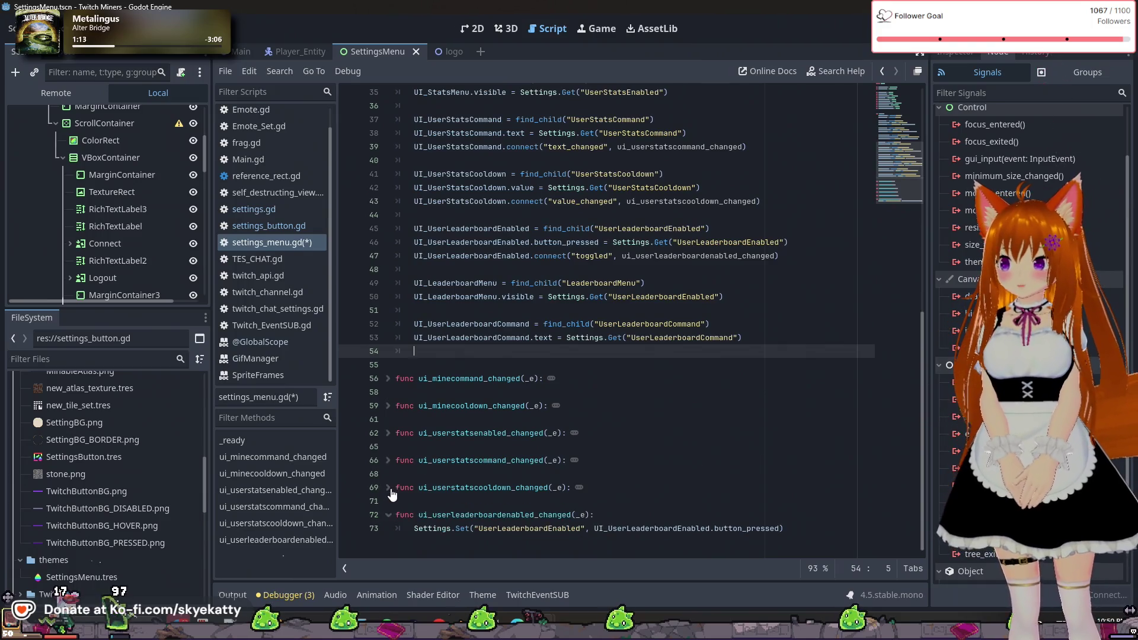
{"action": "left_click", "coordinate": [814, 525]}
{"action": "key", "text": "Return"}
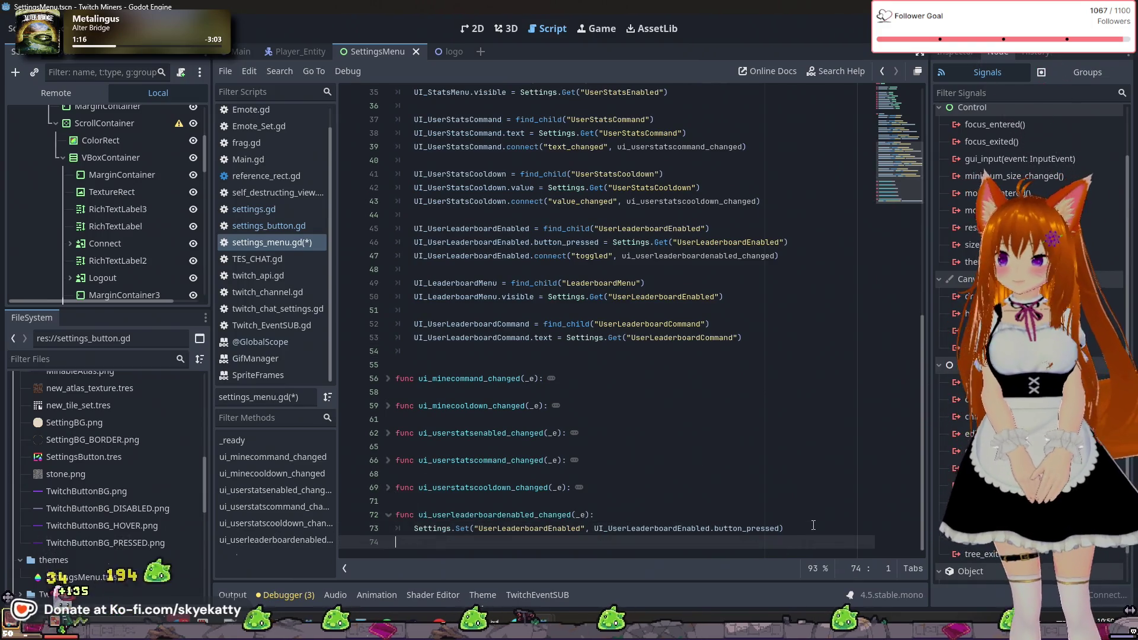
- Write func ui_userleaderboardcommand_changed(_e): calling Settings.Set("UserLeaderboardCommand", UI_UserLeaderboardCommand.text)
{"action": "key", "text": "BackSpace"}
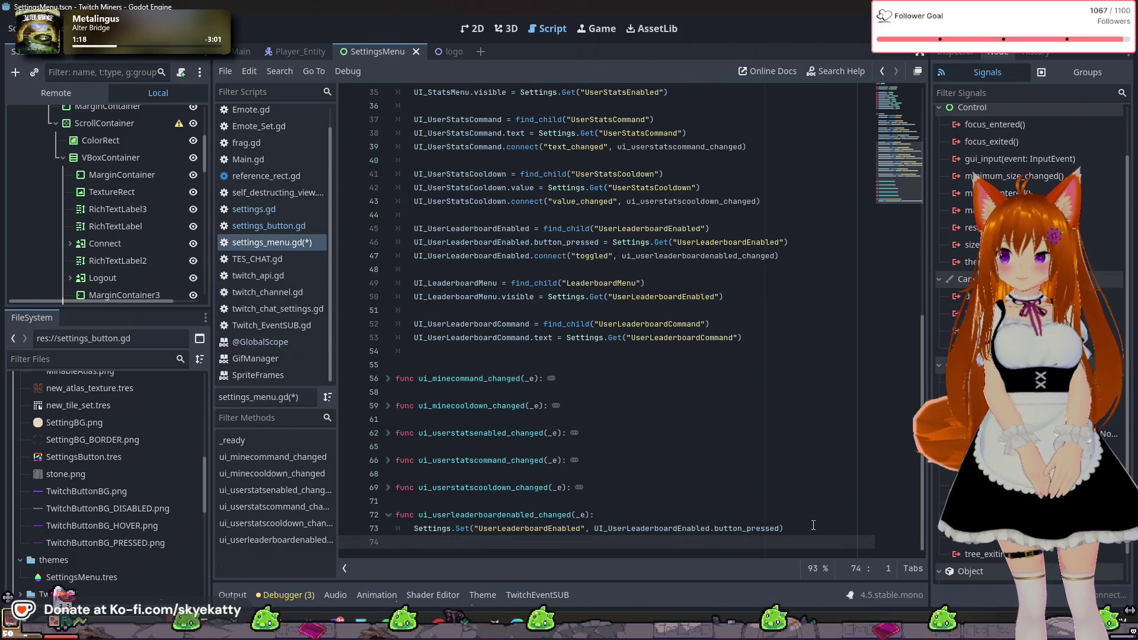
{"action": "key", "text": "Return"}
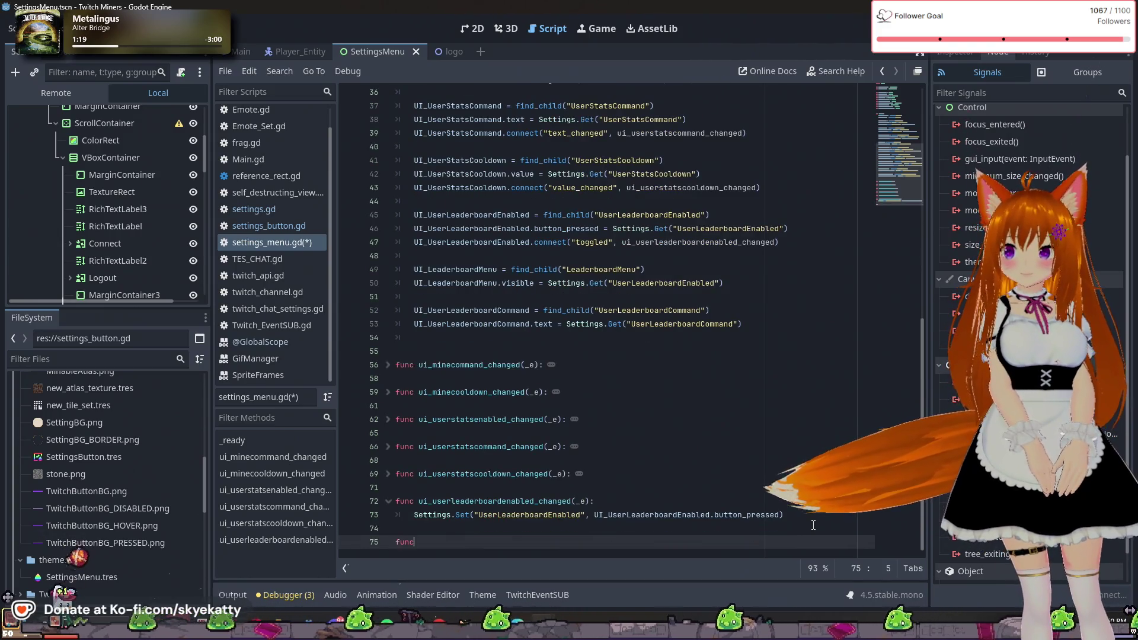
{"action": "type", "text": "func "}
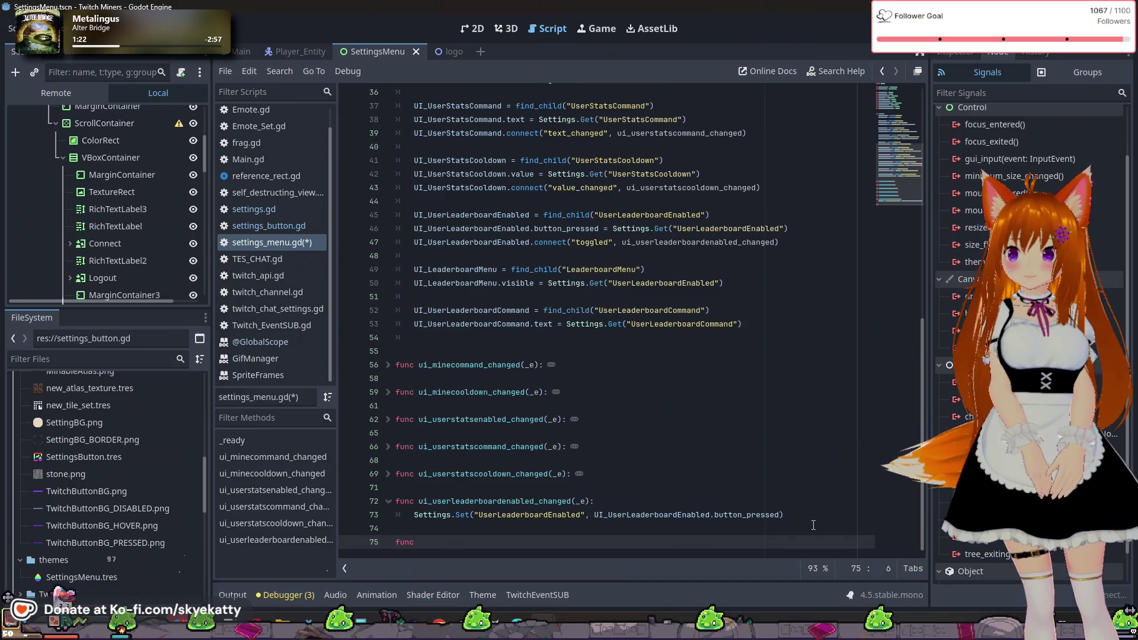
{"action": "type", "text": "ui_"}
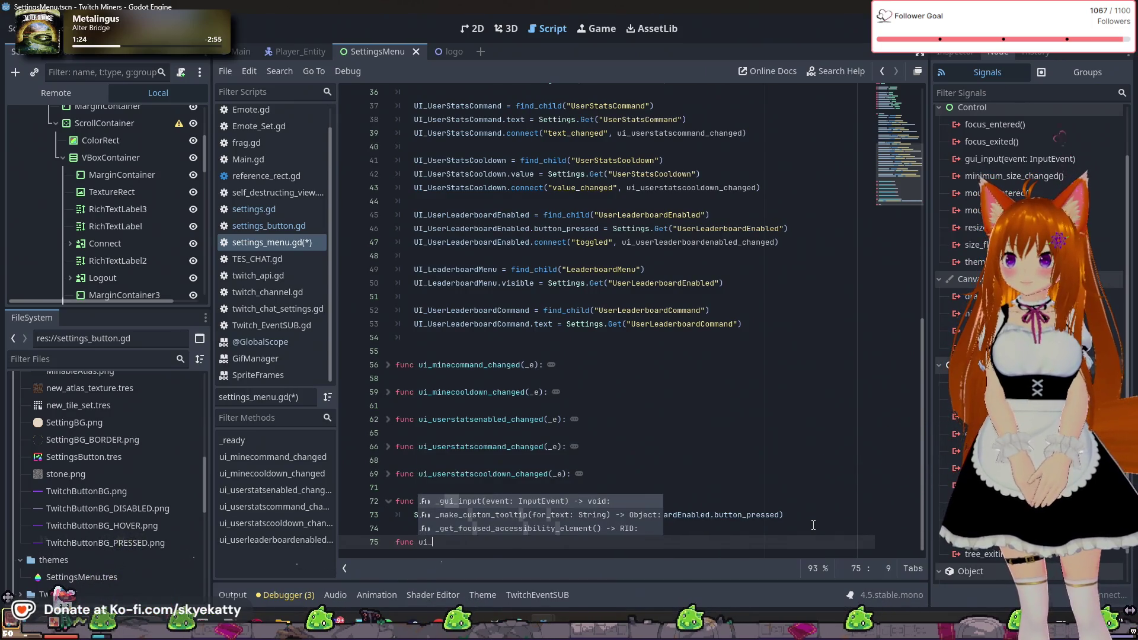
{"action": "type", "text": "userleaderboardcommand"}
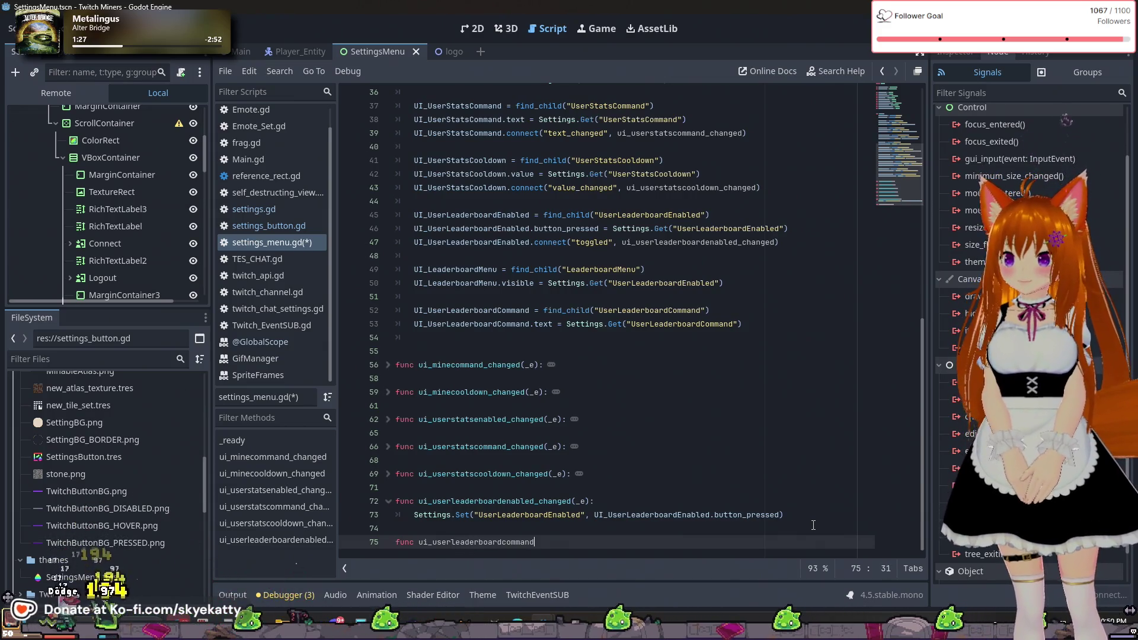
{"action": "type", "text": "_changed"}
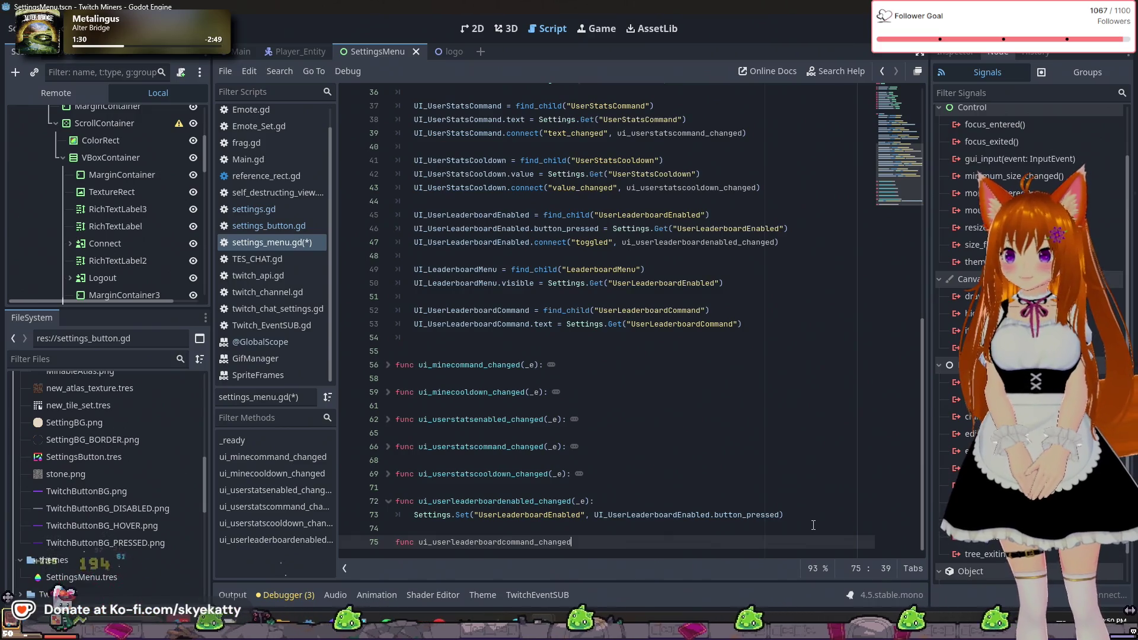
{"action": "type", "text": "(_e"}
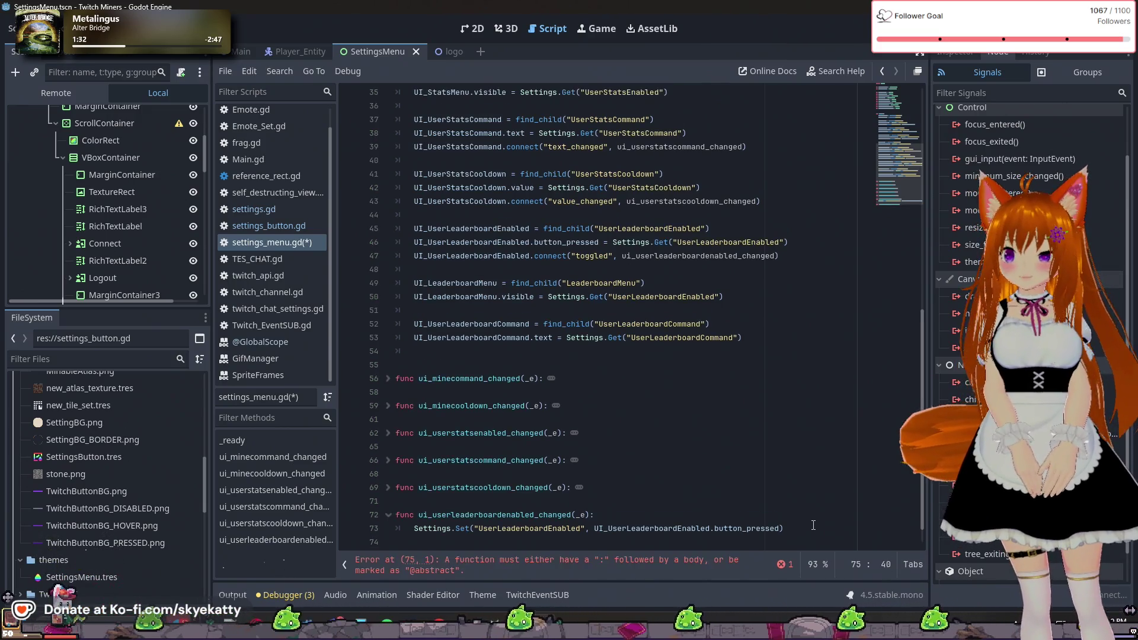
{"action": "type", "text": "):"}
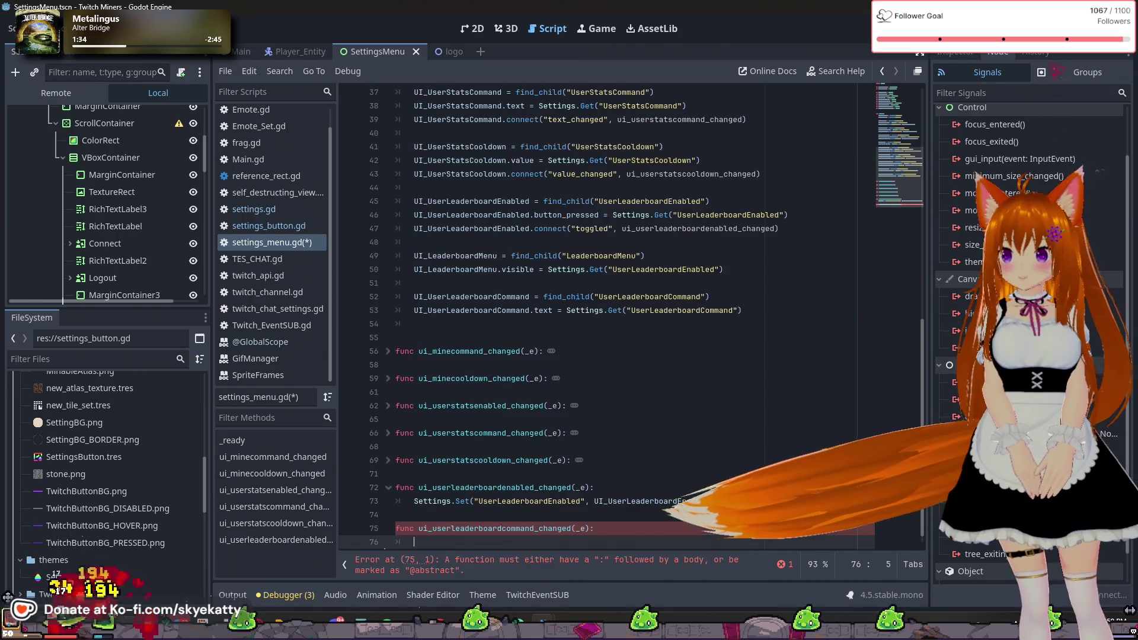
{"action": "key", "text": "Return"}
{"action": "type", "text": "Set"}
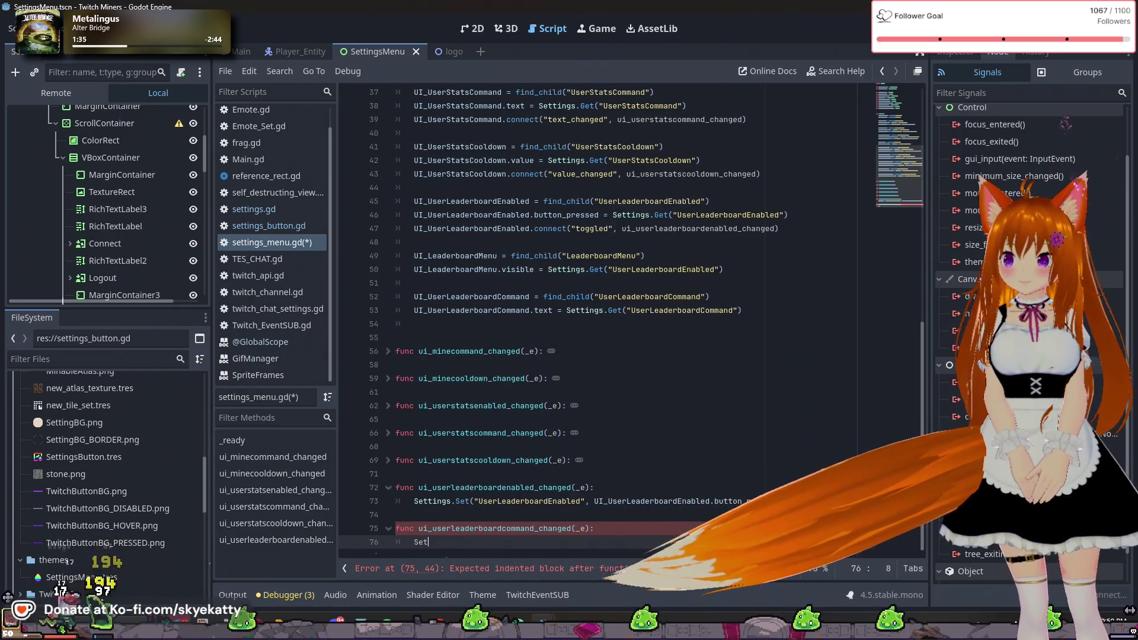
{"action": "type", "text": "tings.Set"}
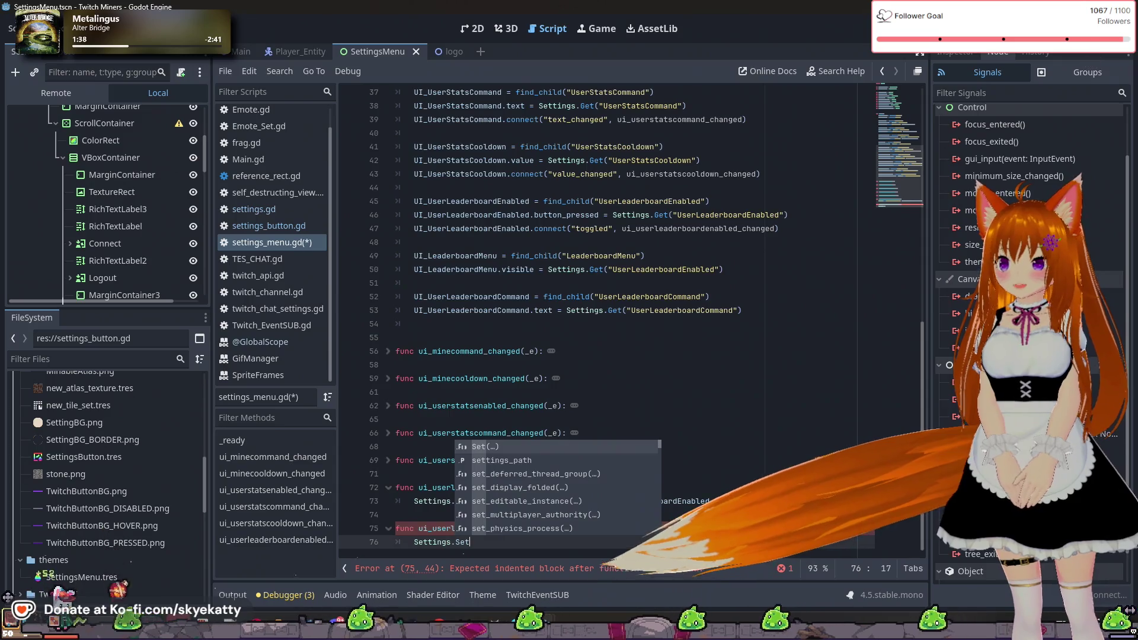
{"action": "key", "text": "Return"}
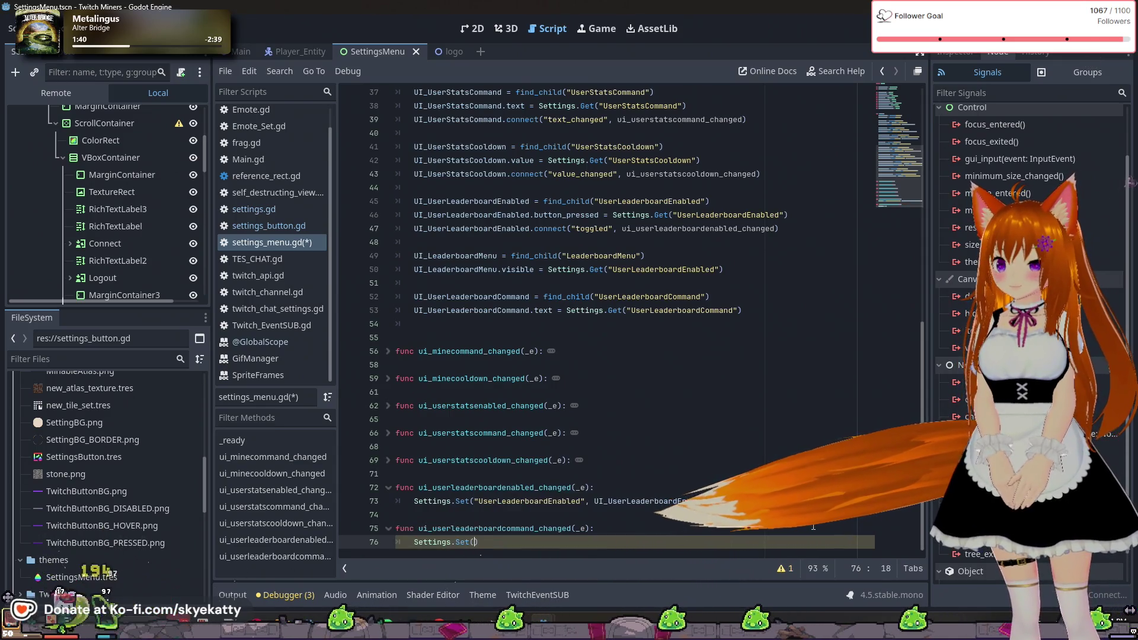
{"action": "key", "text": "Left"}
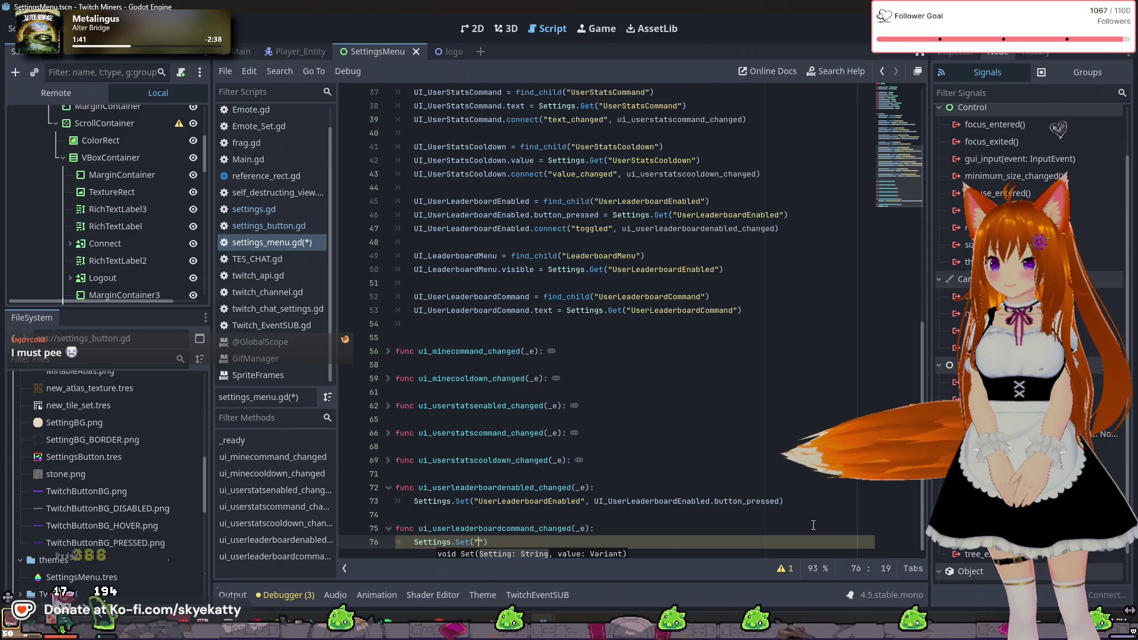
{"action": "type", "text": "UserL"}
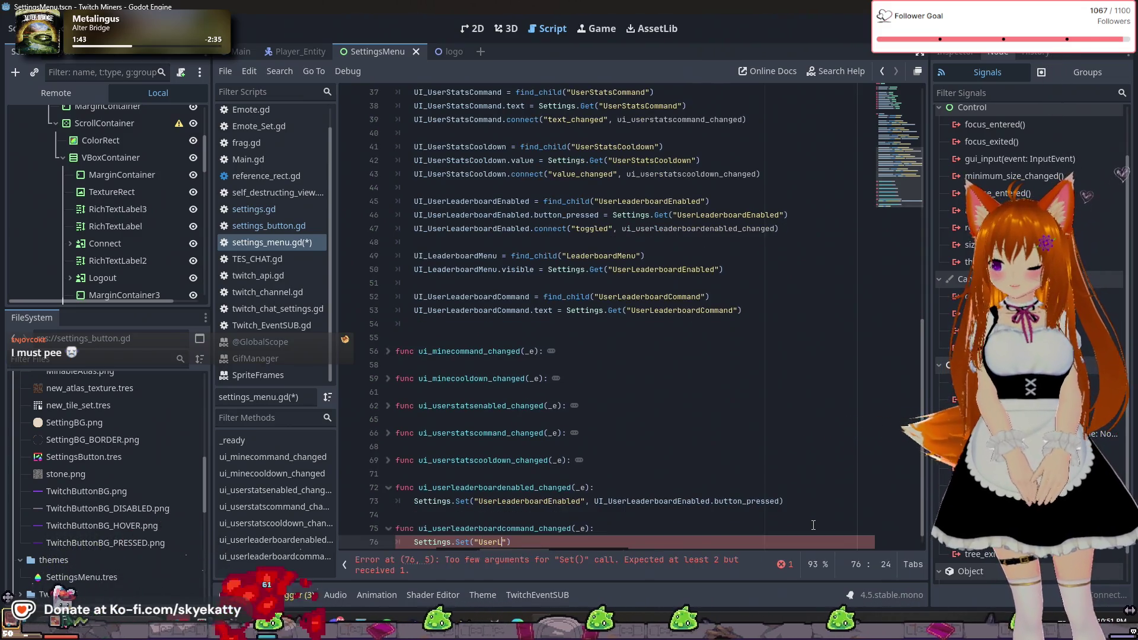
{"action": "type", "text": "eaderboardCommand\", "}
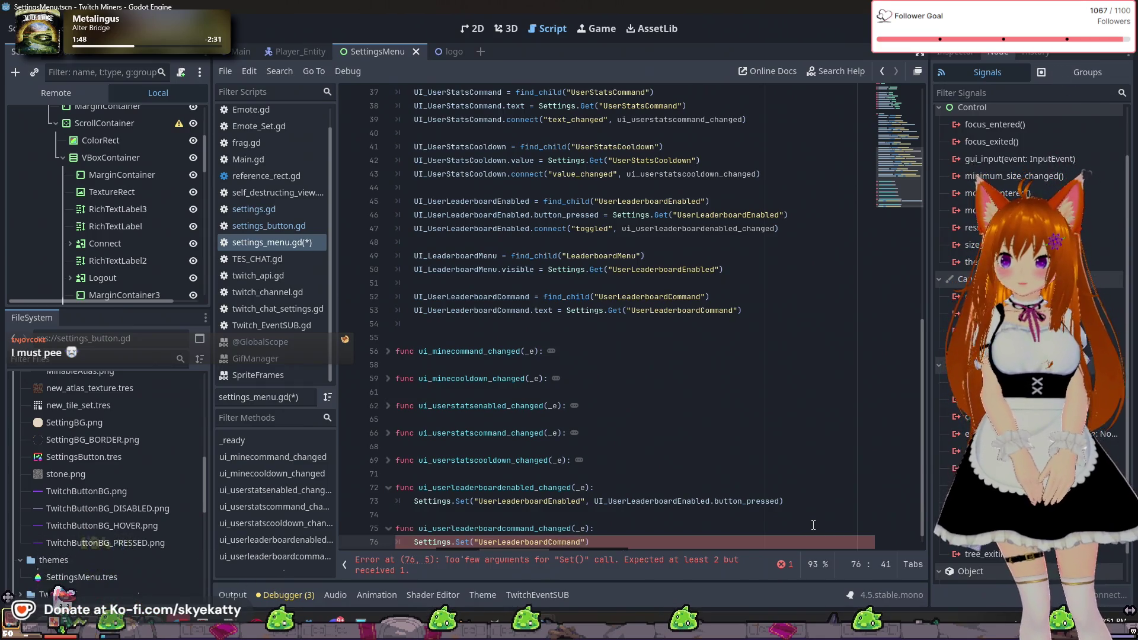
{"action": "type", "text": "UI_UserLeaderboardCommand.t"}
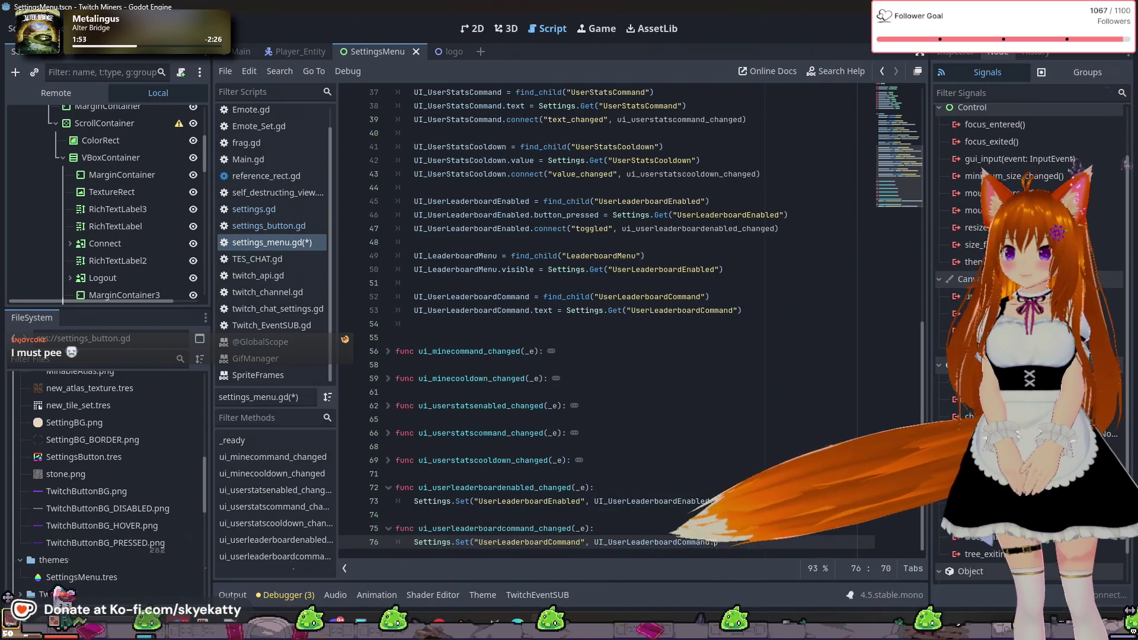
{"action": "key", "text": "Return"}
{"action": "type", "text": ".text"}
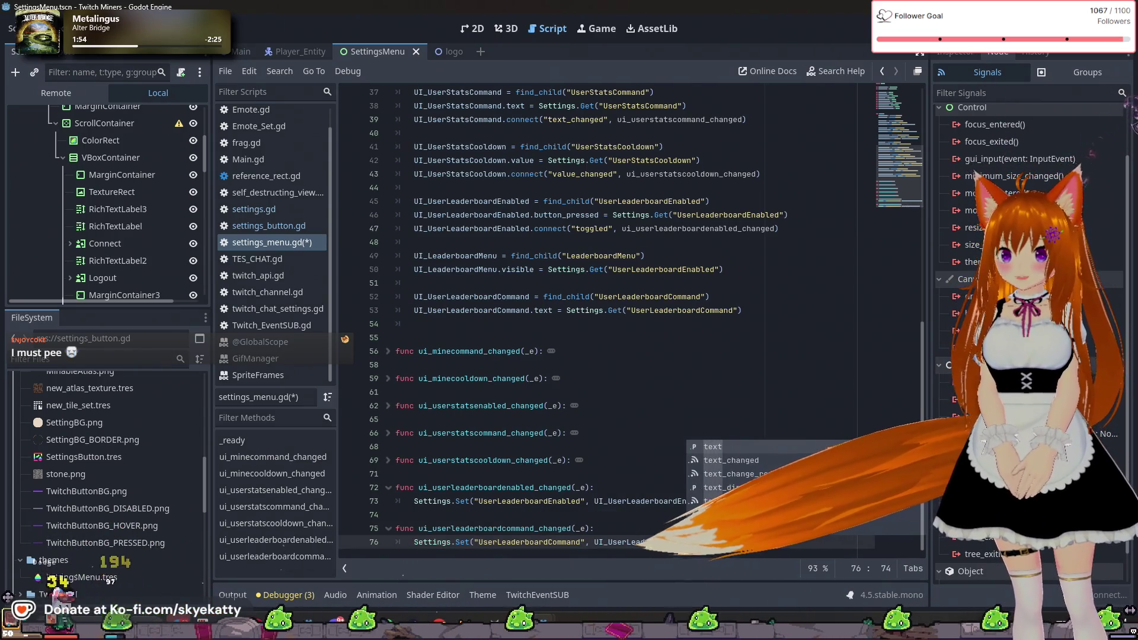
{"action": "left_click", "coordinate": [758, 324]}
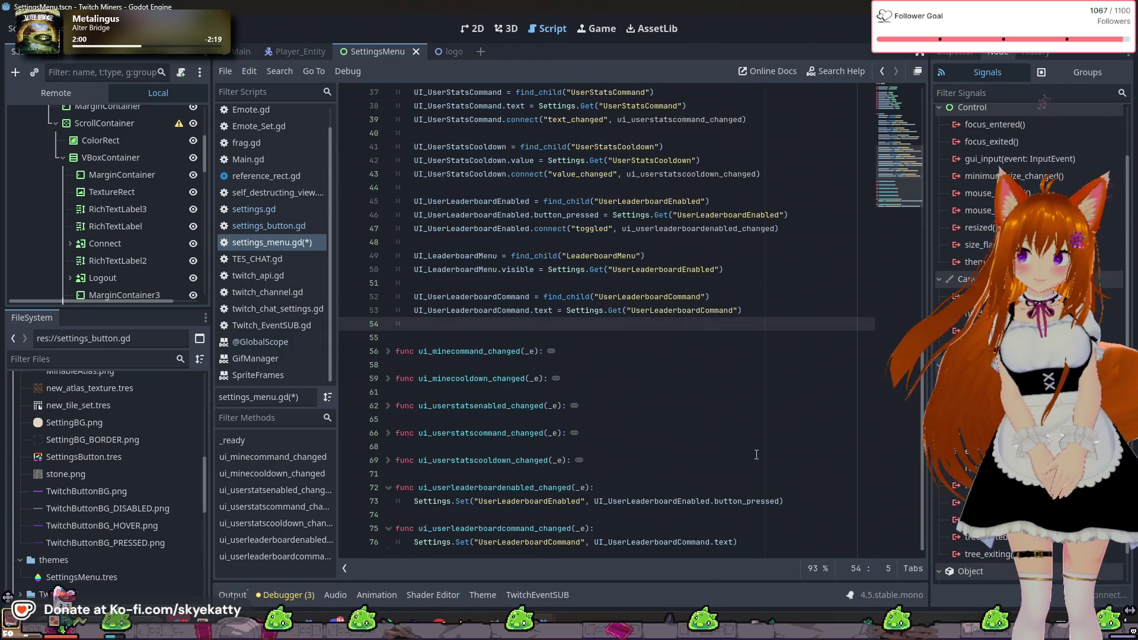
- On new line 54, write UI_UserLeaderboardCommand.connect("text_changed", ui_userleaderboardcommand_changed)
{"action": "left_click", "coordinate": [800, 312]}
{"action": "key", "text": "Return"}
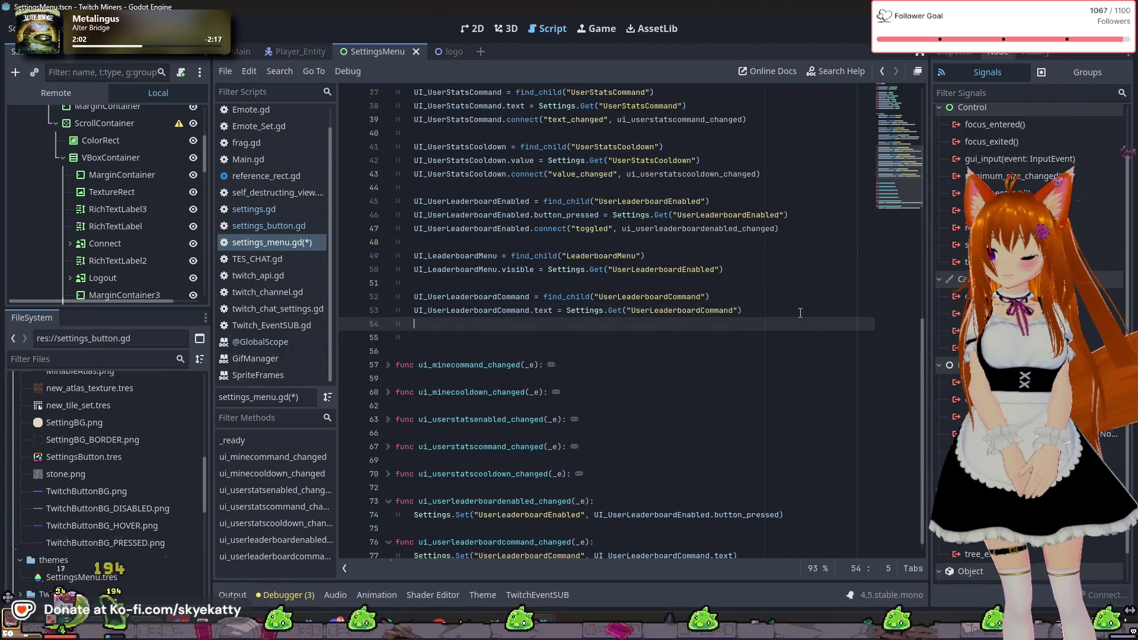
{"action": "type", "text": "UI_User"}
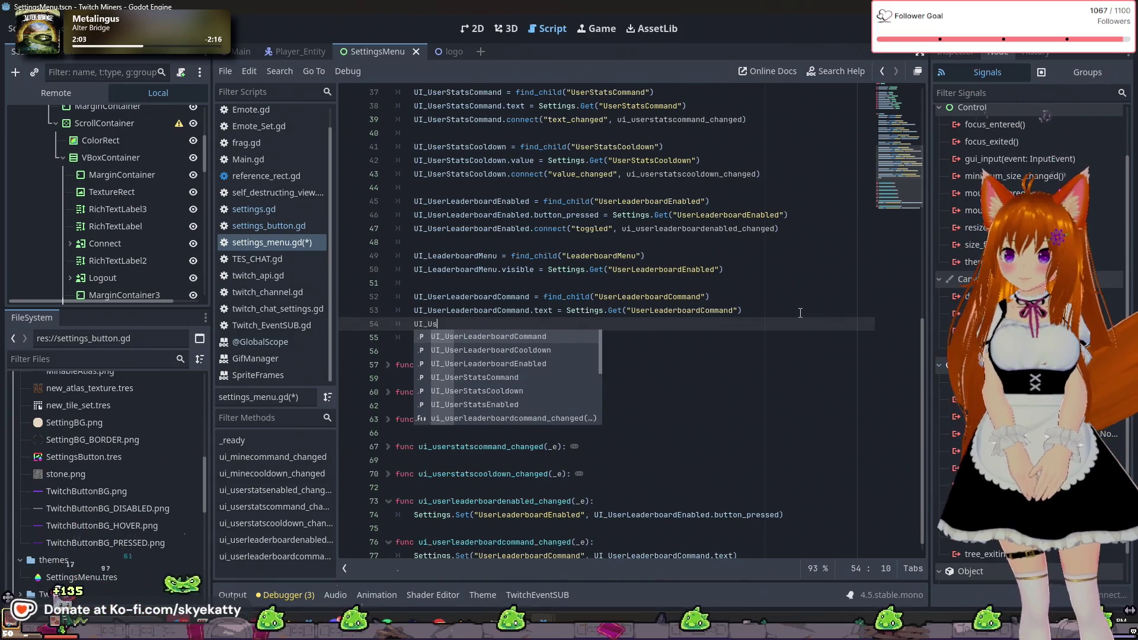
{"action": "key", "text": "Return"}
{"action": "type", "text": "."}
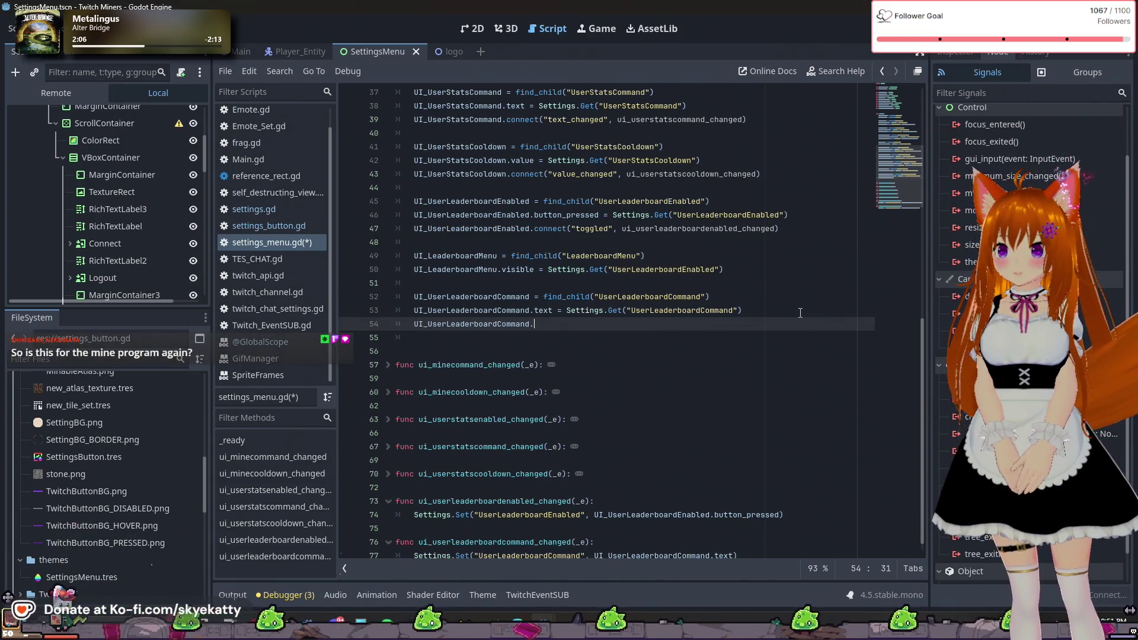
{"action": "type", "text": "connect("}
{"action": "key", "text": "Escape"}
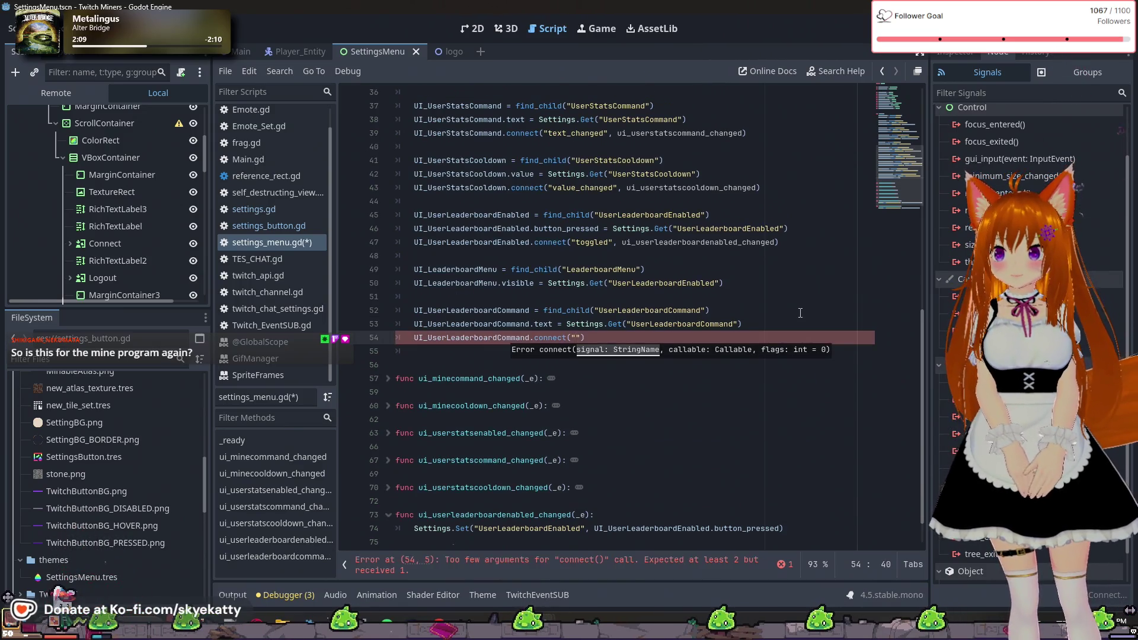
{"action": "key", "text": "BackSpace"}
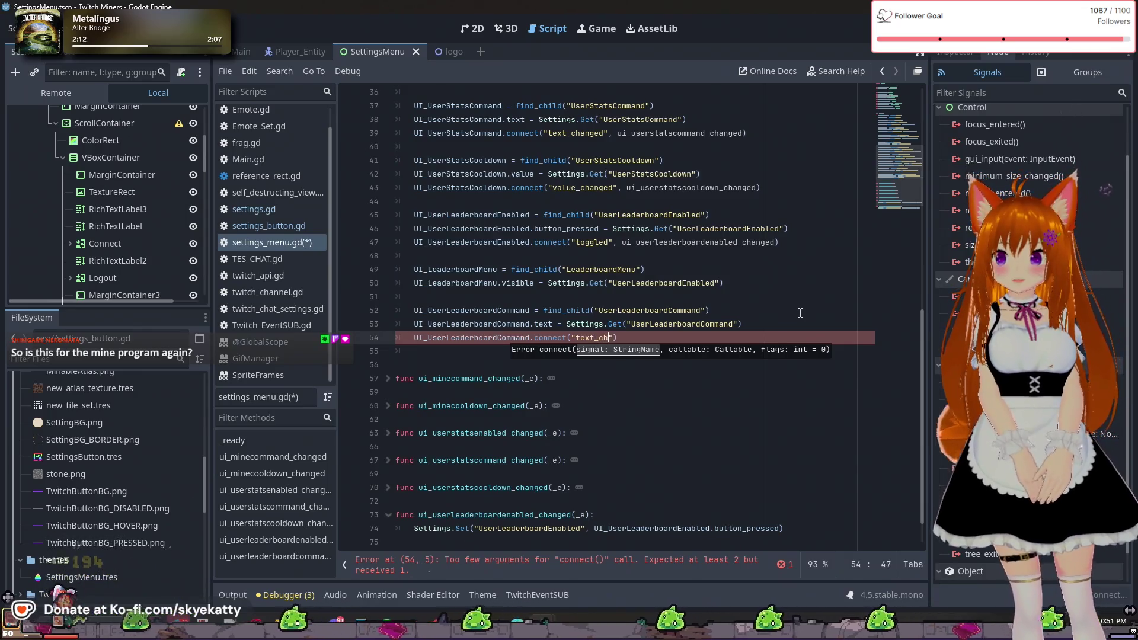
{"action": "type", "text": "_changed\", ui_"}
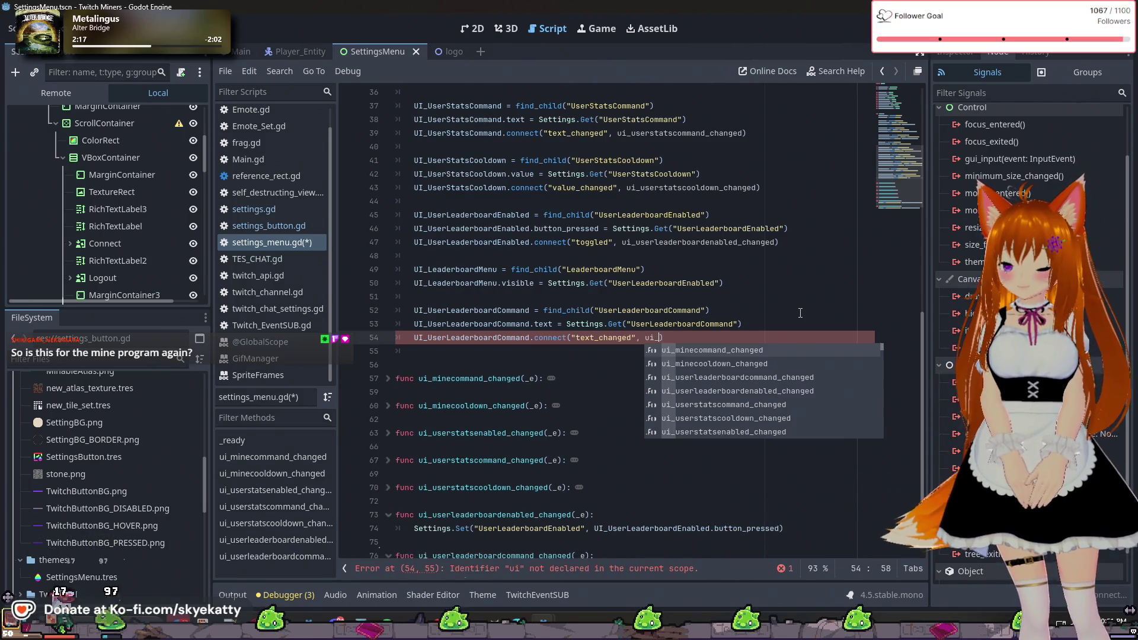
{"action": "type", "text": "user"}
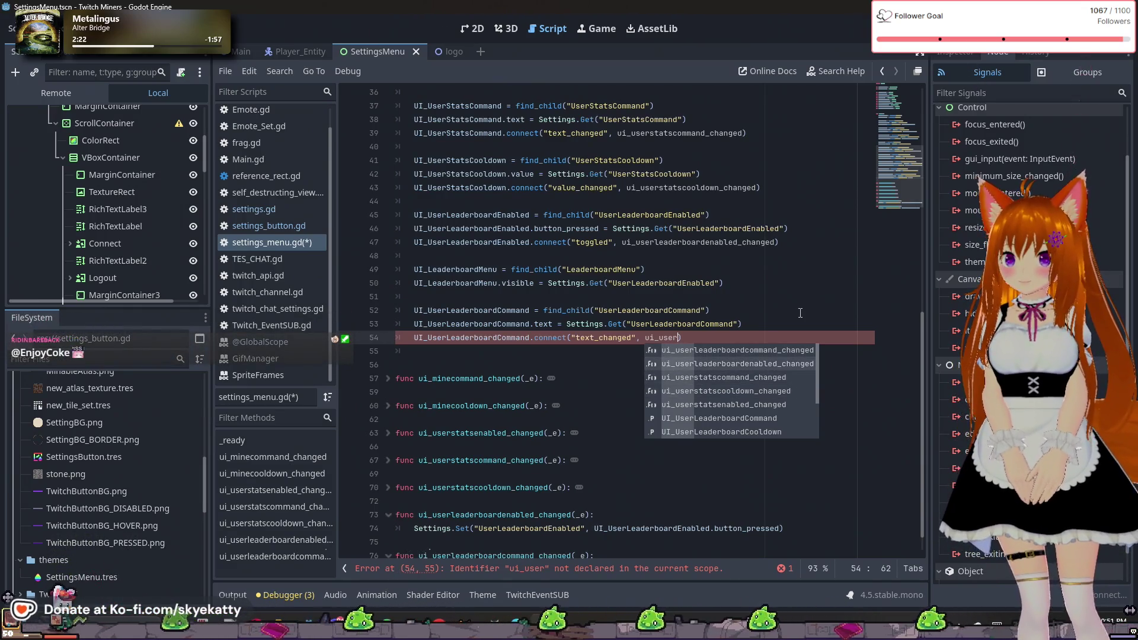
{"action": "key", "text": "Return"}
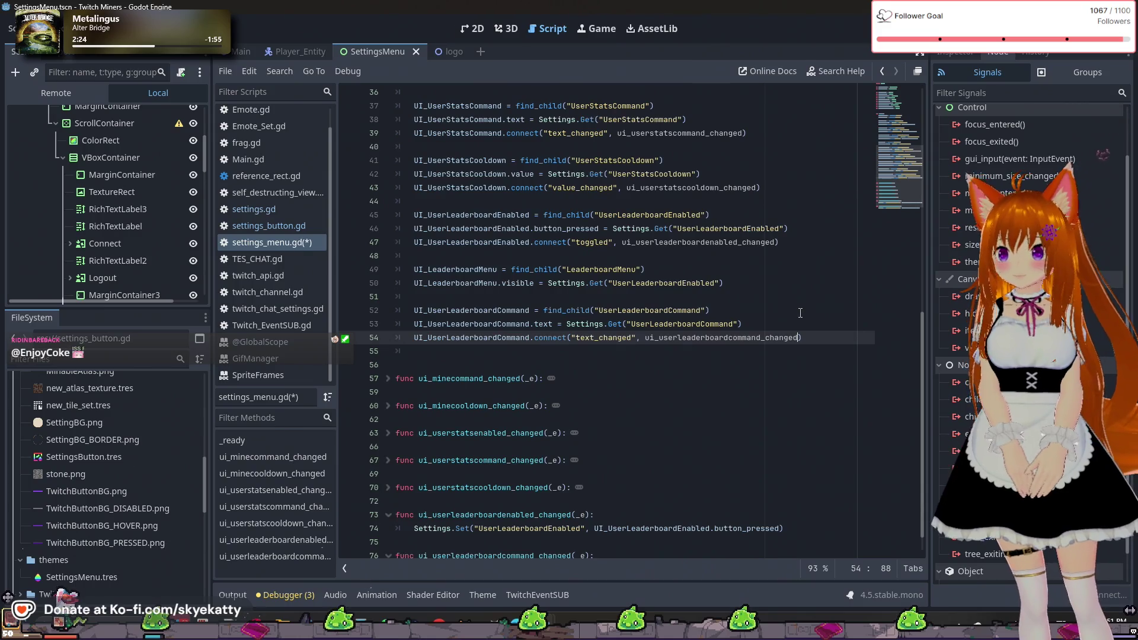
{"action": "type", "text": ")"}
{"action": "scroll", "coordinate": [806, 326], "scroll_direction": "down", "scroll_amount": 1}
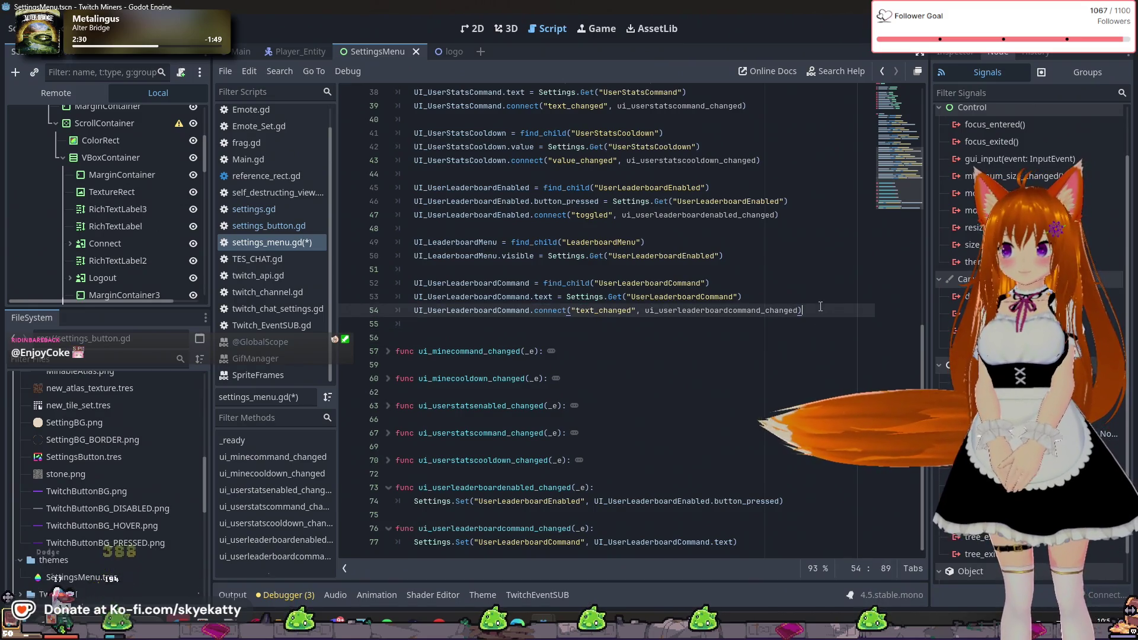
{"action": "key", "text": "Return"}
{"action": "key", "text": "Return"}
{"action": "type", "text": "UI"}
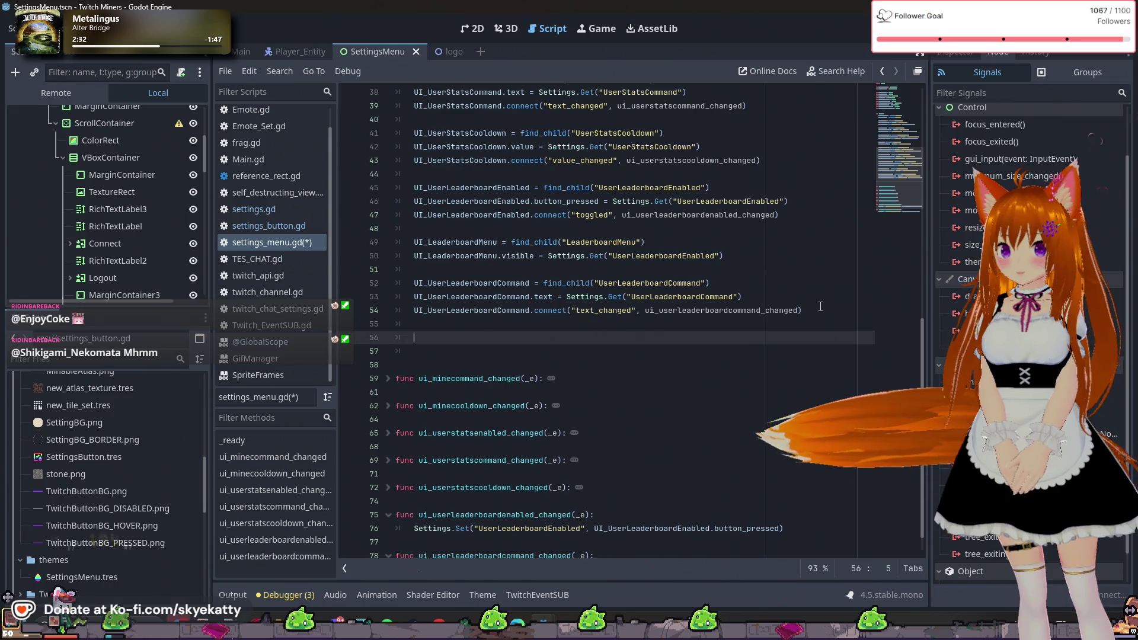
{"action": "scroll", "coordinate": [753, 247], "scroll_direction": "down", "scroll_amount": 1}
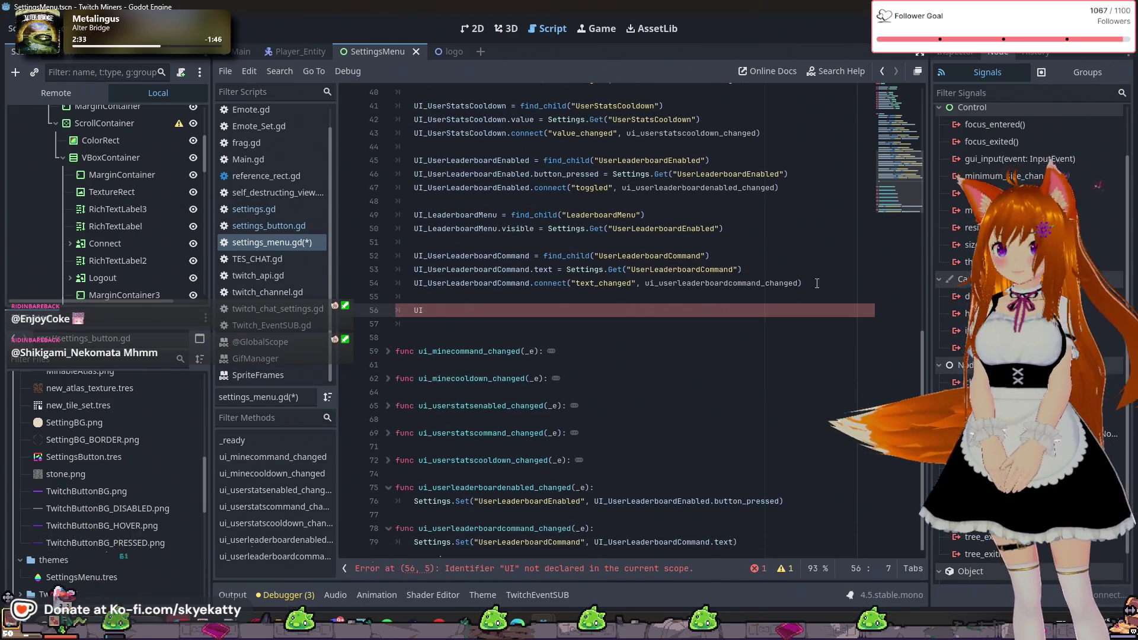
{"action": "scroll", "coordinate": [664, 216], "scroll_direction": "up", "scroll_amount": 4}
{"action": "scroll", "coordinate": [664, 216], "scroll_direction": "down", "scroll_amount": 4}
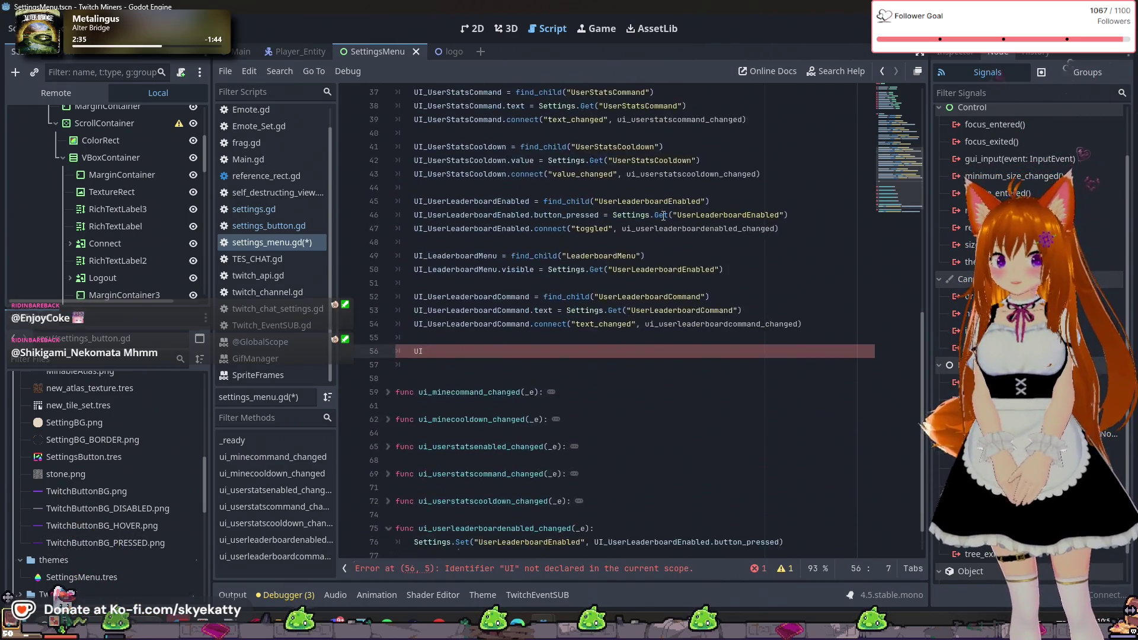
{"action": "scroll", "coordinate": [496, 287], "scroll_direction": "up", "scroll_amount": 13}
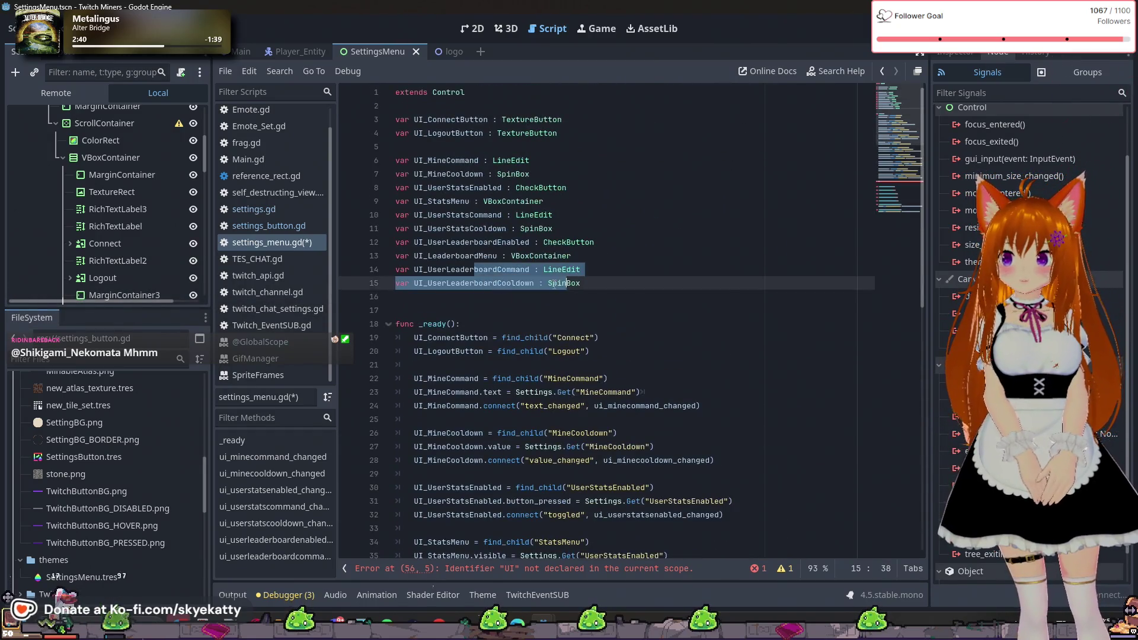
{"action": "left_click", "coordinate": [476, 296]}
{"action": "scroll", "coordinate": [629, 305], "scroll_direction": "down", "scroll_amount": 5}
{"action": "scroll", "coordinate": [477, 273], "scroll_direction": "up", "scroll_amount": 4}
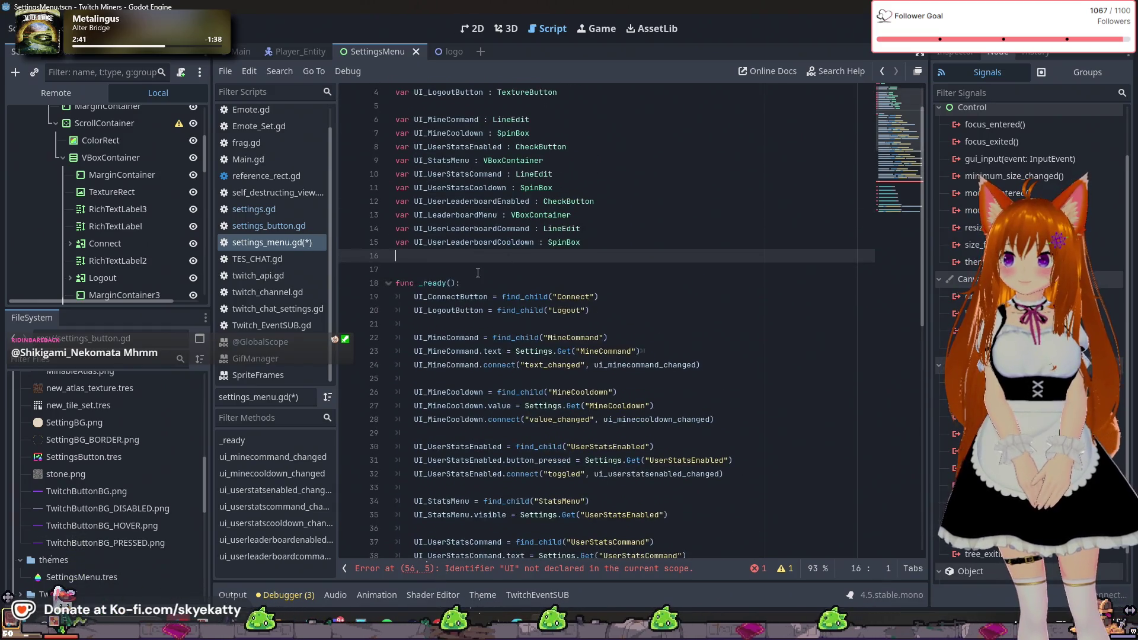
{"action": "left_click_drag", "start_coordinate": [506, 243], "coordinate": [665, 238]}
{"action": "scroll", "coordinate": [665, 243], "scroll_direction": "down", "scroll_amount": 12}
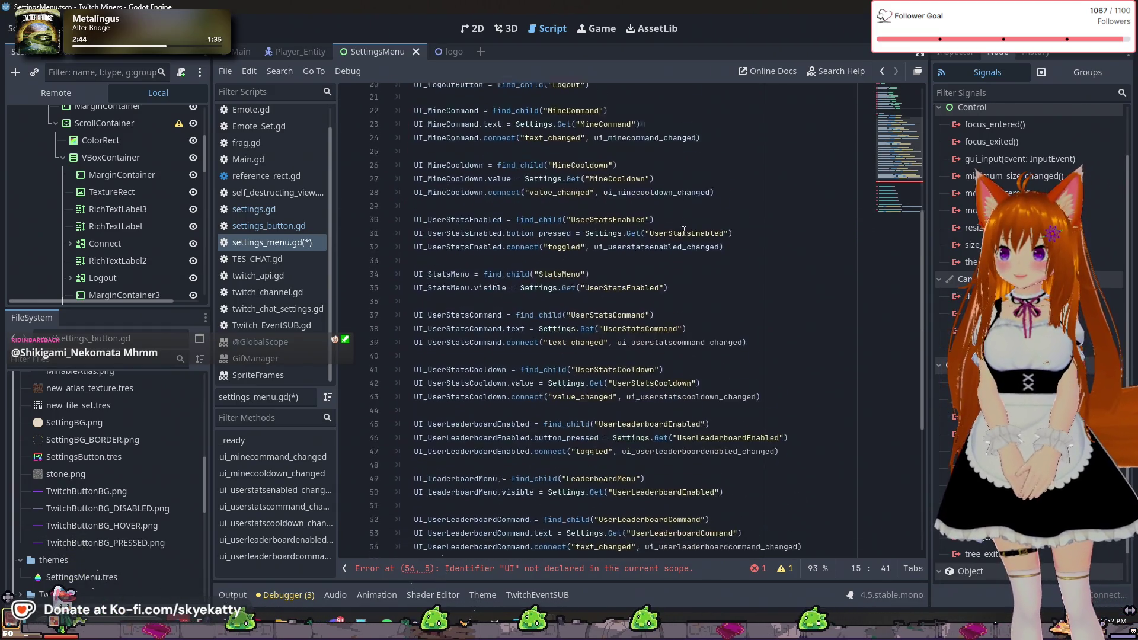
{"action": "left_click", "coordinate": [554, 307]}
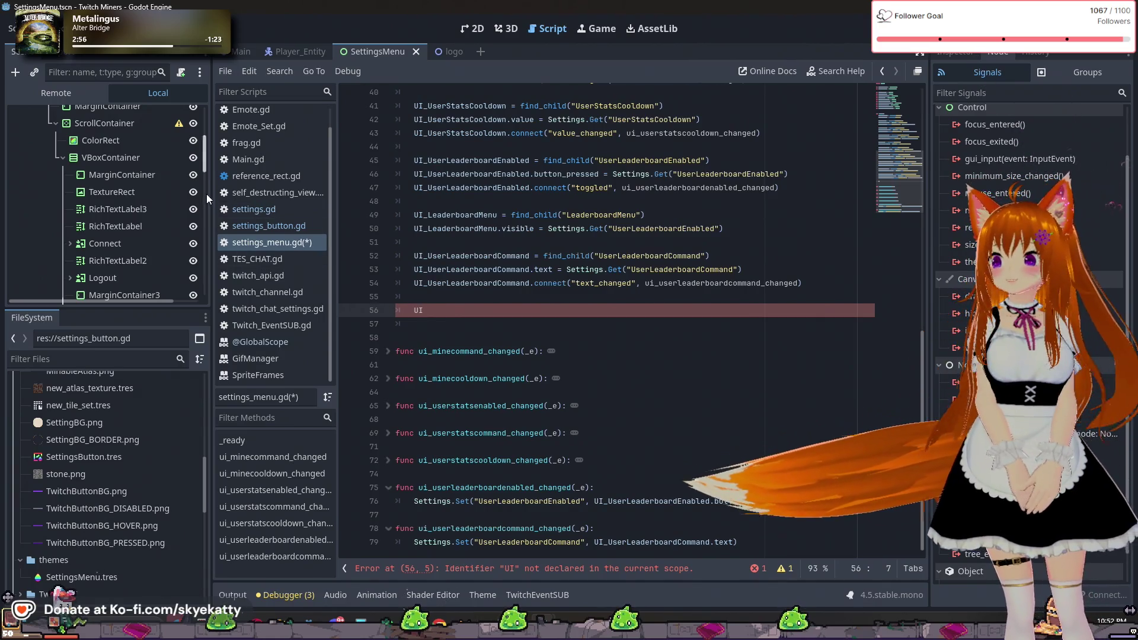
{"action": "scroll", "coordinate": [159, 186], "scroll_direction": "up", "scroll_amount": 5}
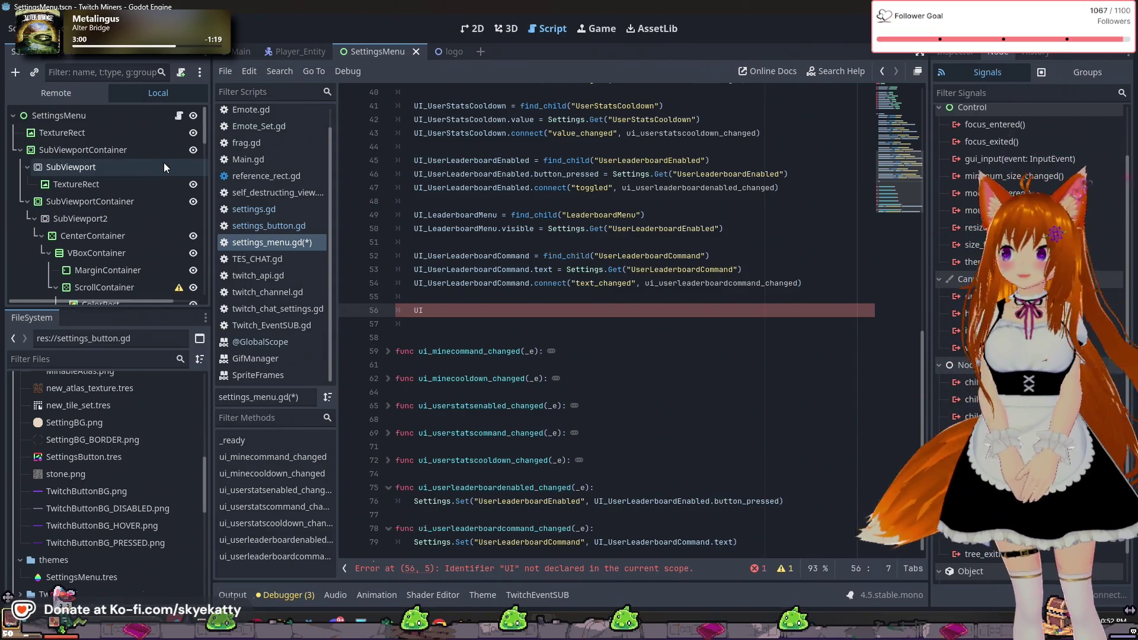
{"action": "scroll", "coordinate": [101, 518], "scroll_direction": "up", "scroll_amount": 10}
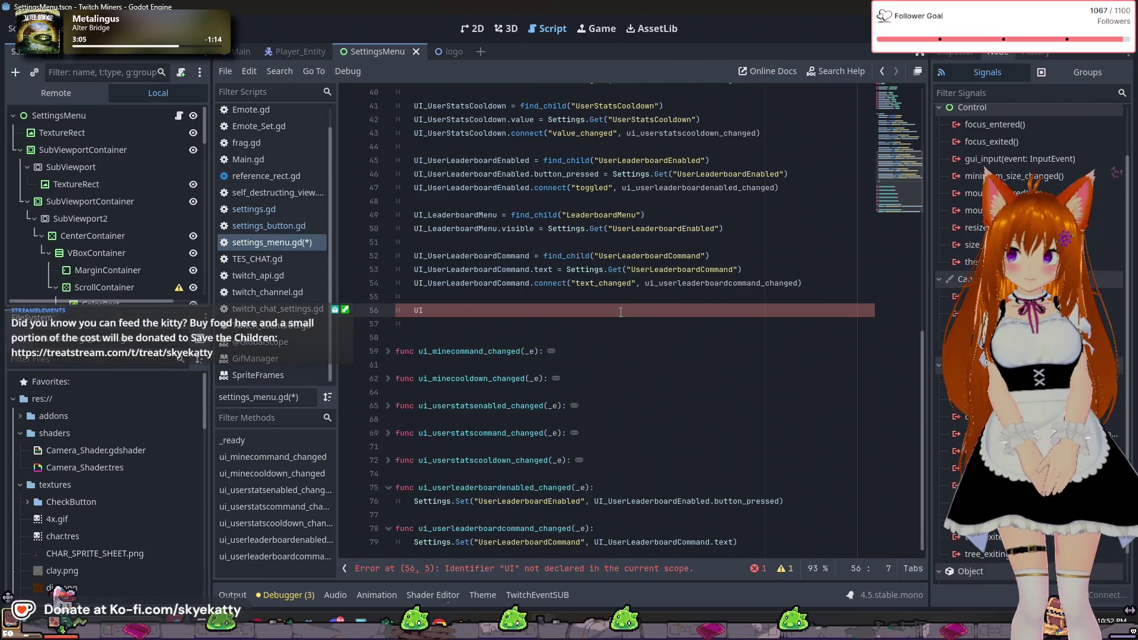
{"action": "scroll", "coordinate": [621, 313], "scroll_direction": "up", "scroll_amount": 13}
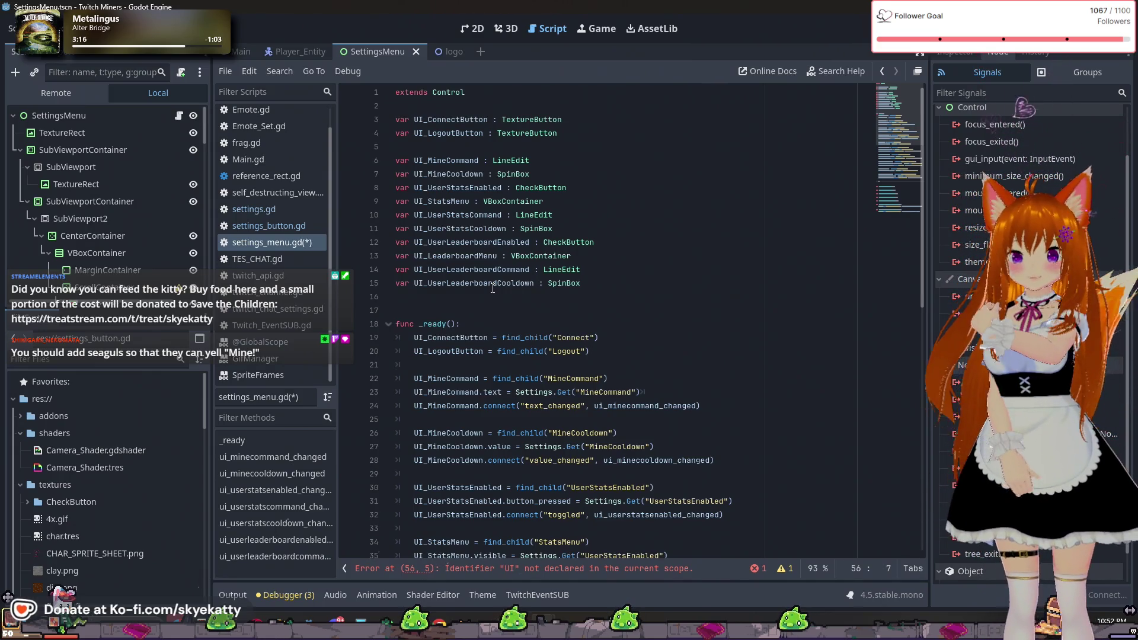
{"action": "scroll", "coordinate": [493, 289], "scroll_direction": "down", "scroll_amount": 10}
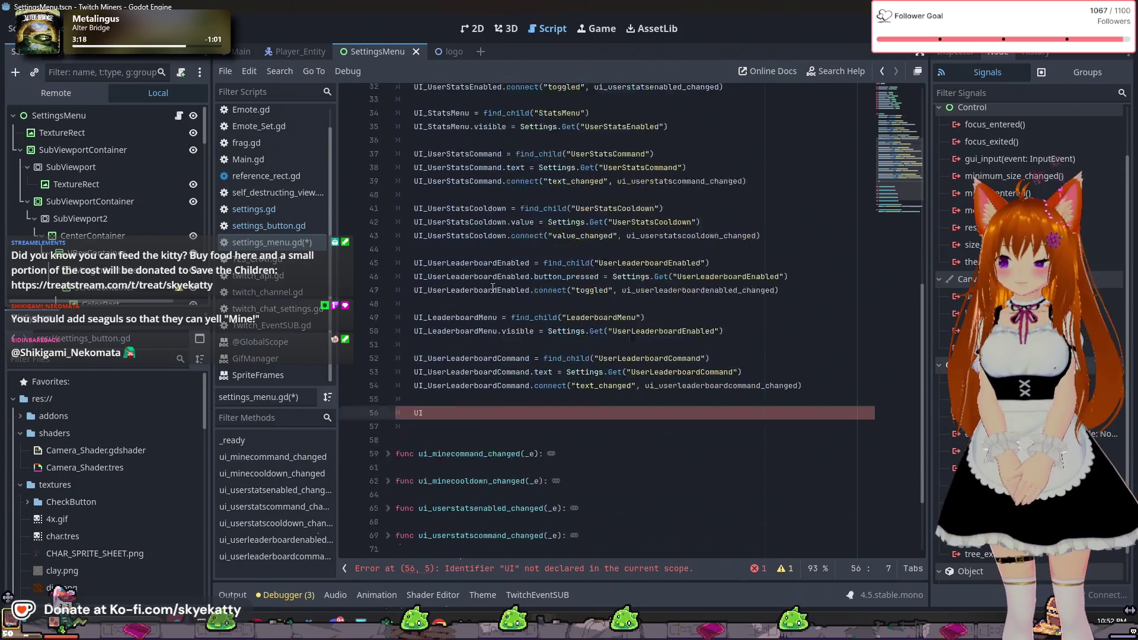
{"action": "scroll", "coordinate": [493, 289], "scroll_direction": "up", "scroll_amount": 12}
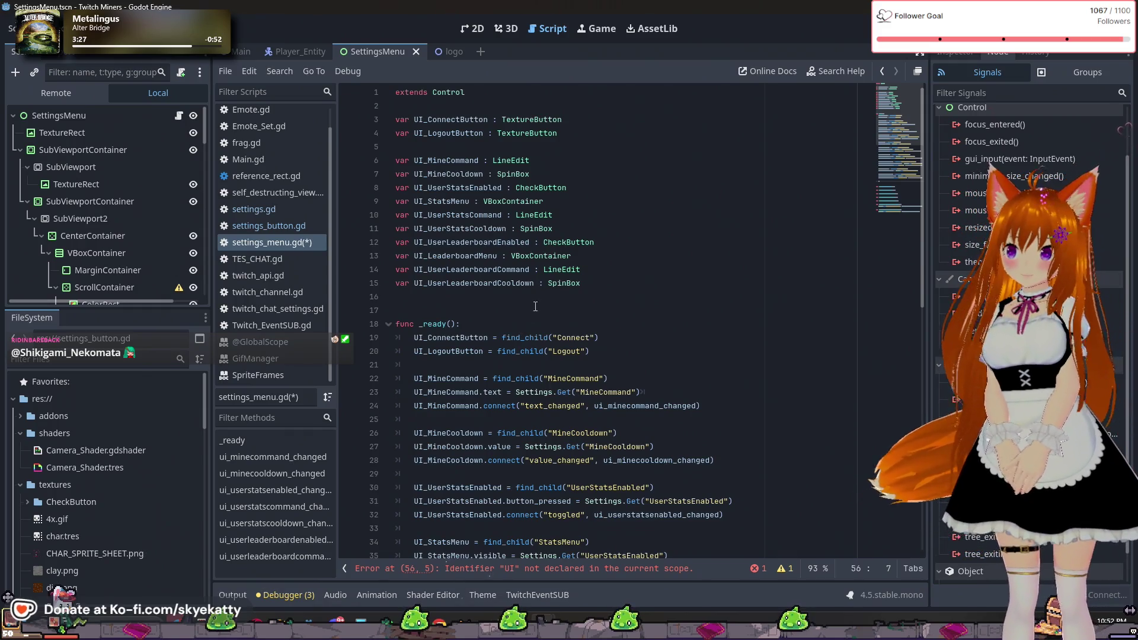
{"action": "double_click", "coordinate": [474, 283]}
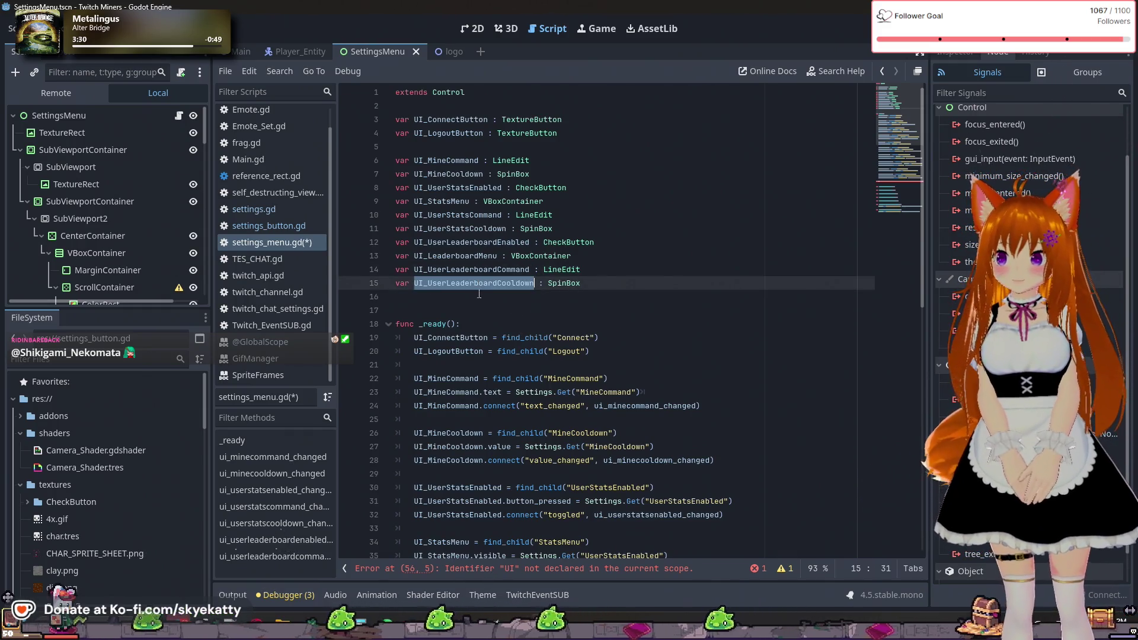
{"action": "scroll", "coordinate": [514, 344], "scroll_direction": "down", "scroll_amount": 12}
{"action": "scroll", "coordinate": [490, 449], "scroll_direction": "up", "scroll_amount": 3}
- On line 56, assign UI_UserLeaderboardCooldown = find_child("UserLeaderboardCooldown")
{"action": "left_click", "coordinate": [490, 450]}
{"action": "left_click", "coordinate": [489, 434]}
{"action": "type", "text": "_U"}
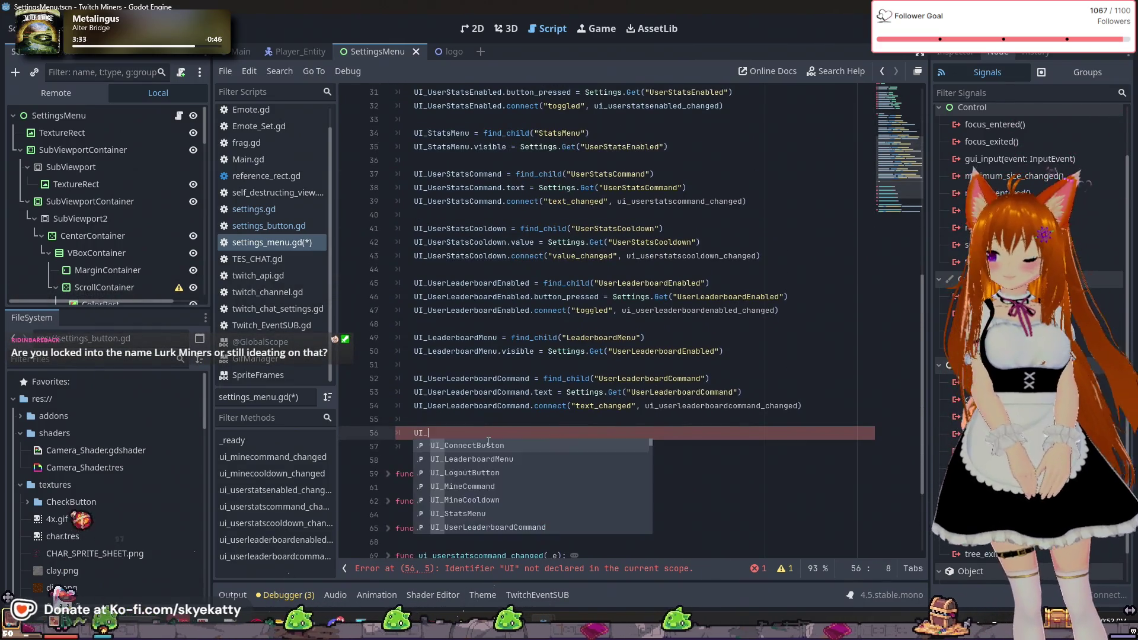
{"action": "key", "text": "Down"}
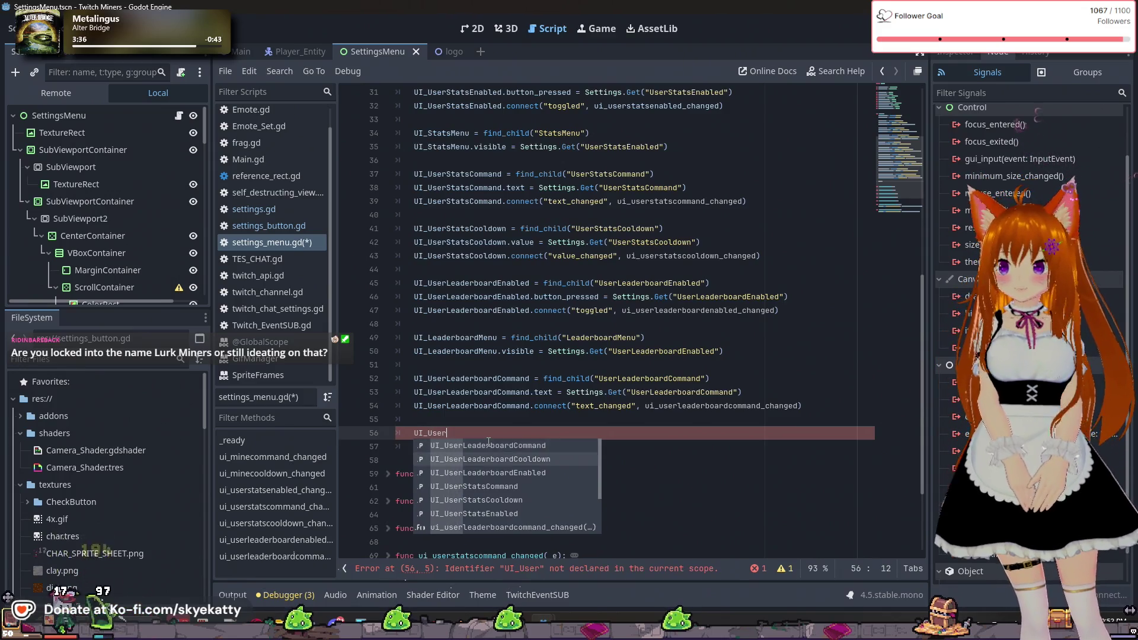
{"action": "key", "text": "Return"}
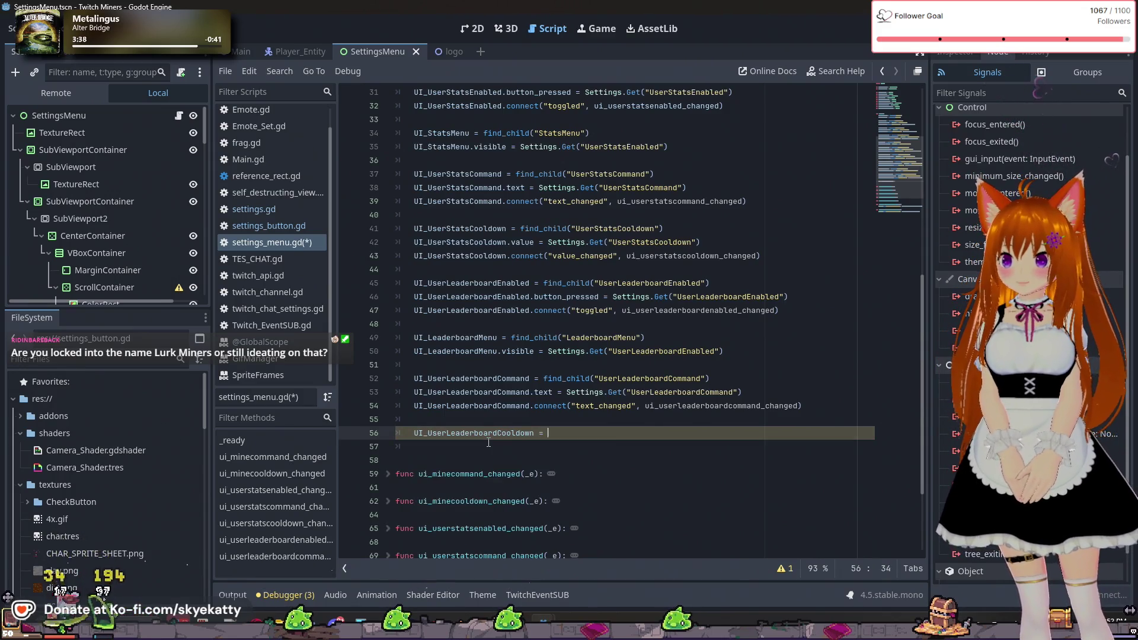
{"action": "type", "text": "find_c"}
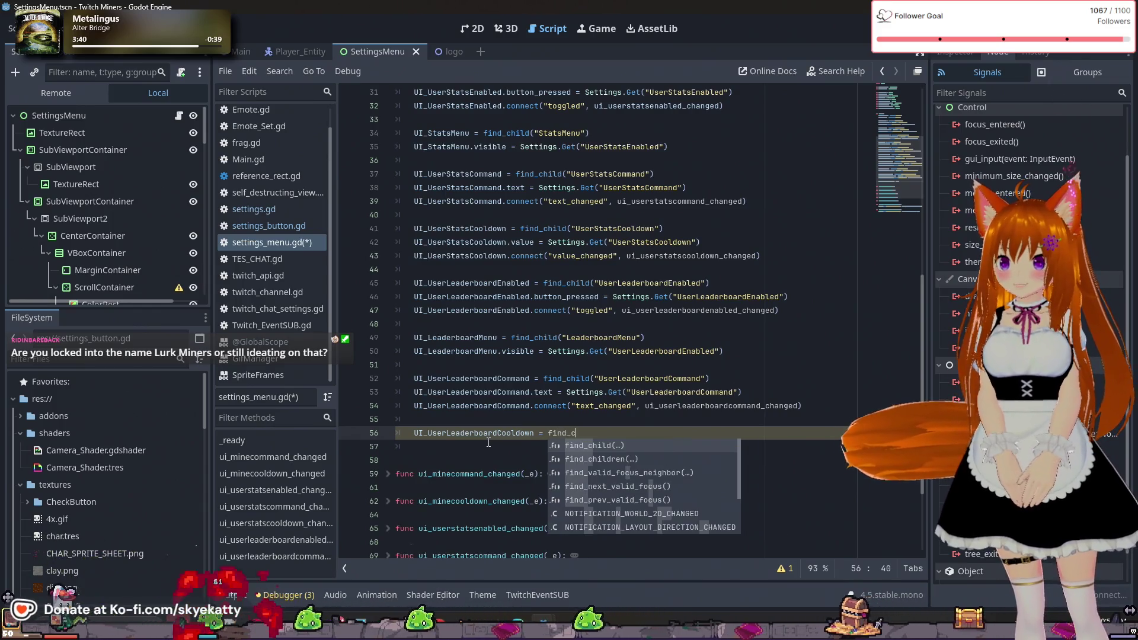
{"action": "key", "text": "Return"}
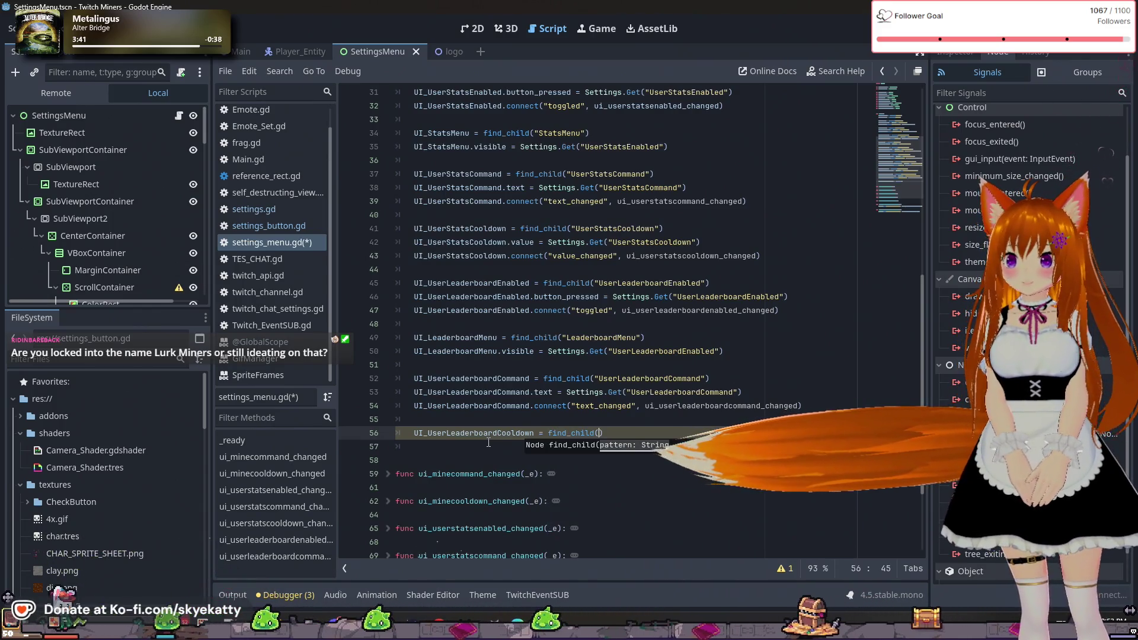
{"action": "type", "text": "\"UserLeaderboardCooldown"}
- On line 57, write UI_UserLeaderboardCooldown.value = Setting.Get("UserLeaderboardCooldown")
{"action": "key", "text": "Return"}
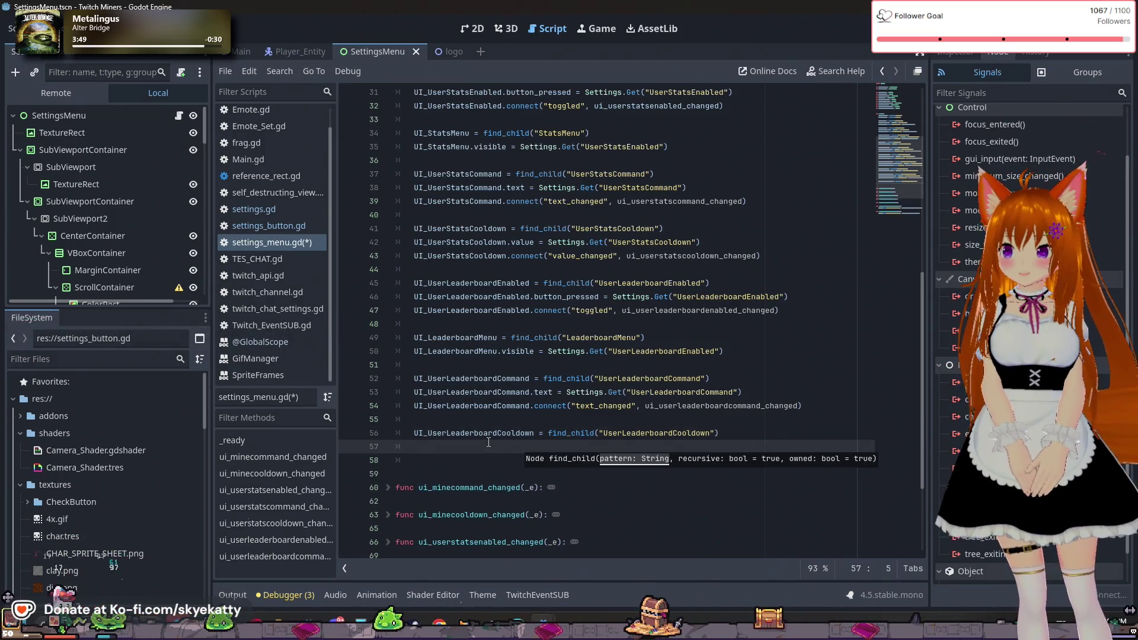
{"action": "type", "text": "UI_"}
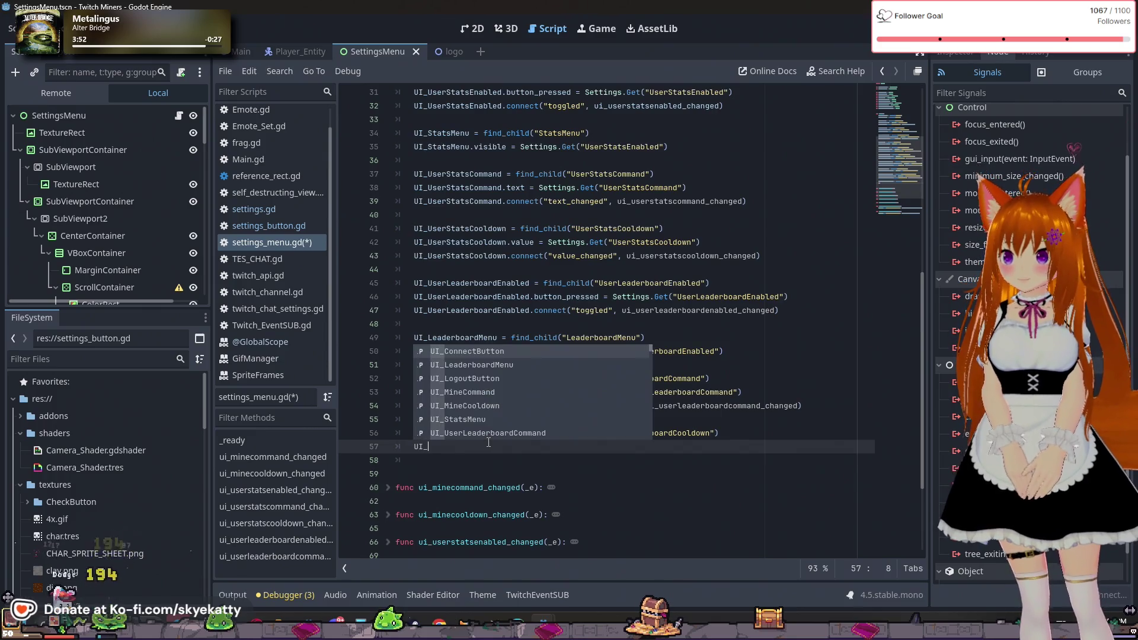
{"action": "type", "text": "User"}
{"action": "key", "text": "Down"}
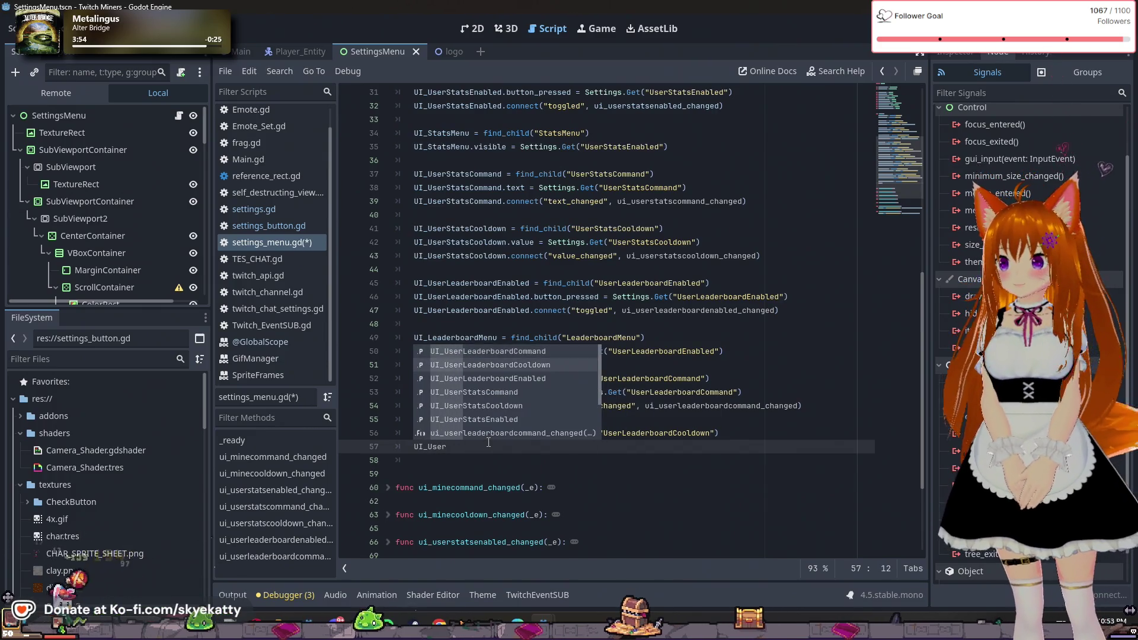
{"action": "key", "text": "Return"}
{"action": "type", "text": "="}
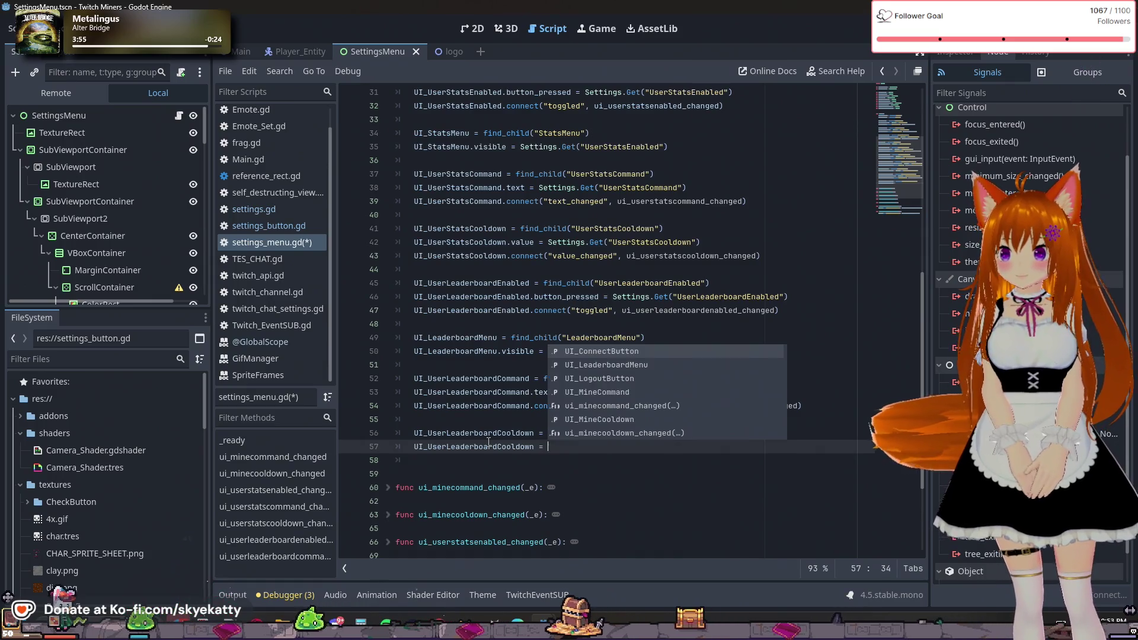
{"action": "key", "text": "BackSpace"}
{"action": "key", "text": "BackSpace"}
{"action": "key", "text": "BackSpace"}
{"action": "type", "text": "."}
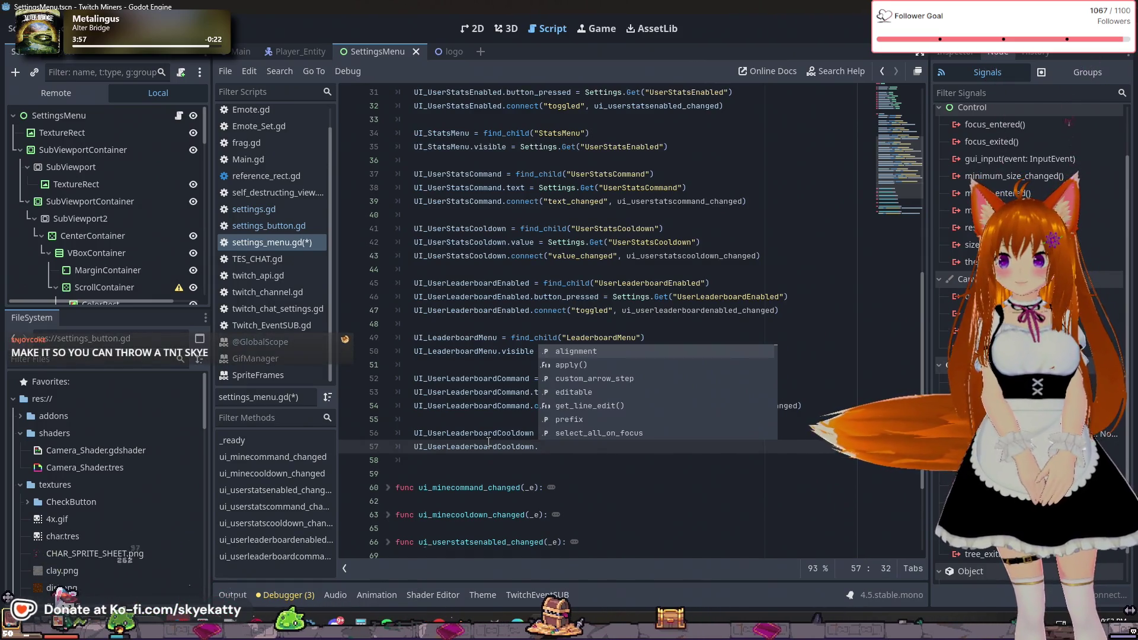
{"action": "type", "text": "value ="}
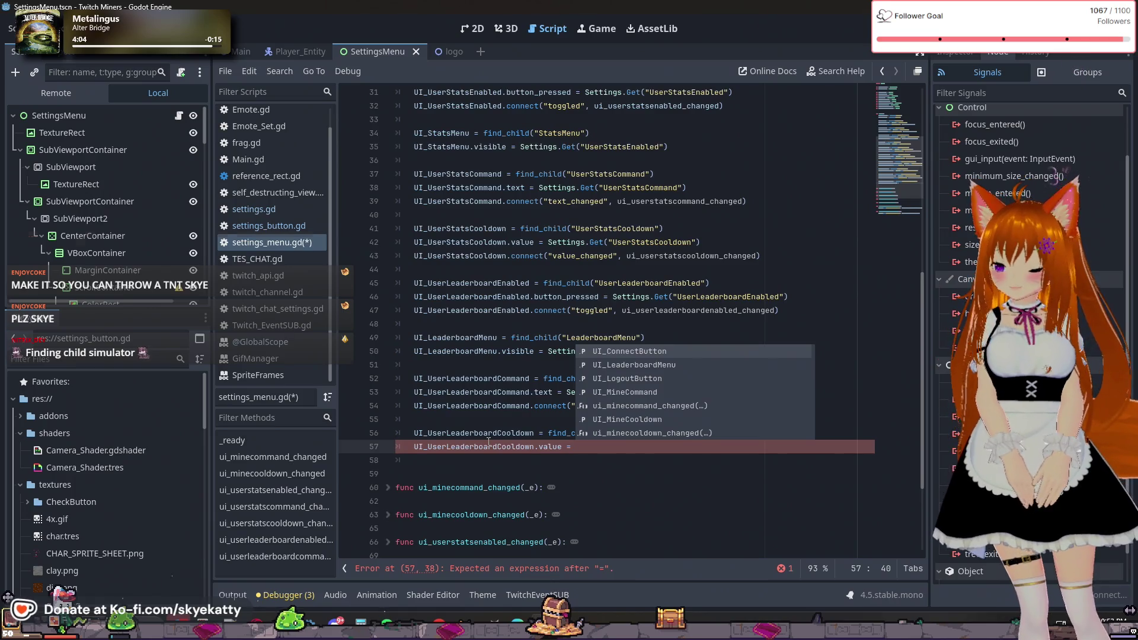
{"action": "type", "text": "Setting."}
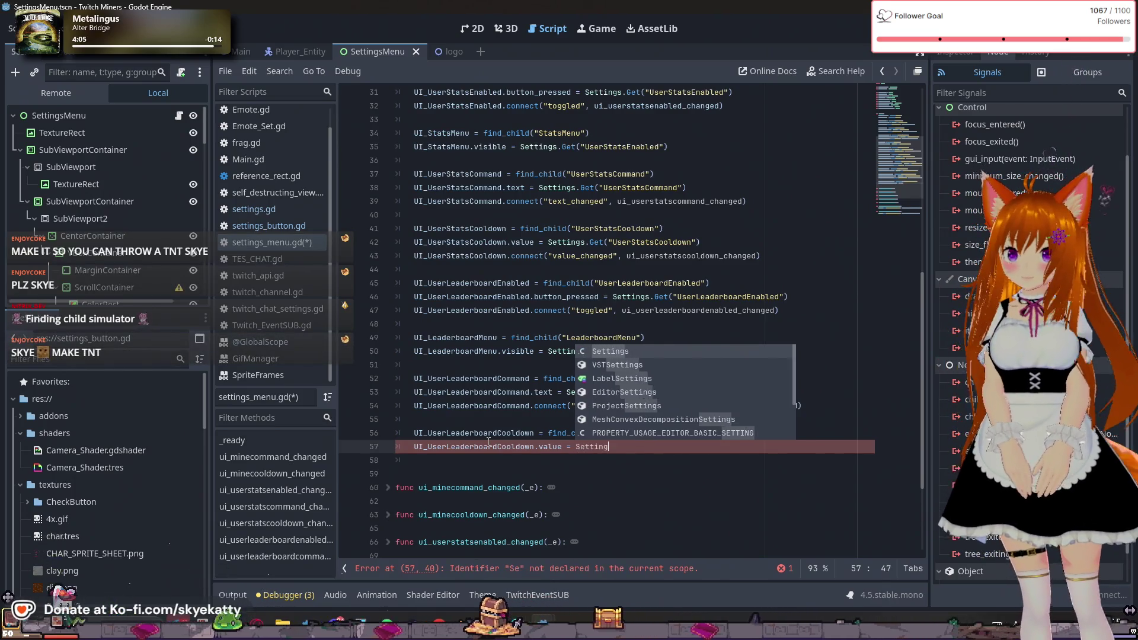
{"action": "type", "text": "Get(\""}
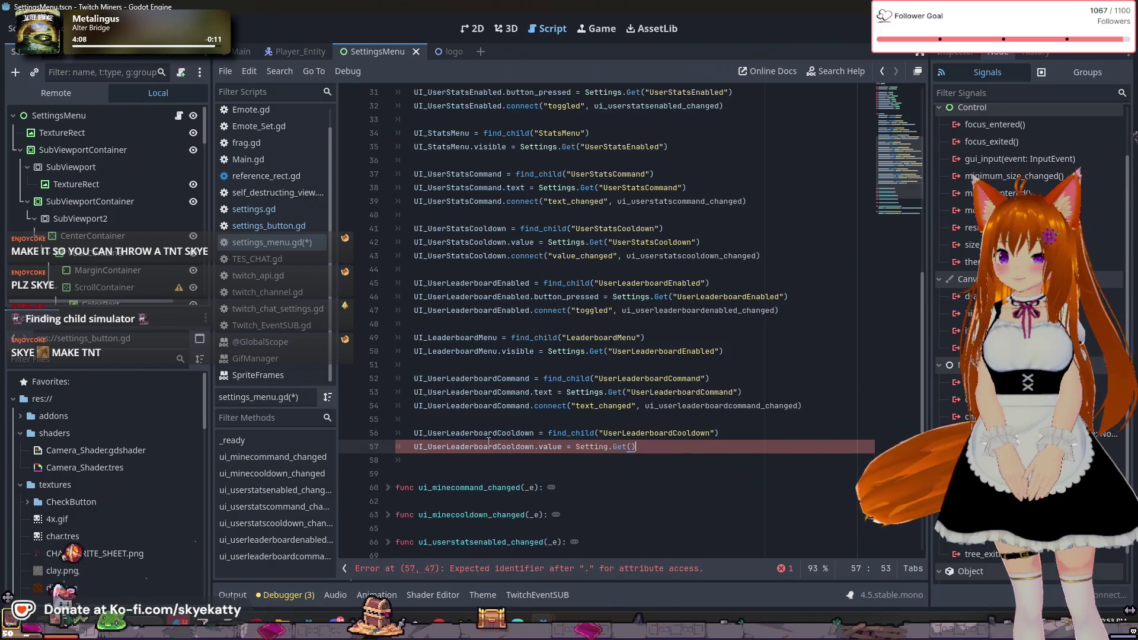
{"action": "type", "text": "User"}
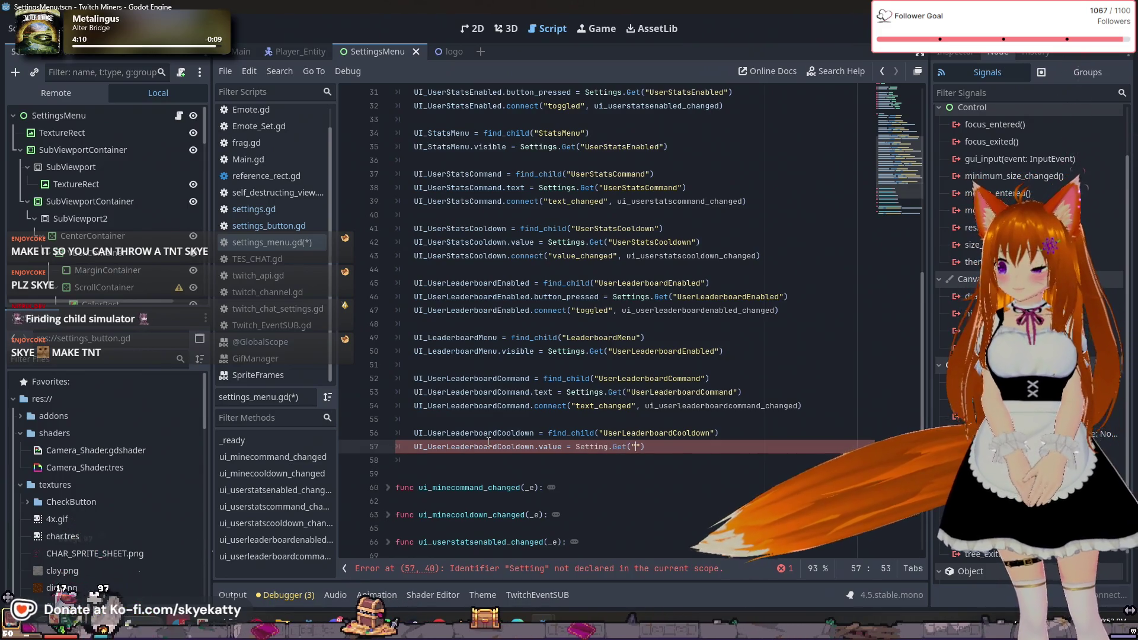
{"action": "type", "text": "eaderboardC"}
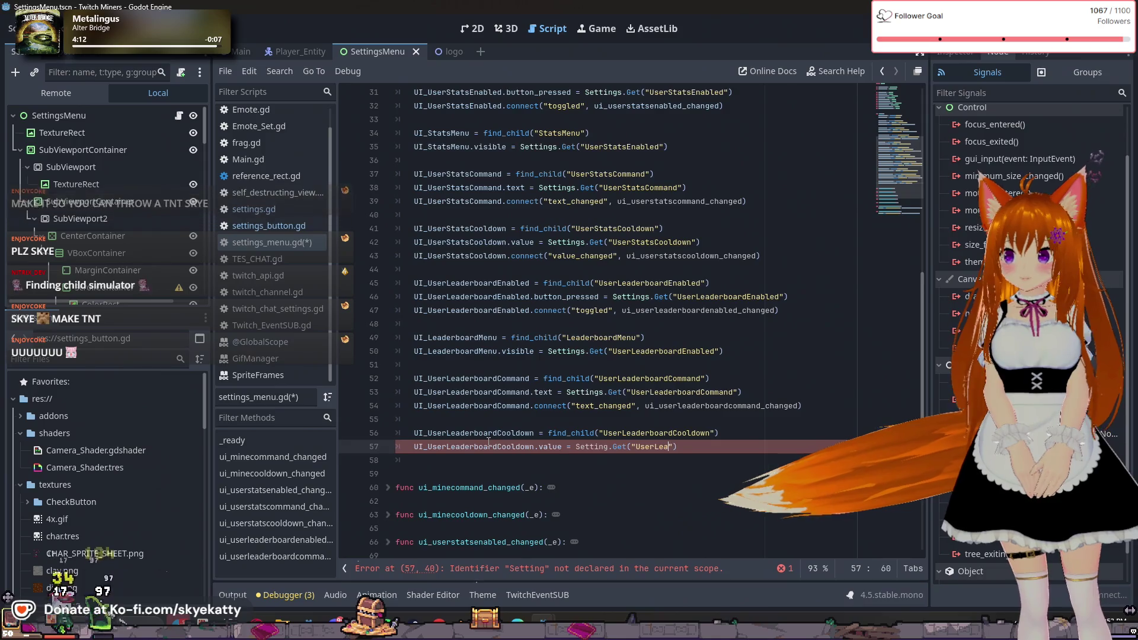
{"action": "type", "text": "ooldown"}
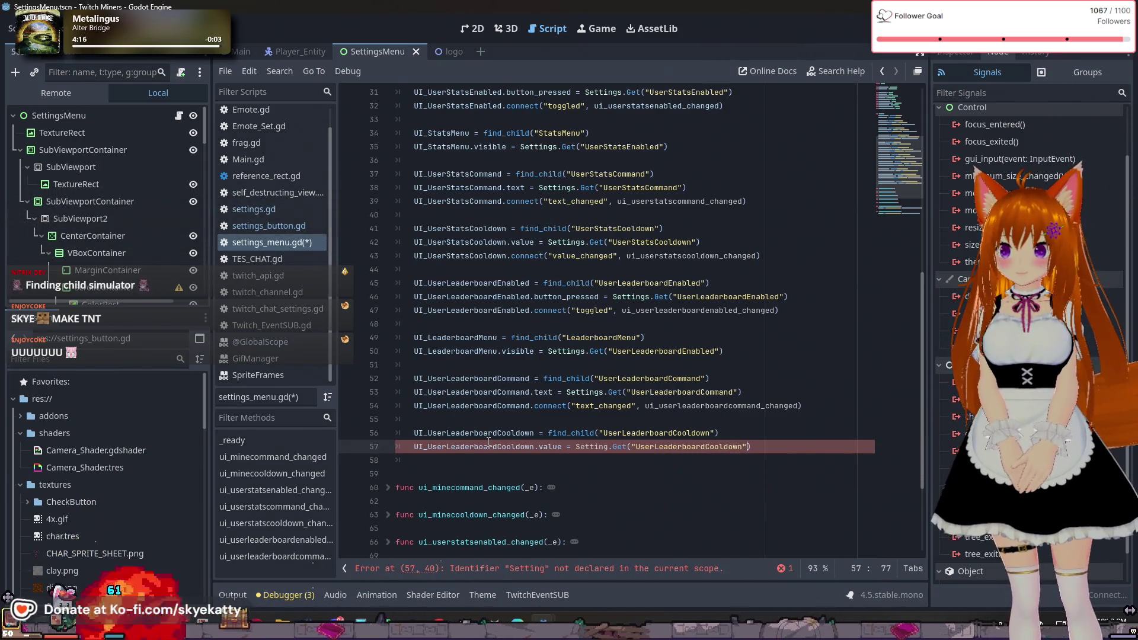
{"action": "key", "text": "Return"}
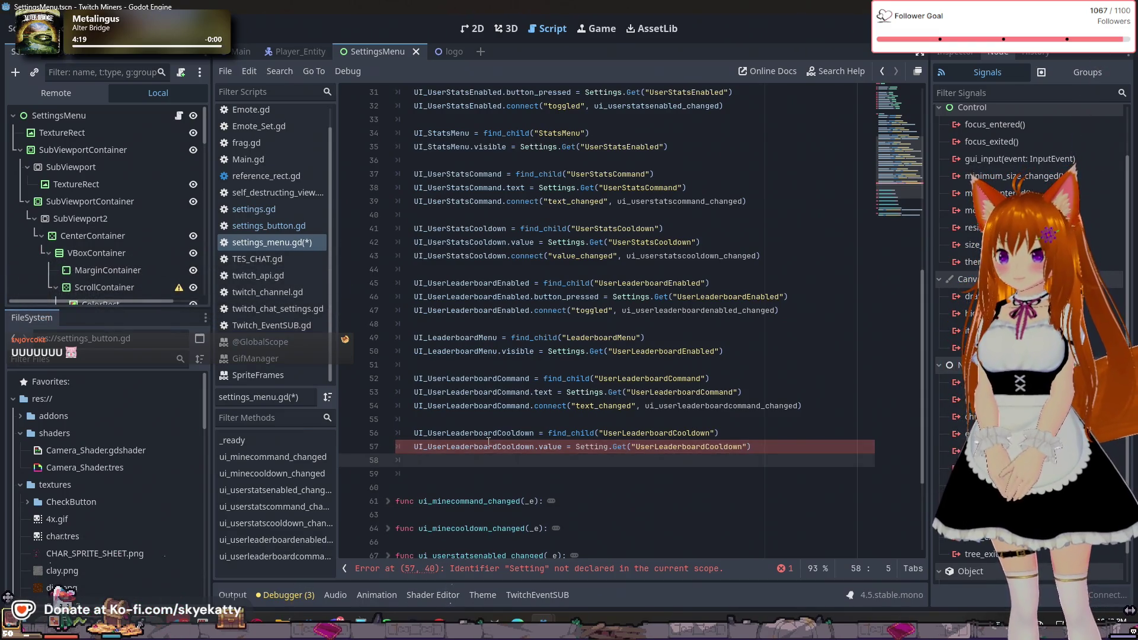
- Fix Setting to Settings in the cooldown value assignment
{"action": "left_click", "coordinate": [608, 445]}
{"action": "type", "text": "s"}
{"action": "key", "text": "Escape"}
{"action": "left_click", "coordinate": [527, 471]}
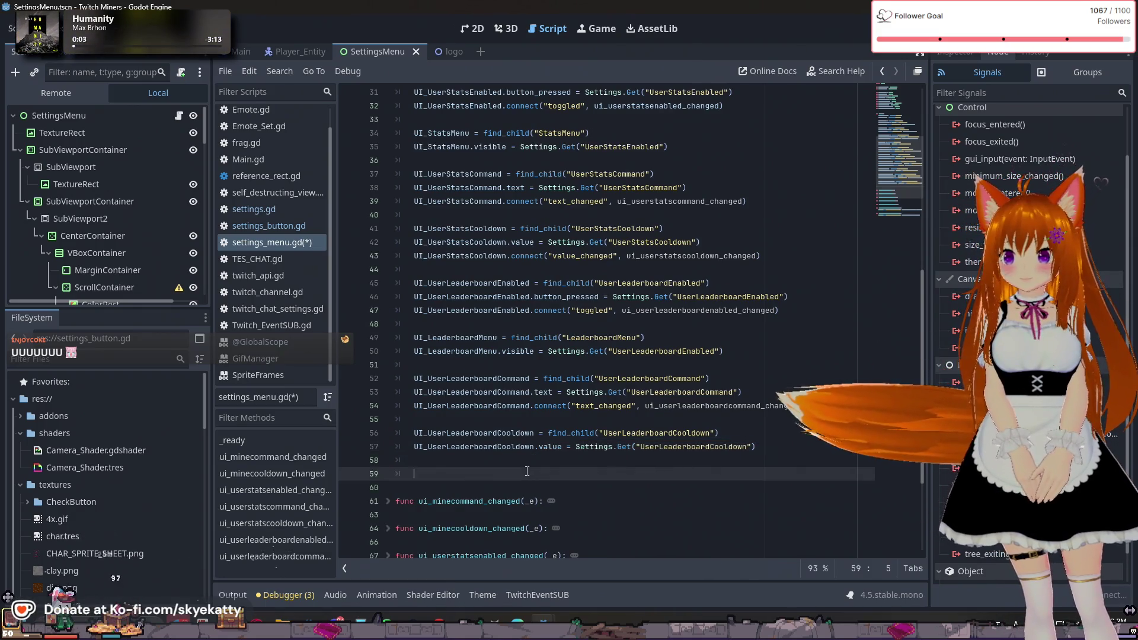
{"action": "key", "text": "Up"}
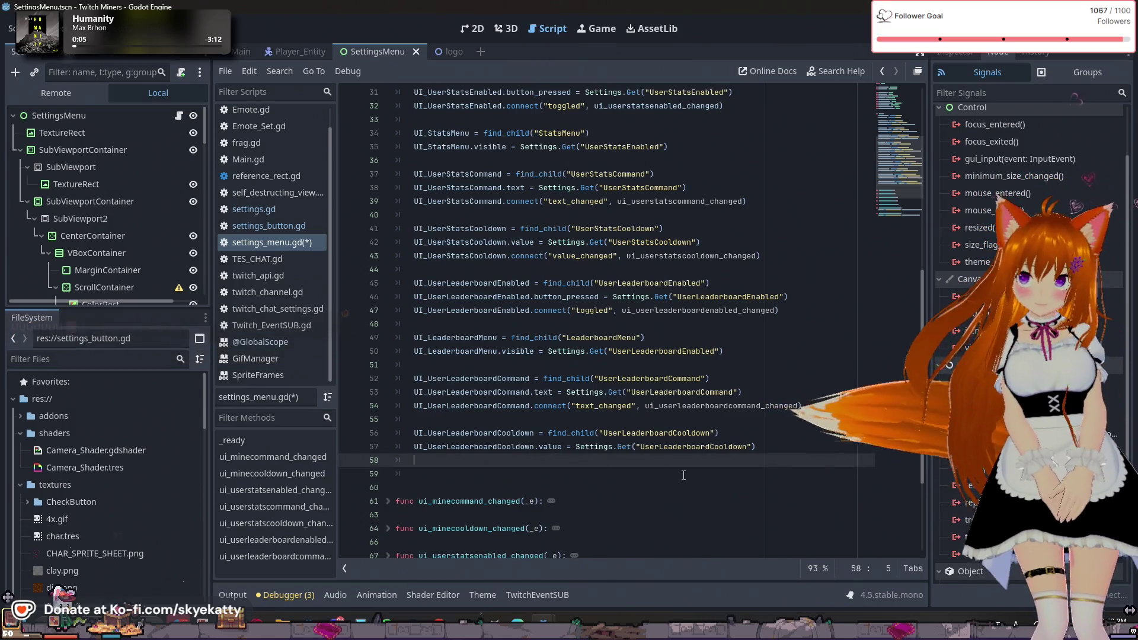
- After the last function, declare func ui_userleaderboardcooldown_changed(_e):
{"action": "scroll", "coordinate": [679, 468], "scroll_direction": "down", "scroll_amount": 4}
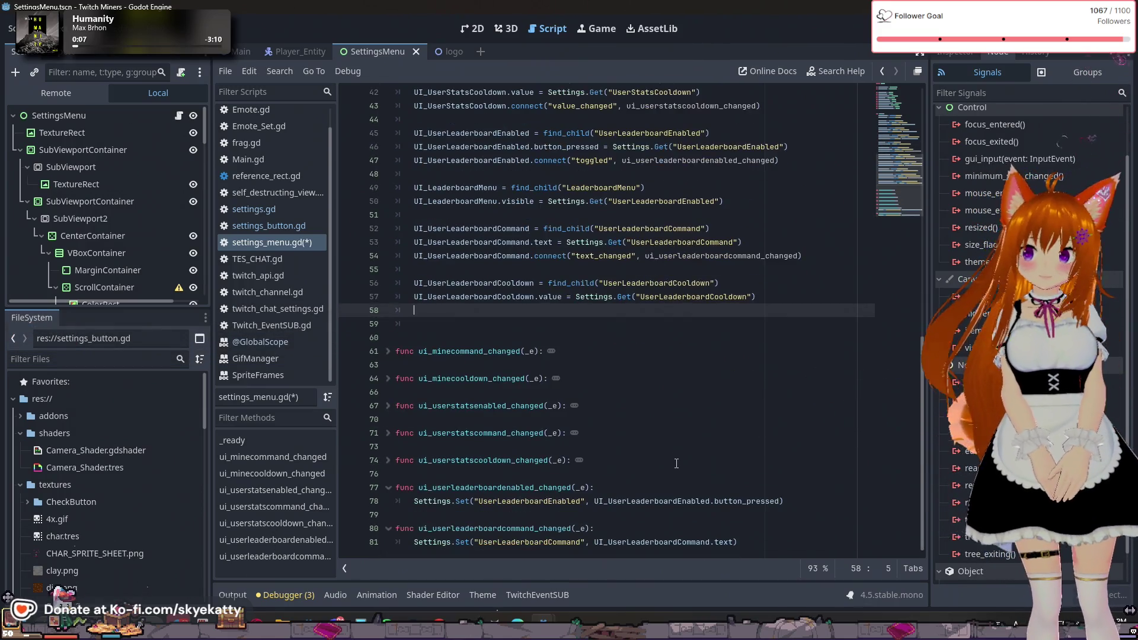
{"action": "left_click", "coordinate": [389, 488]}
{"action": "left_click", "coordinate": [786, 530]}
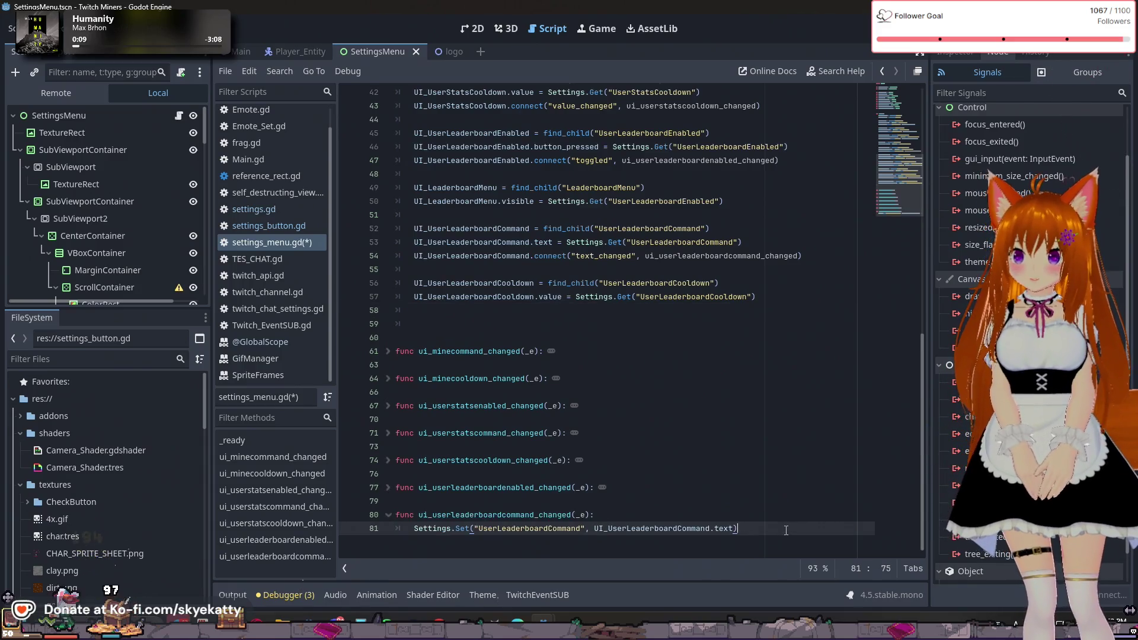
{"action": "key", "text": "Return"}
{"action": "key", "text": "BackSpace"}
{"action": "key", "text": "Return"}
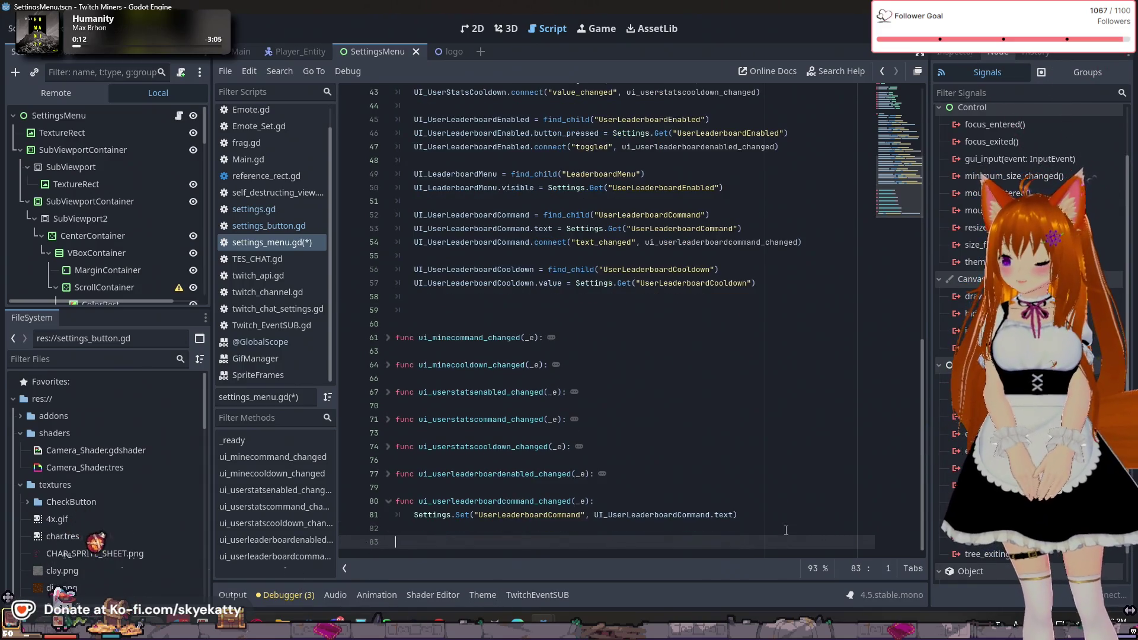
{"action": "type", "text": "func ui"}
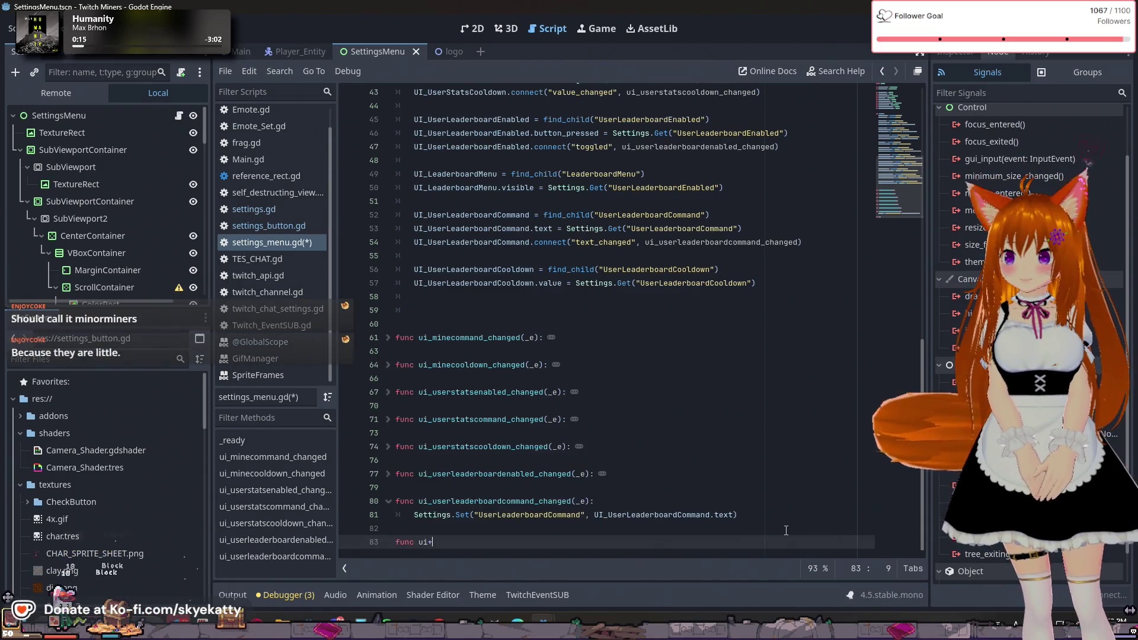
{"action": "type", "text": "_userle"}
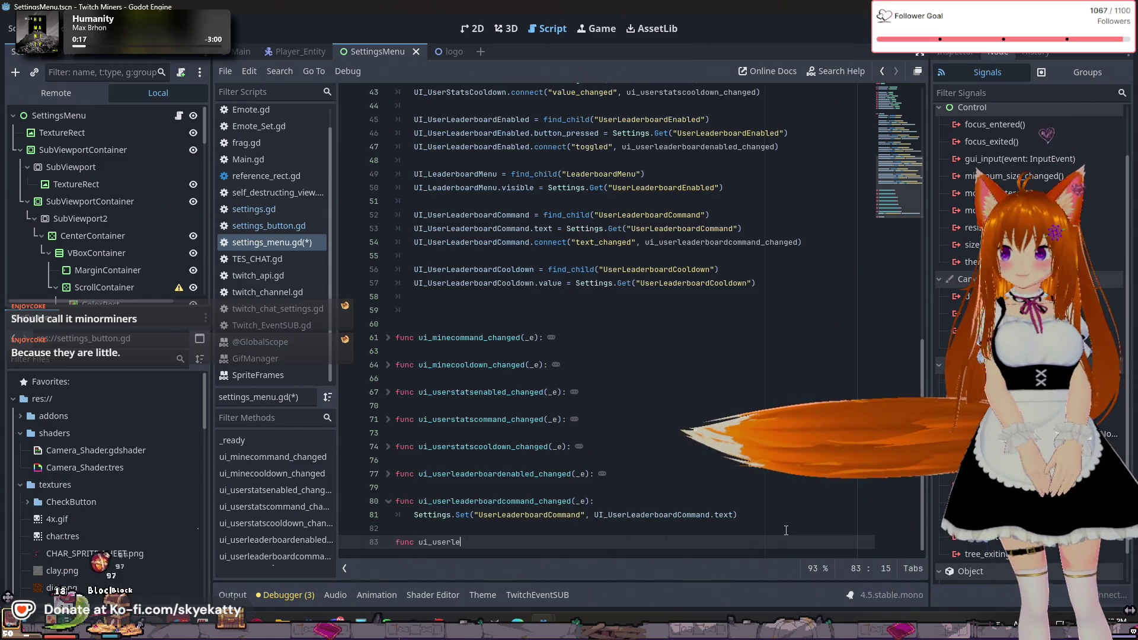
{"action": "type", "text": "aderboard"}
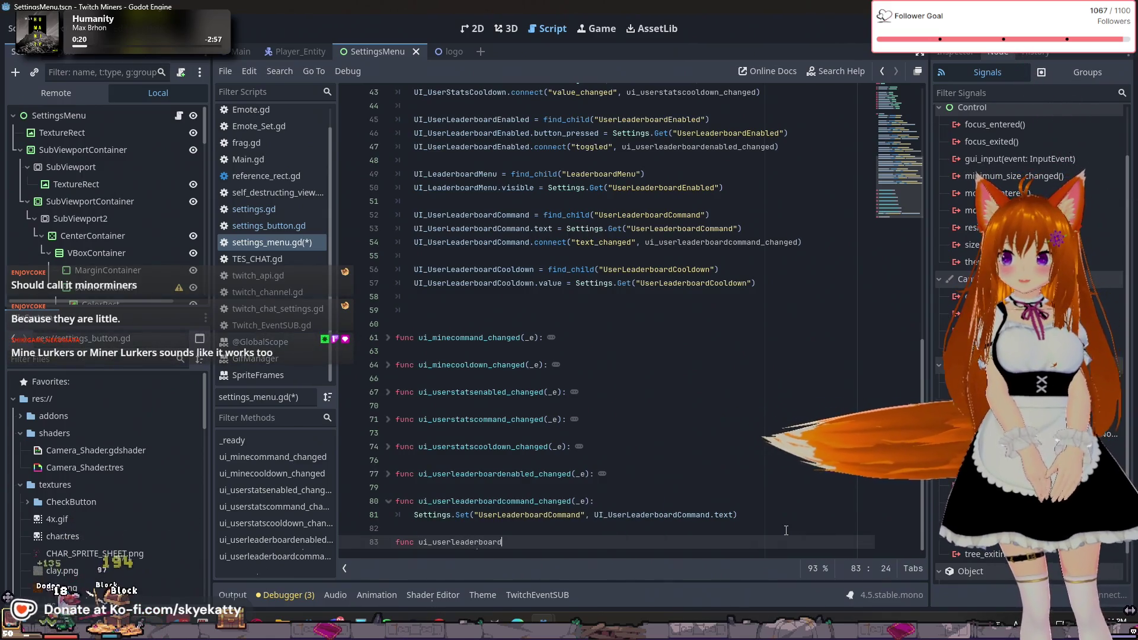
{"action": "type", "text": "cooldown_changed"}
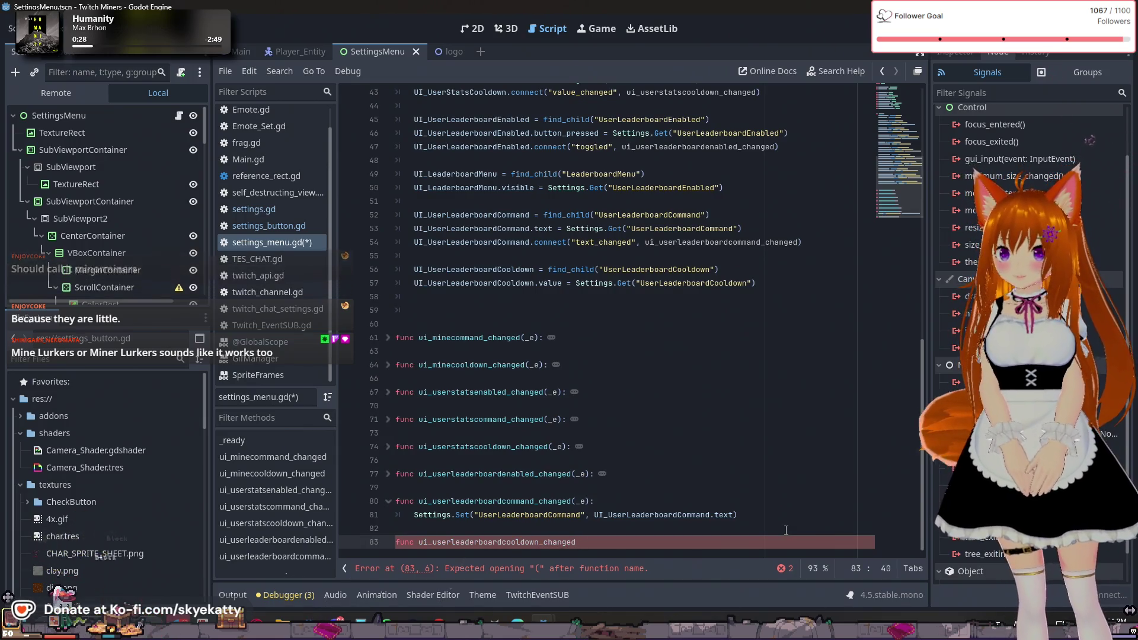
{"action": "type", "text": "(_e"}
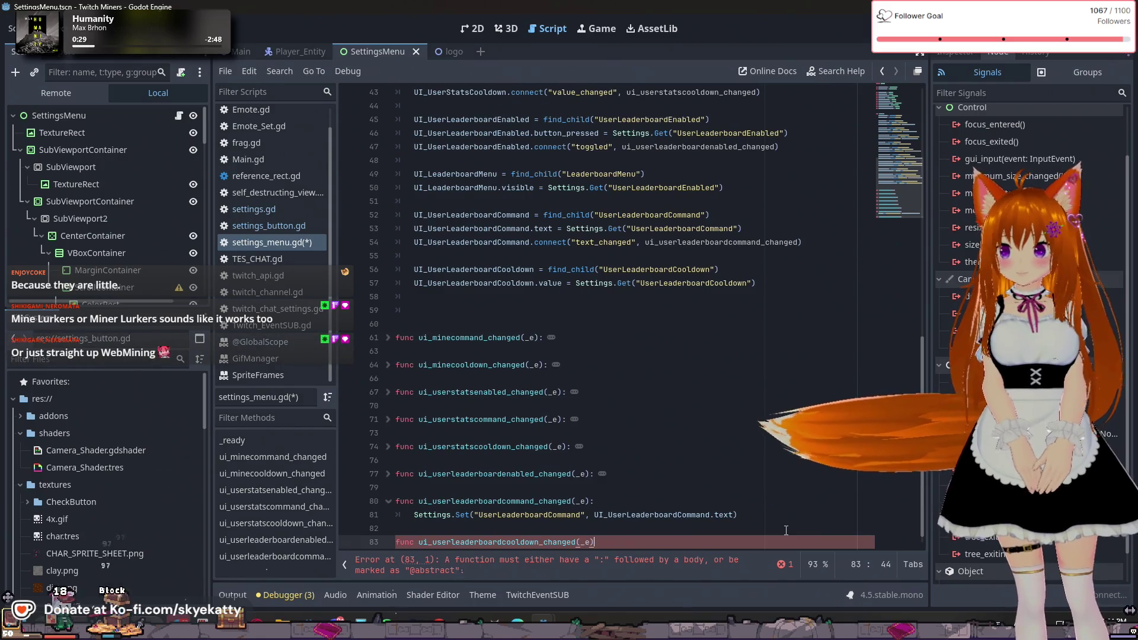
{"action": "type", "text": "):"}
{"action": "key", "text": "Return"}
- Write its body Settings.Set("UserLeaderboardCooldown", UI_UserLeaderboardCooldown.value)
{"action": "type", "text": "Settings."}
{"action": "key", "text": "Down"}
{"action": "key", "text": "Down"}
{"action": "key", "text": "Down"}
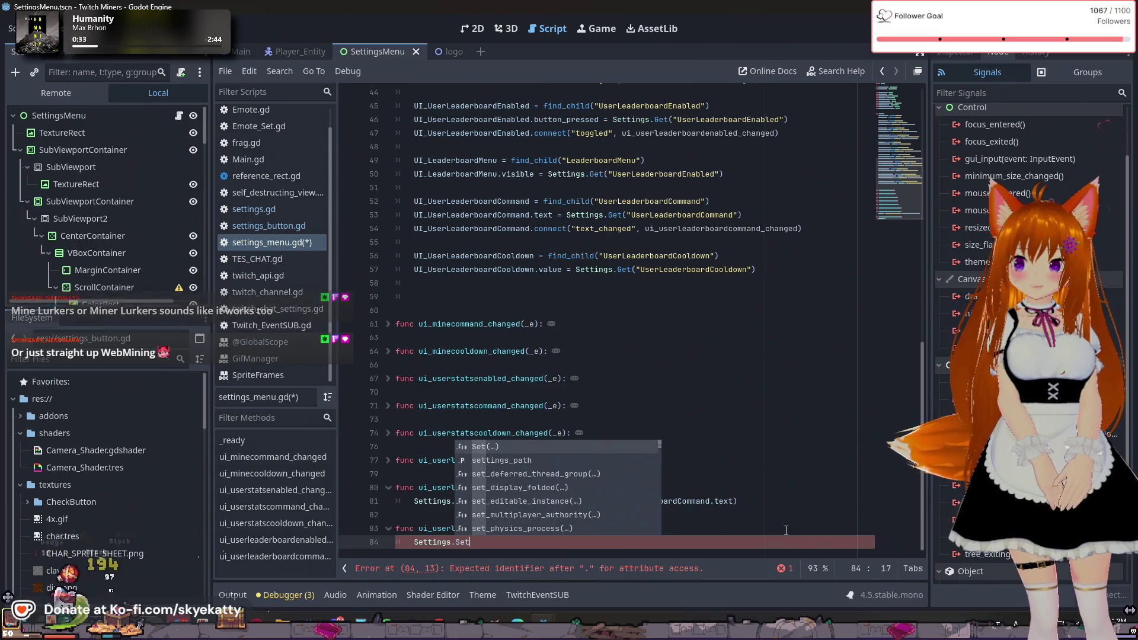
{"action": "key", "text": "Return"}
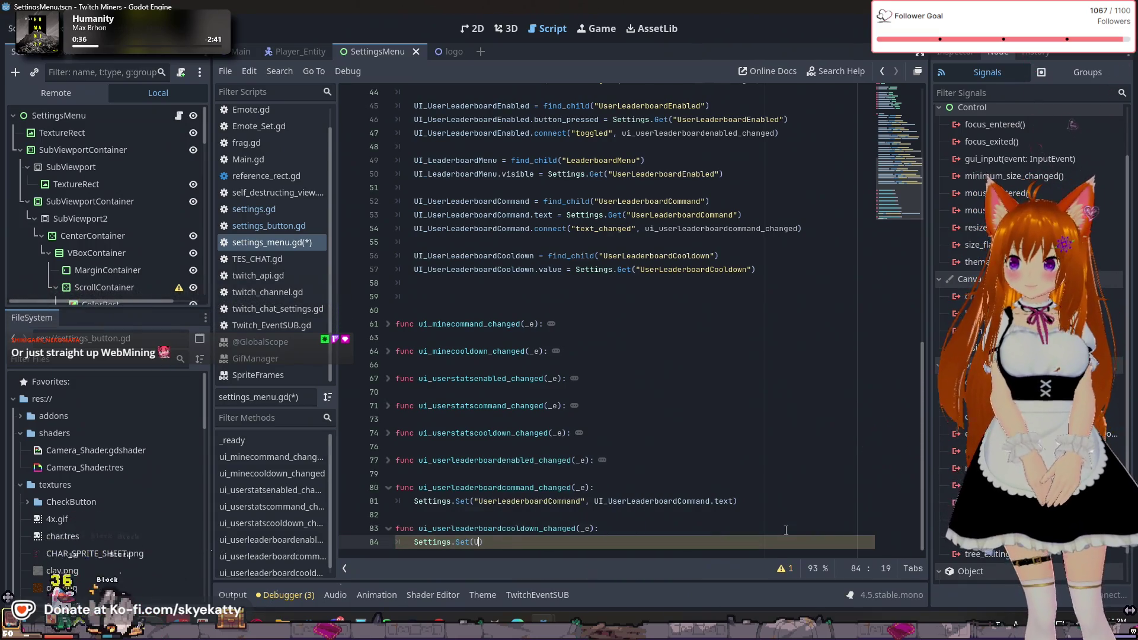
{"action": "type", "text": "Y"}
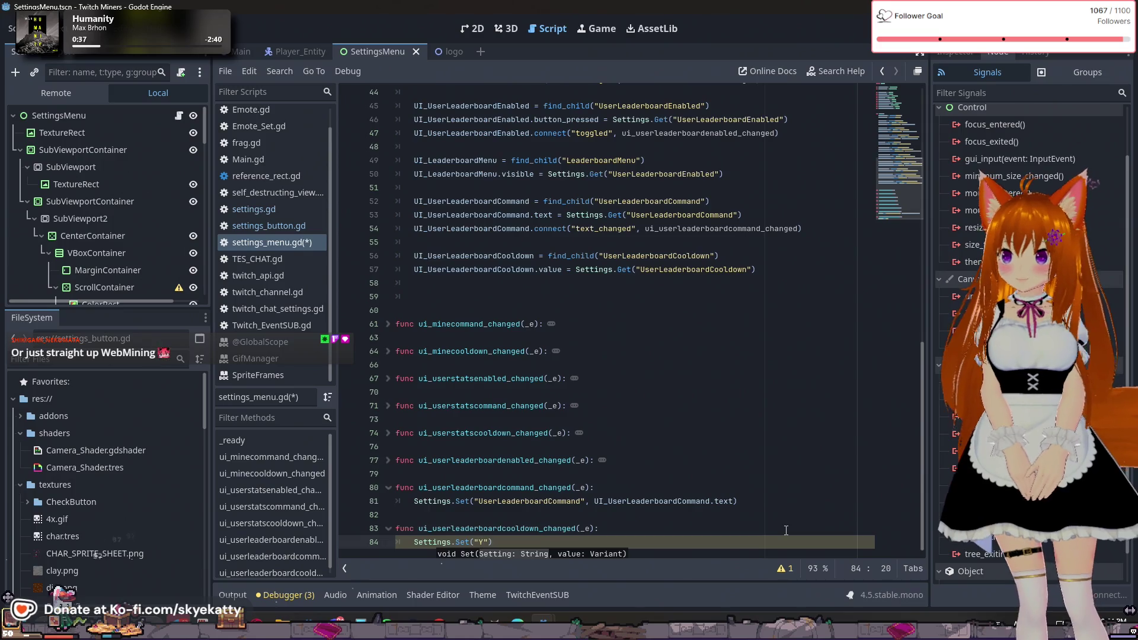
{"action": "type", "text": "eas"}
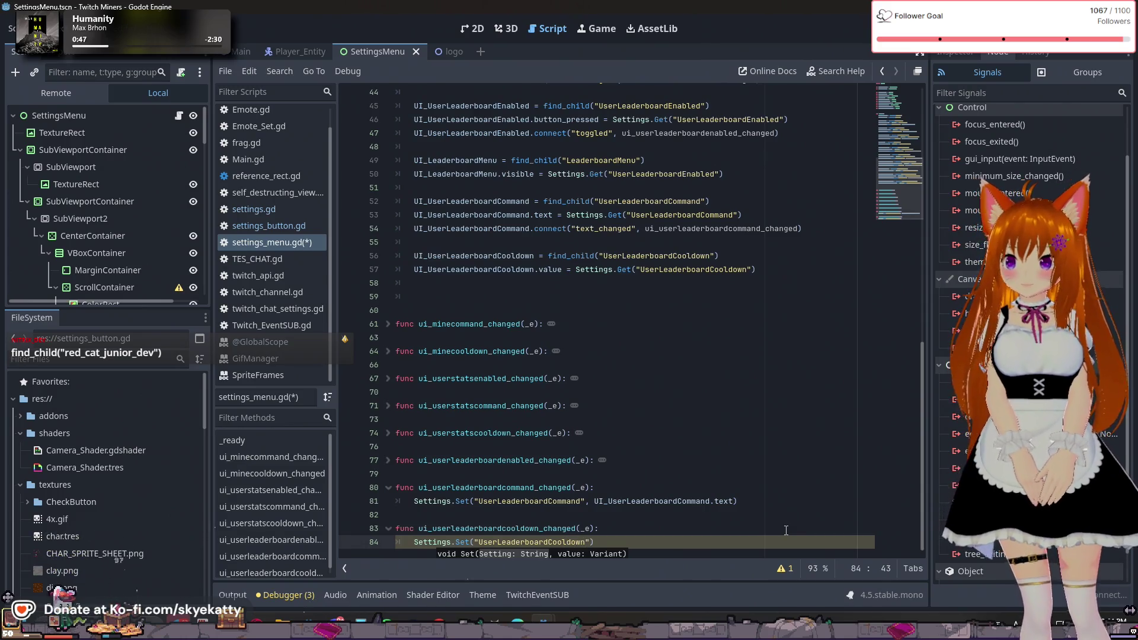
{"action": "type", "text": ", UI"}
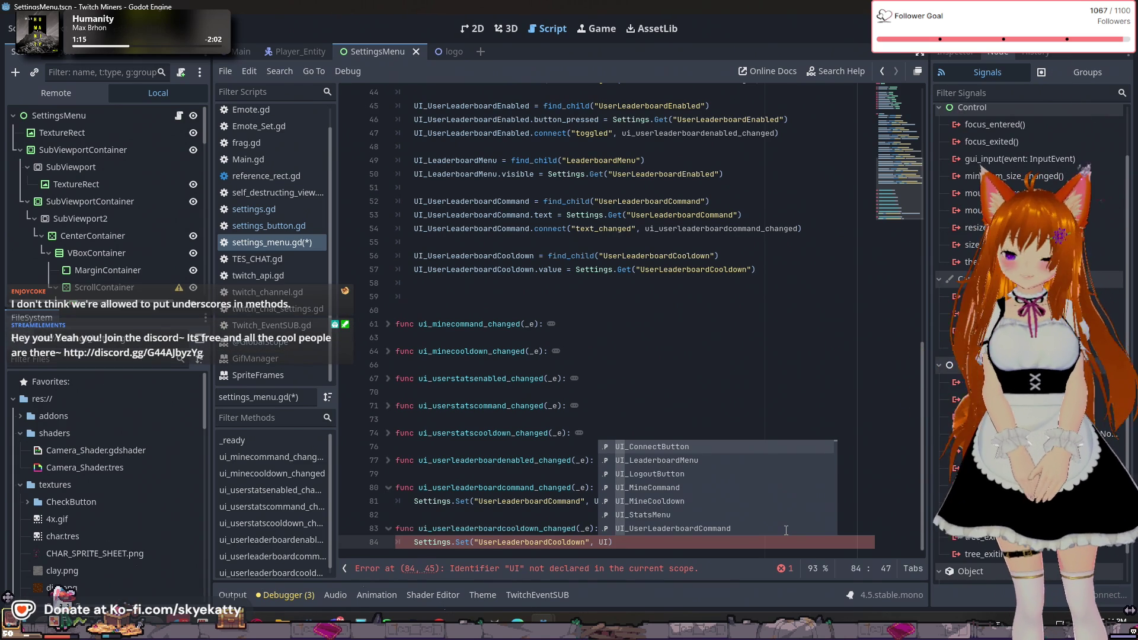
{"action": "key", "text": "Delete"}
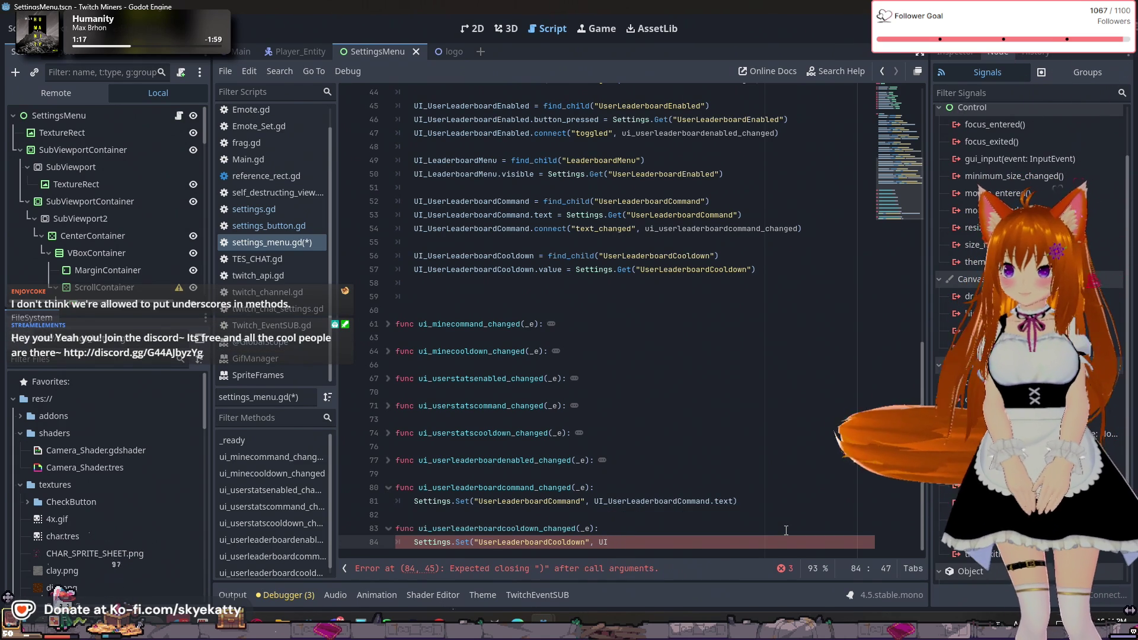
{"action": "key", "text": "ctrl+z"}
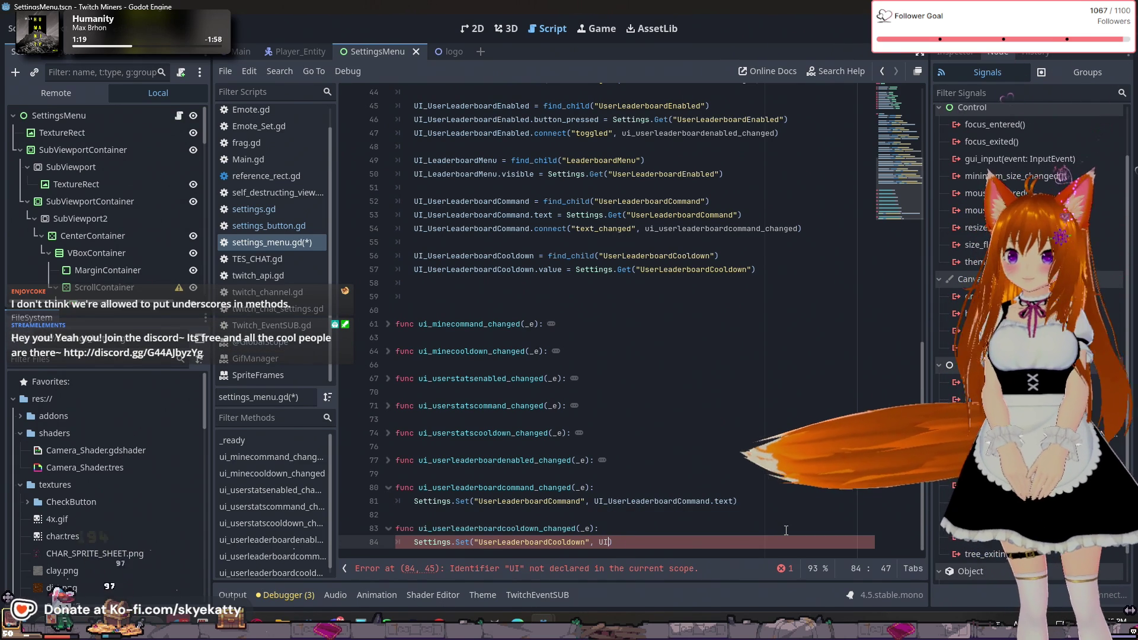
{"action": "type", "text": "_User"}
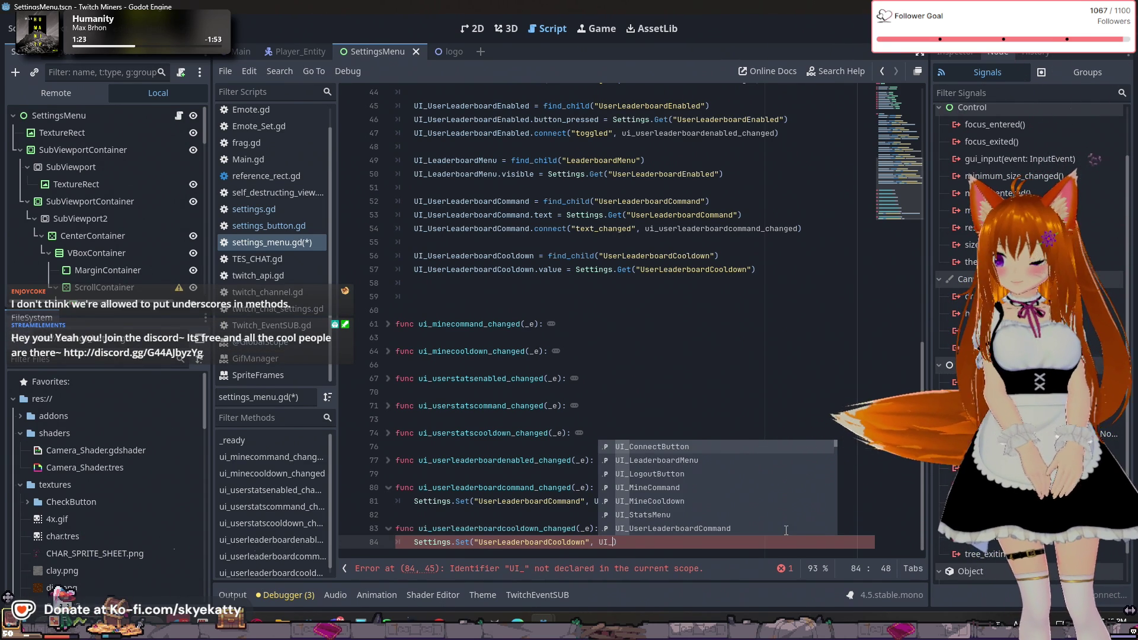
{"action": "type", "text": "Leade"}
{"action": "key", "text": "Down"}
{"action": "key", "text": "Down"}
{"action": "key", "text": "Return"}
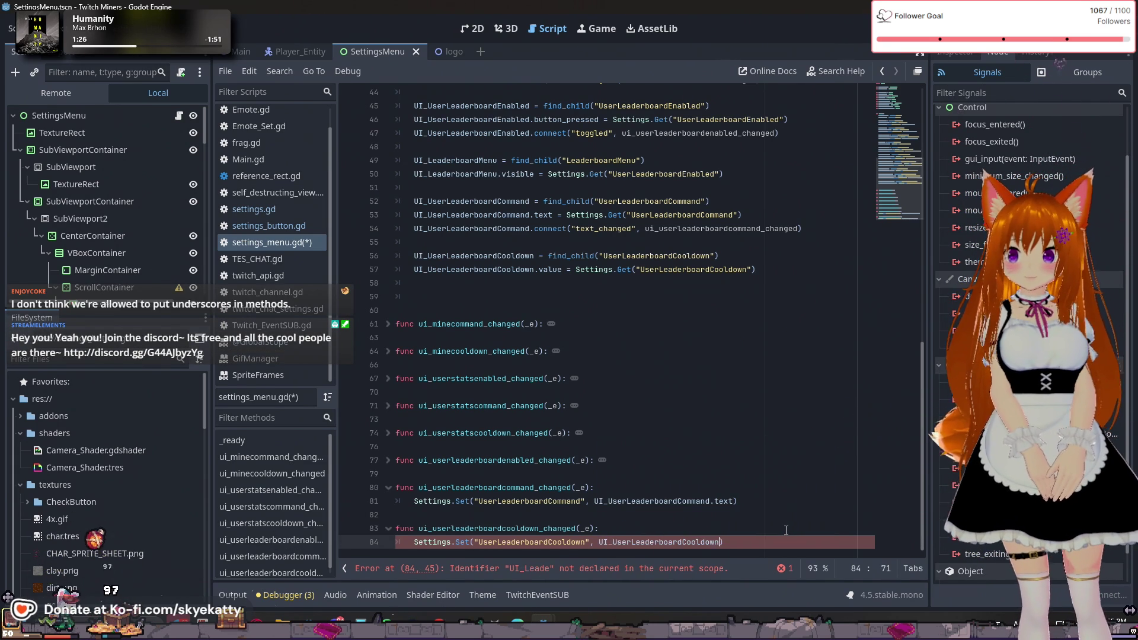
{"action": "type", "text": "/"}
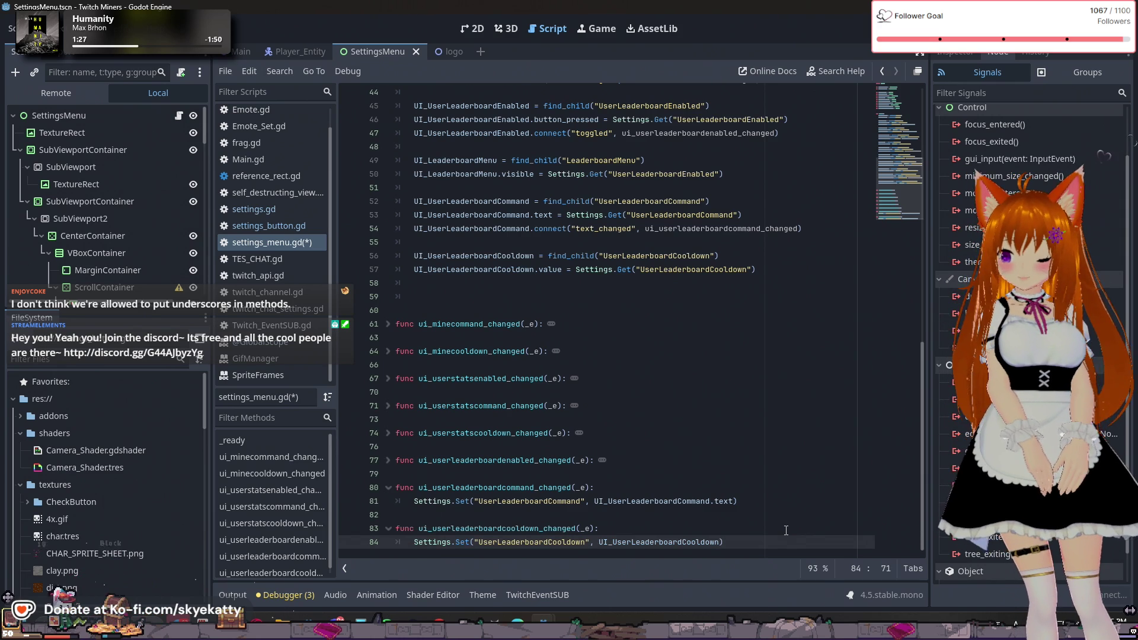
{"action": "type", "text": ".value"}
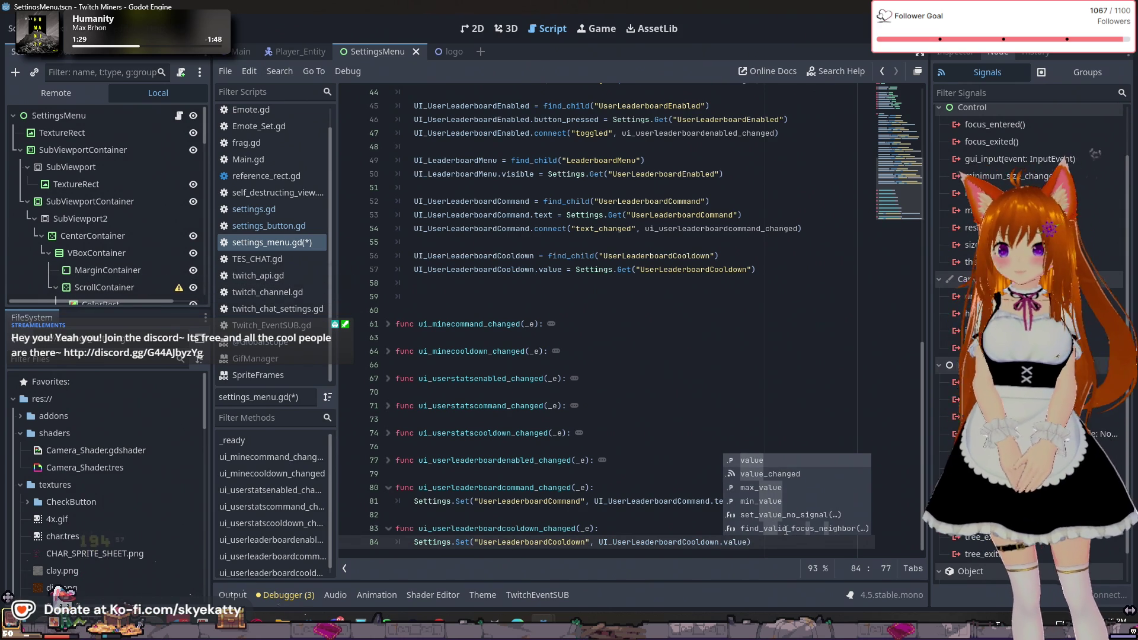
{"action": "left_click", "coordinate": [761, 365]}
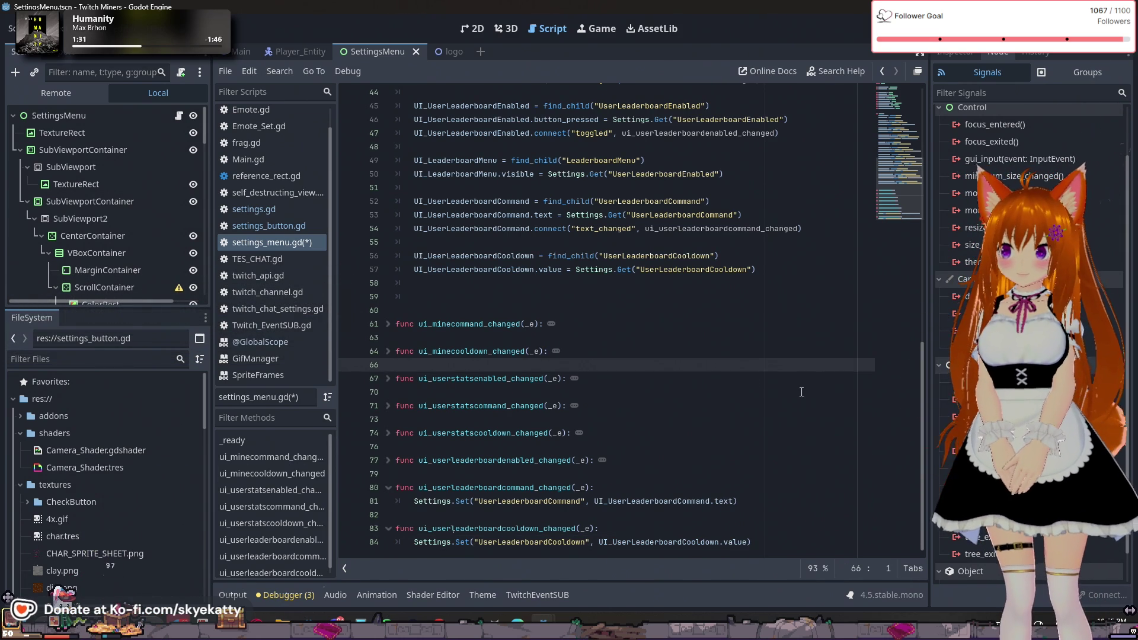
{"action": "left_click", "coordinate": [722, 442]}
- Add line 58 connecting UI_UserLeaderboardCooldown's value_changed signal, with the SpinBox as second argument
{"action": "scroll", "coordinate": [723, 442], "scroll_direction": "up", "scroll_amount": 4}
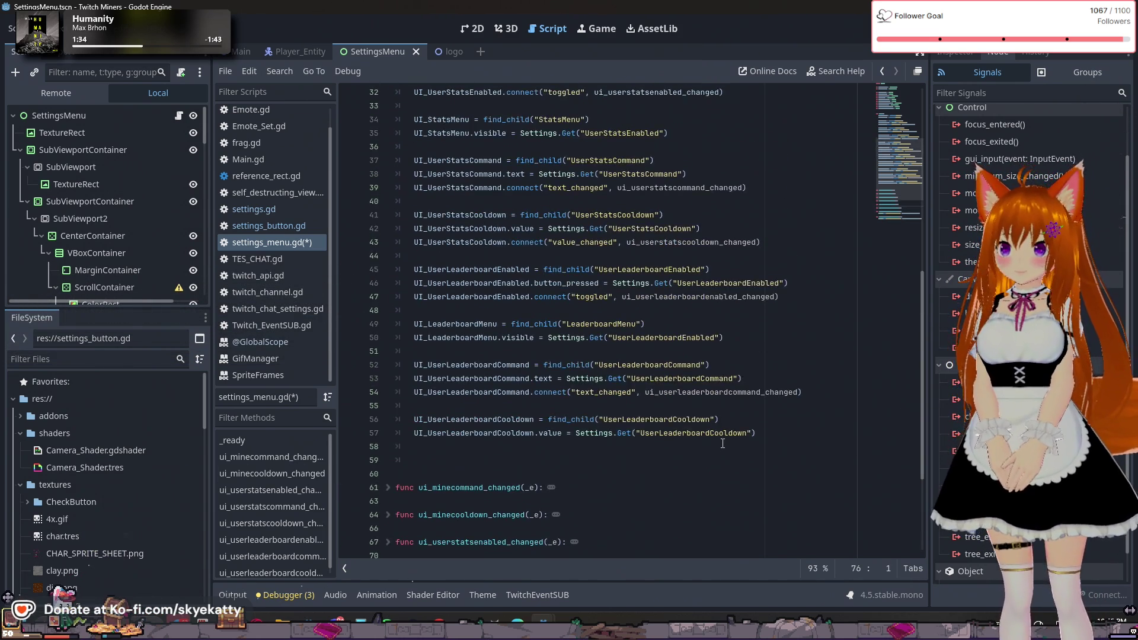
{"action": "scroll", "coordinate": [722, 443], "scroll_direction": "down", "scroll_amount": 4}
{"action": "left_click", "coordinate": [777, 268]}
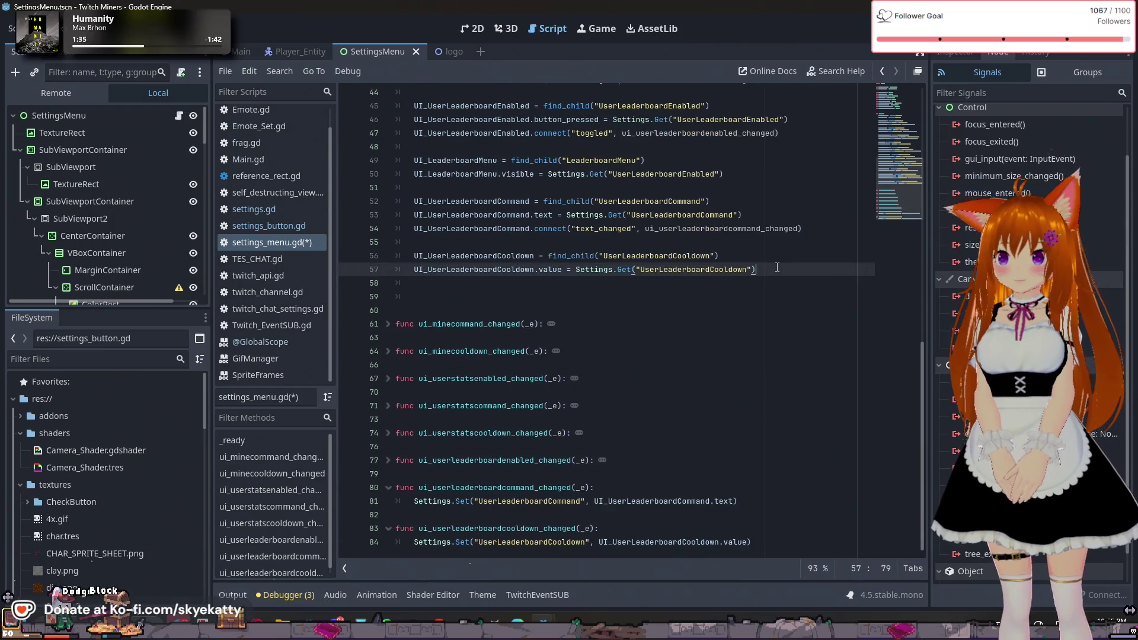
{"action": "key", "text": "Return"}
{"action": "type", "text": "UI_"}
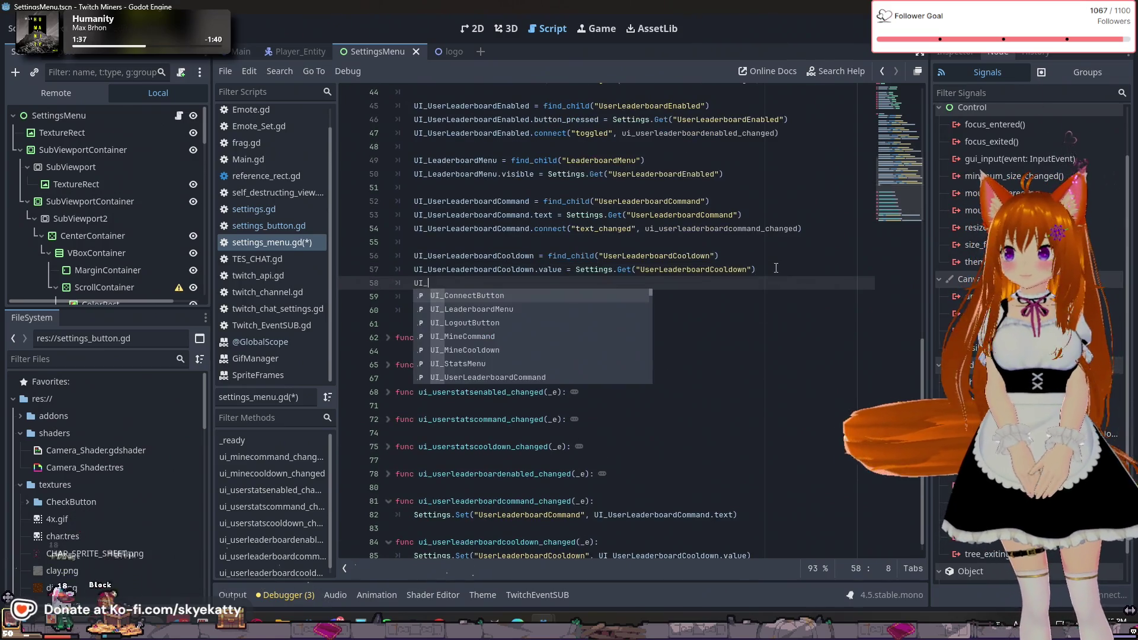
{"action": "type", "text": "User"}
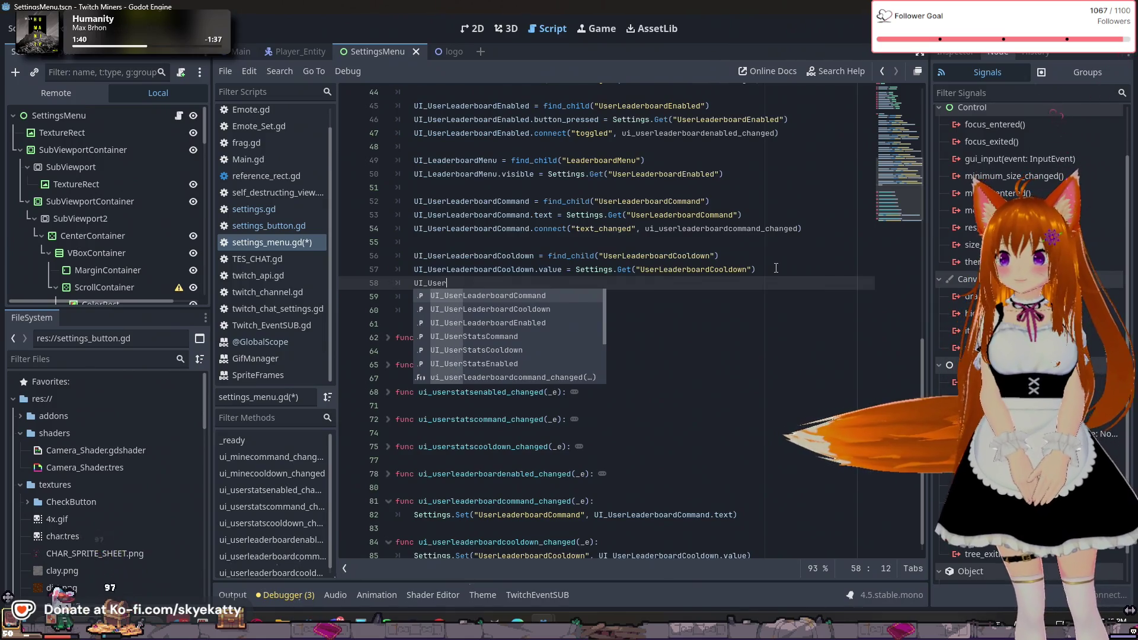
{"action": "key", "text": "Down"}
{"action": "key", "text": "Return"}
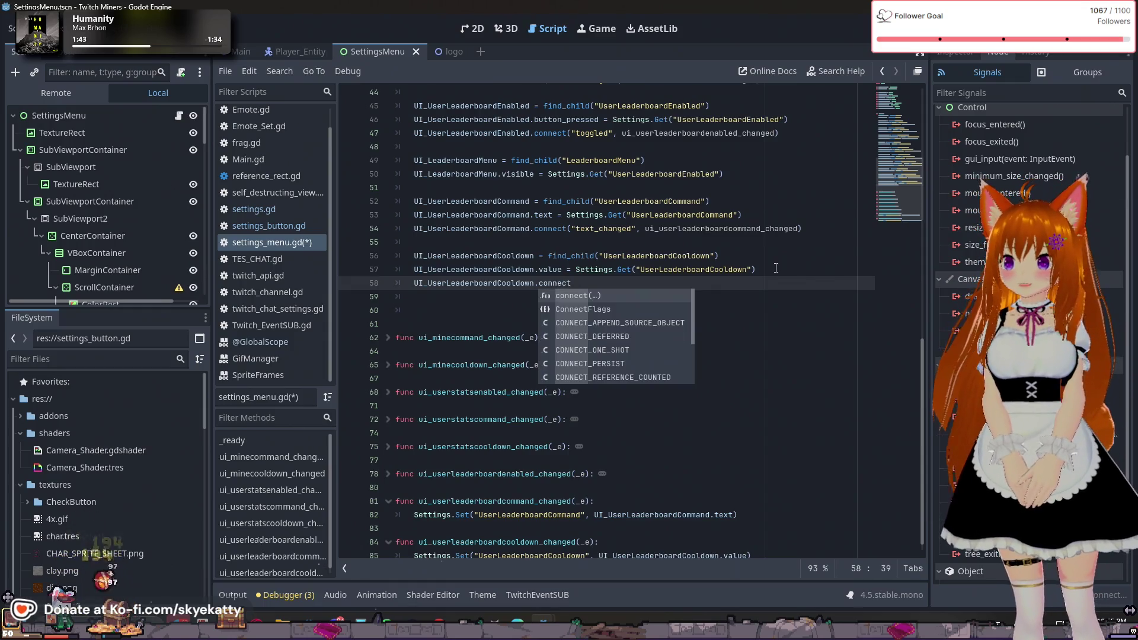
{"action": "type", "text": "()"}
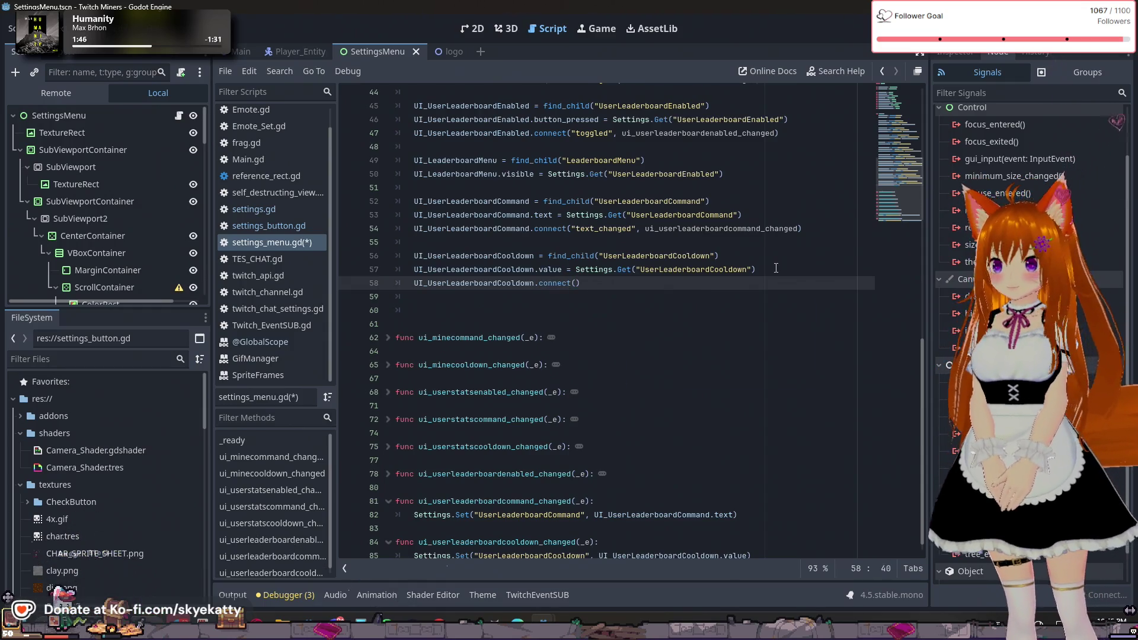
{"action": "scroll", "coordinate": [776, 268], "scroll_direction": "up", "scroll_amount": 2}
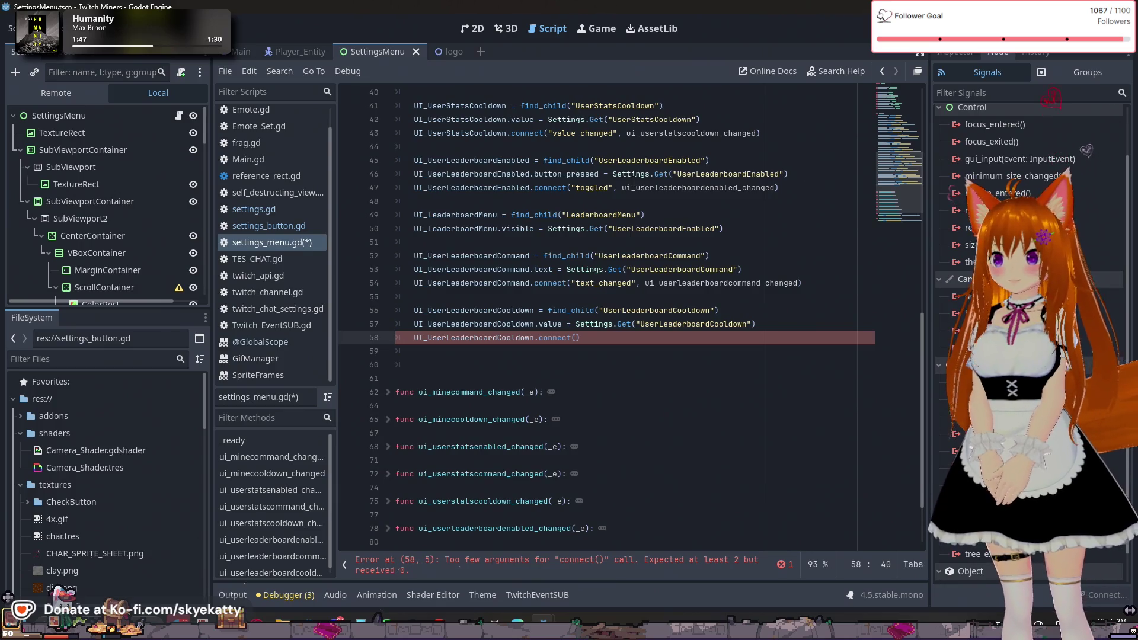
{"action": "scroll", "coordinate": [633, 180], "scroll_direction": "up", "scroll_amount": 1}
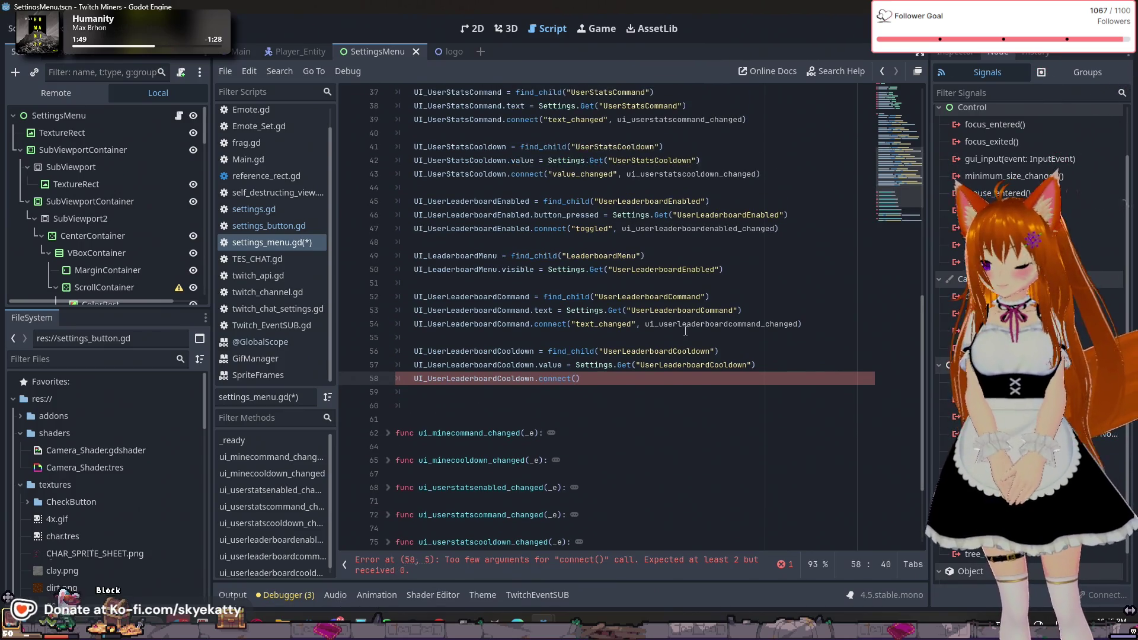
{"action": "type", "text": "\"value_changed"}
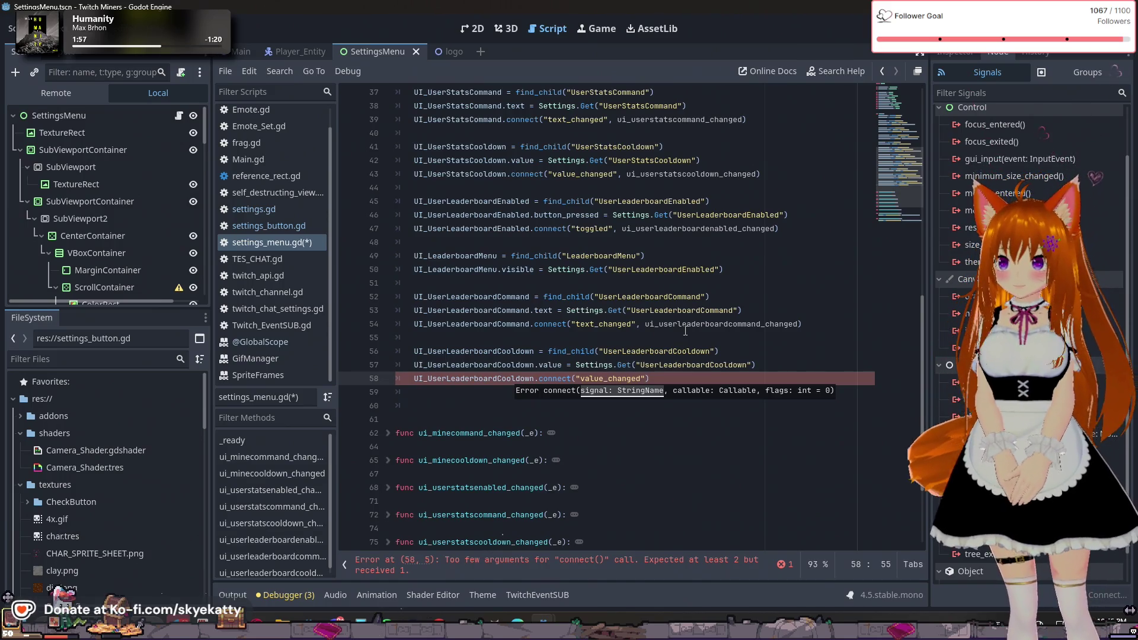
{"action": "type", "text": ", "}
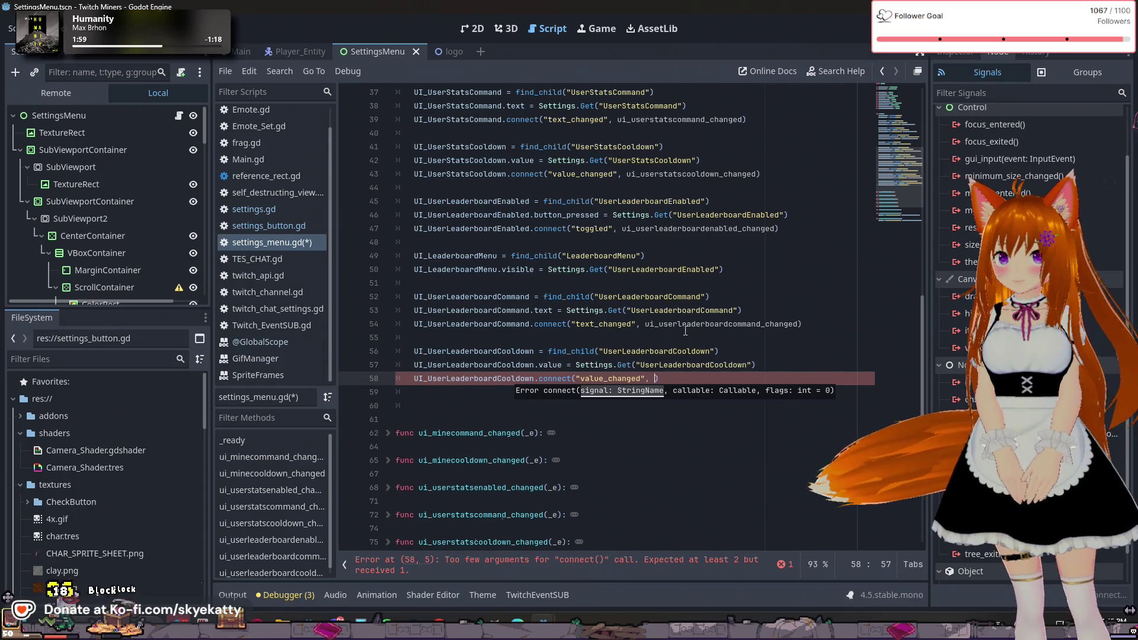
{"action": "type", "text": "ui"}
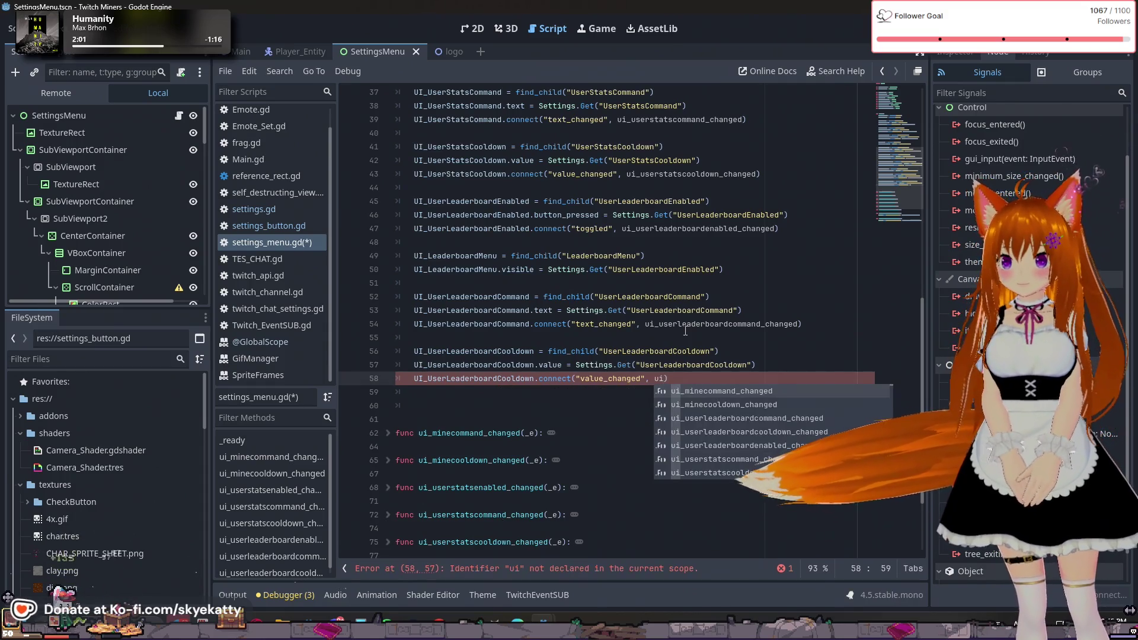
{"action": "type", "text": "_"}
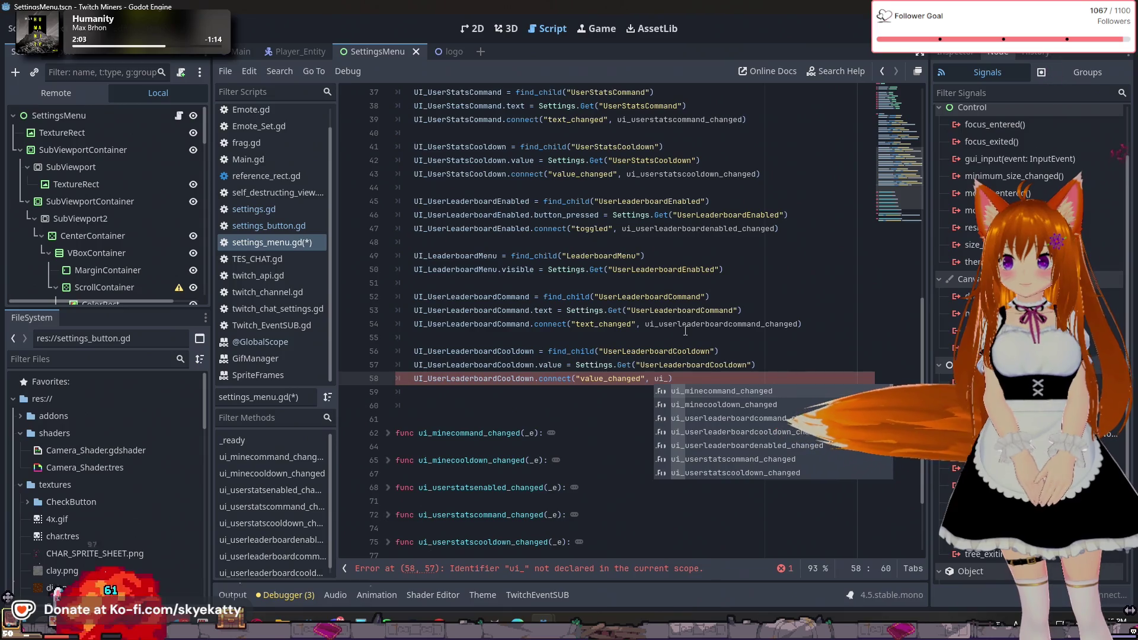
{"action": "type", "text": "usercoo"}
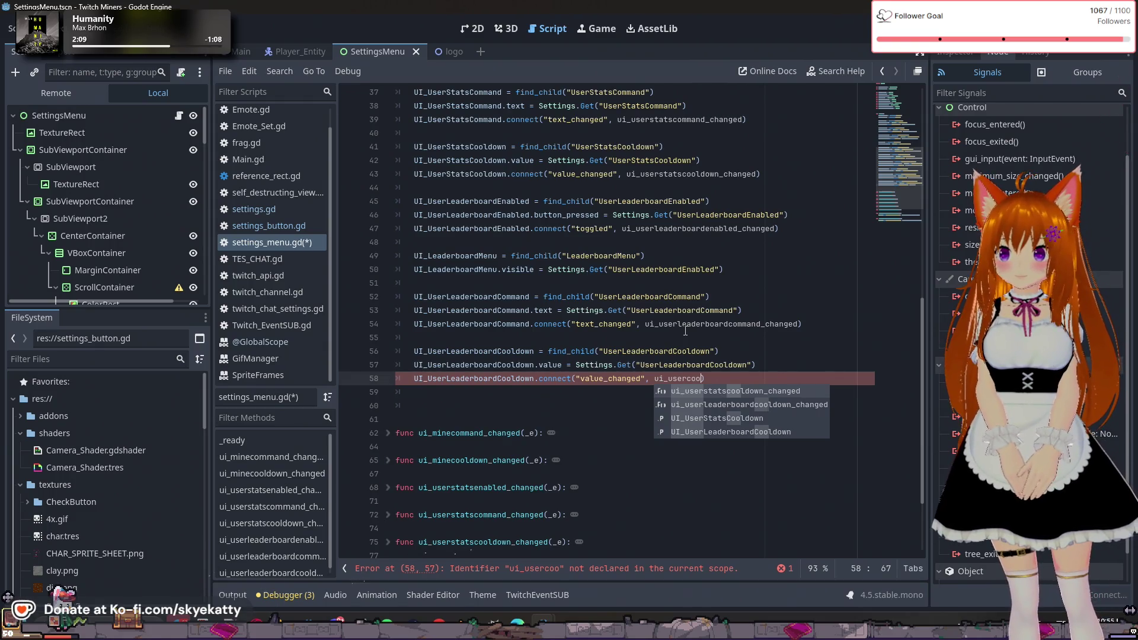
{"action": "key", "text": "Down"}
{"action": "key", "text": "Down"}
{"action": "key", "text": "Down"}
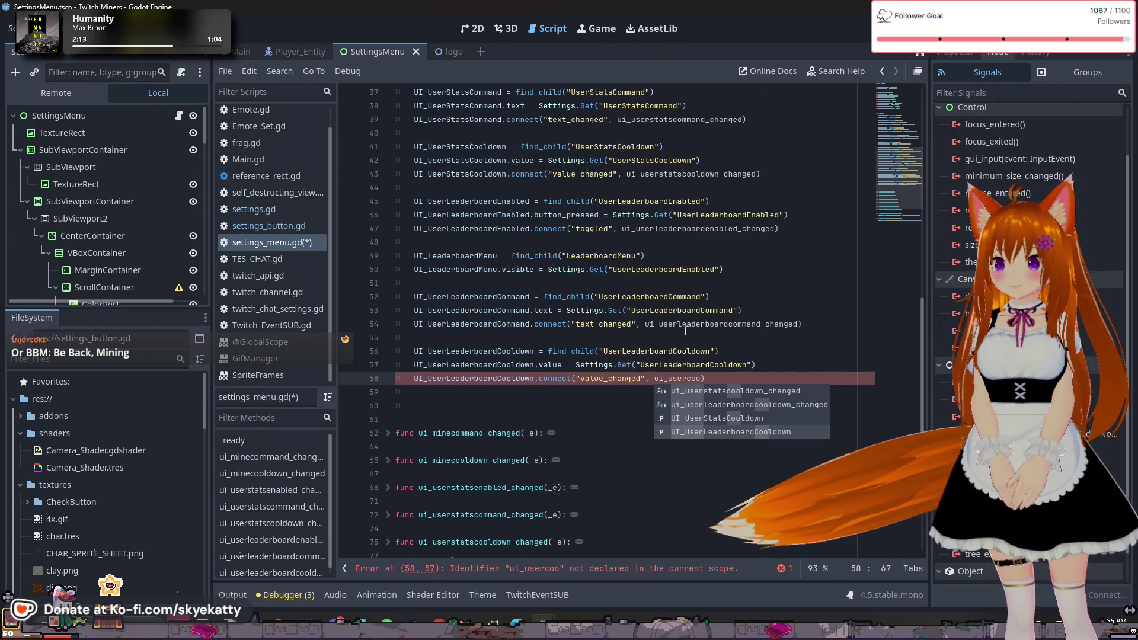
{"action": "key", "text": "Return"}
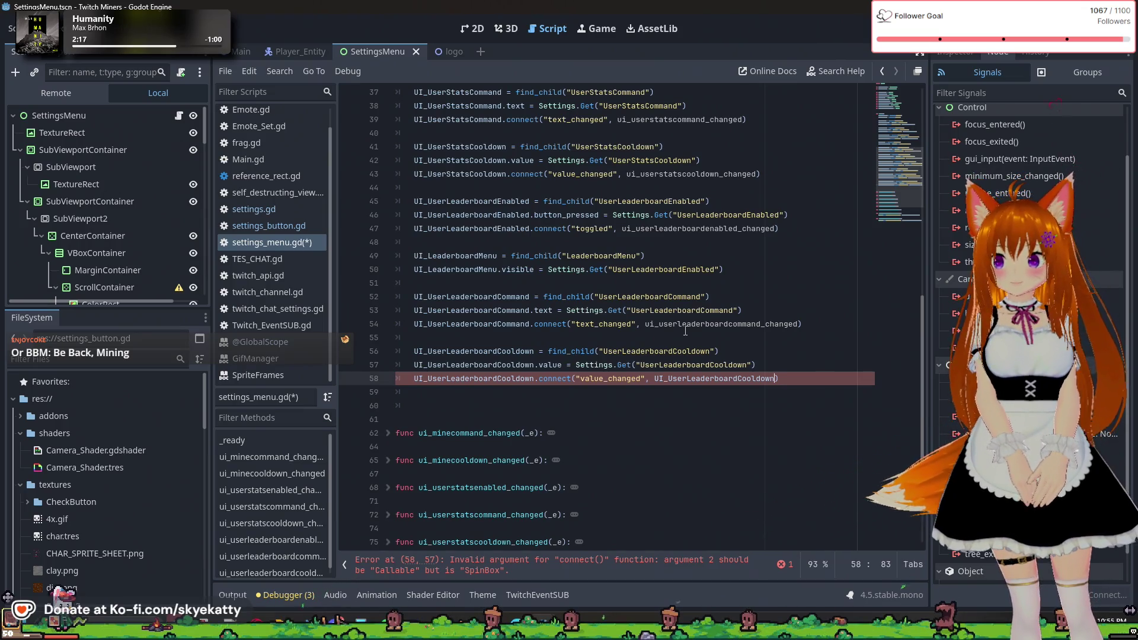
- Replace the wrong SpinBox argument with ui_userleaderboardcooldown_changed
{"action": "scroll", "coordinate": [685, 330], "scroll_direction": "down", "scroll_amount": 2}
{"action": "scroll", "coordinate": [685, 330], "scroll_direction": "down", "scroll_amount": 1}
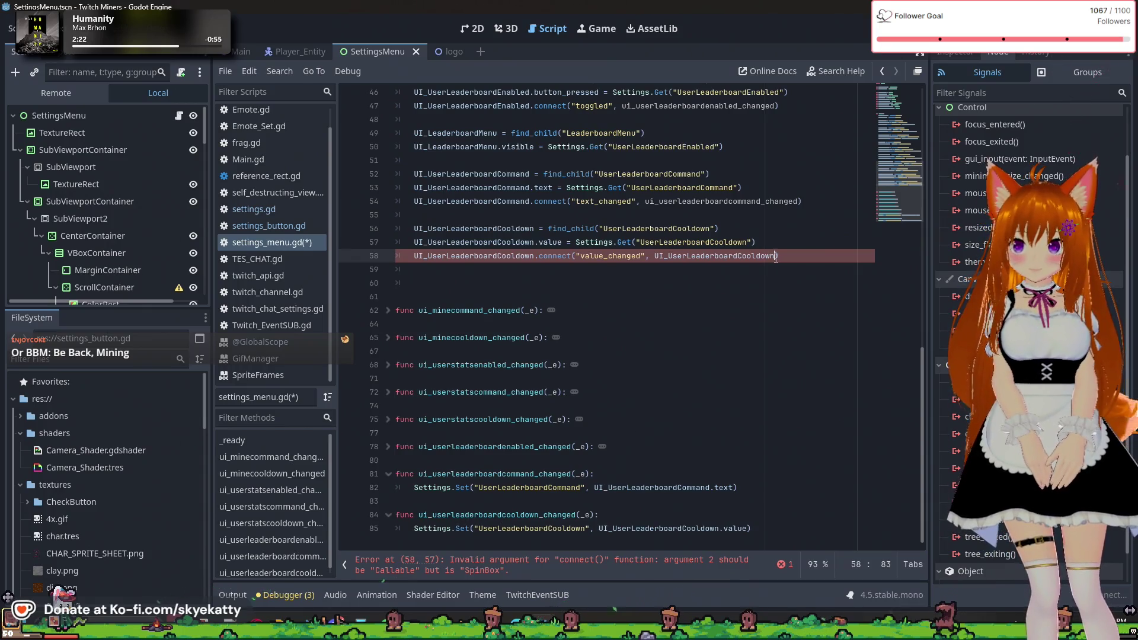
{"action": "left_click", "coordinate": [673, 257], "text": "shift"}
{"action": "left_click", "coordinate": [656, 257], "text": "shift"}
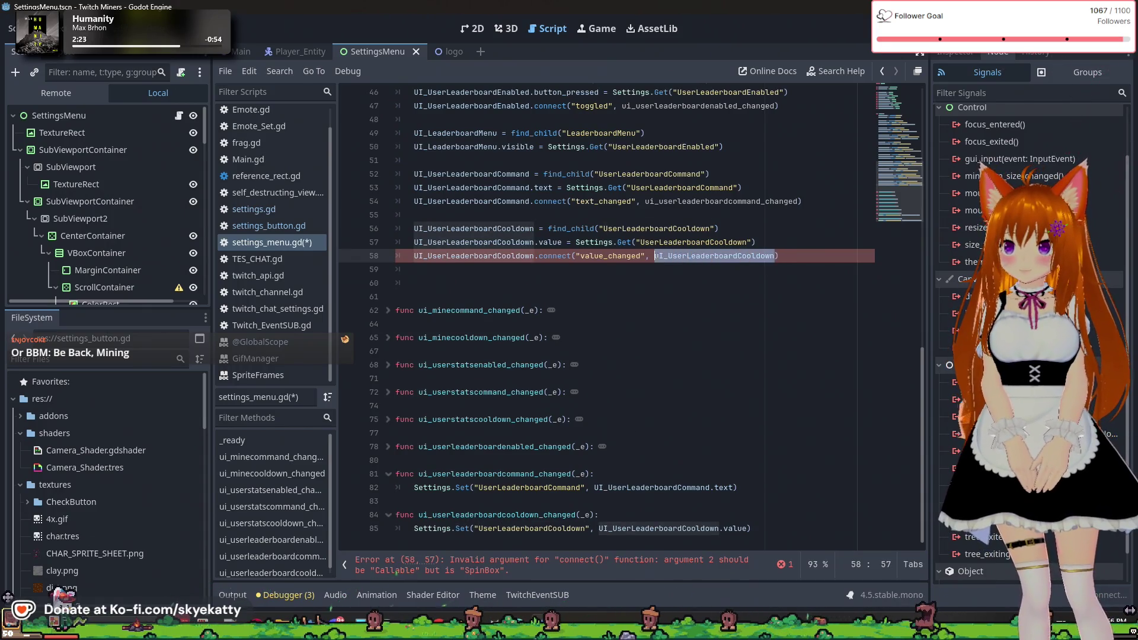
{"action": "key", "text": "BackSpace"}
{"action": "type", "text": "ui_us"}
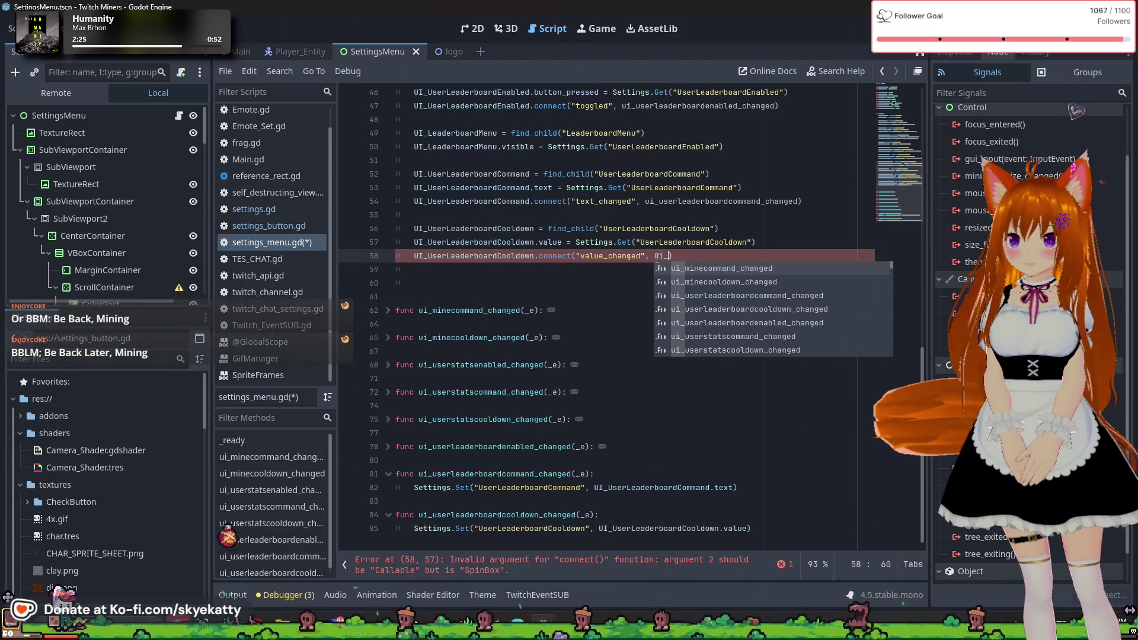
{"action": "type", "text": "erlead"}
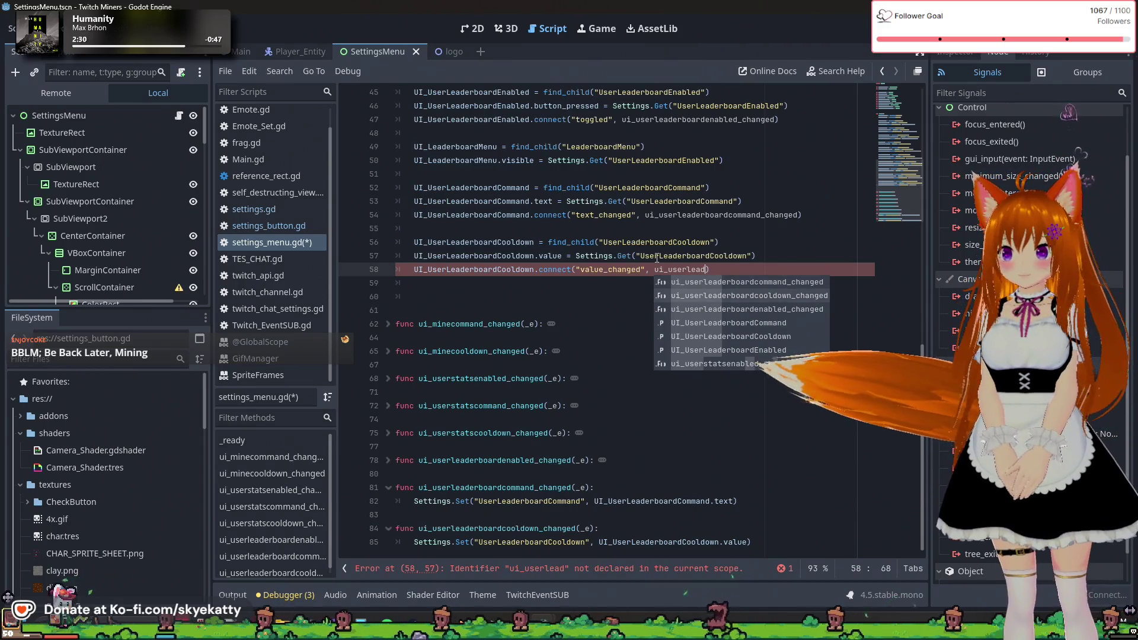
{"action": "key", "text": "Down"}
{"action": "key", "text": "Return"}
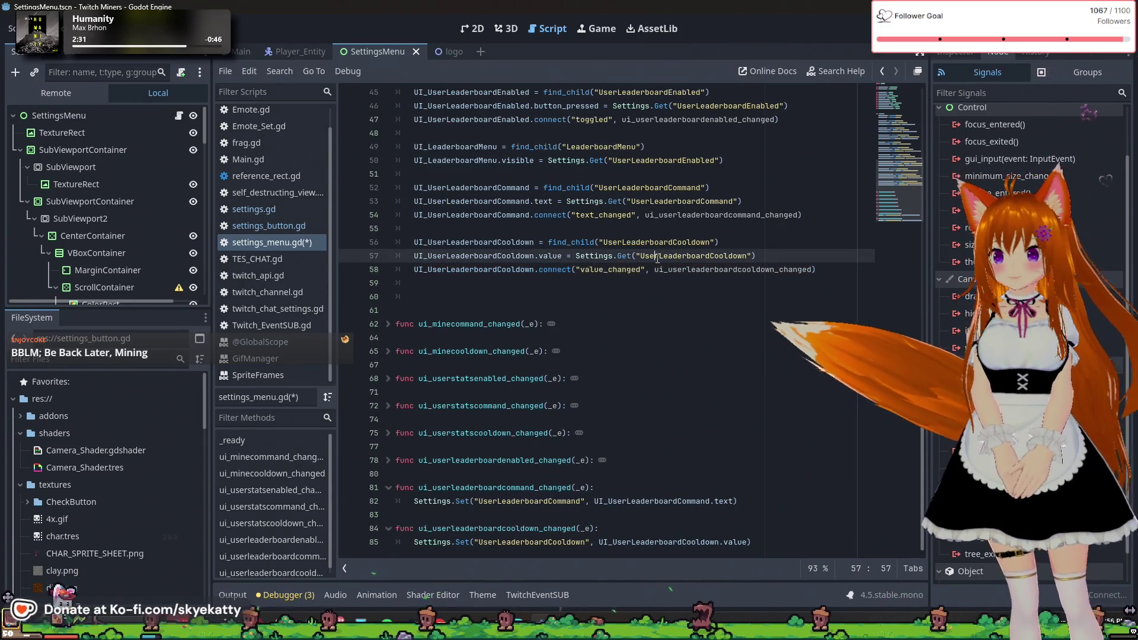
- Delete the extra blank lines below line 58 and fold both leaderboard handler functions
{"action": "key", "text": "Down"}
{"action": "key", "text": "Down"}
{"action": "key", "text": "Down"}
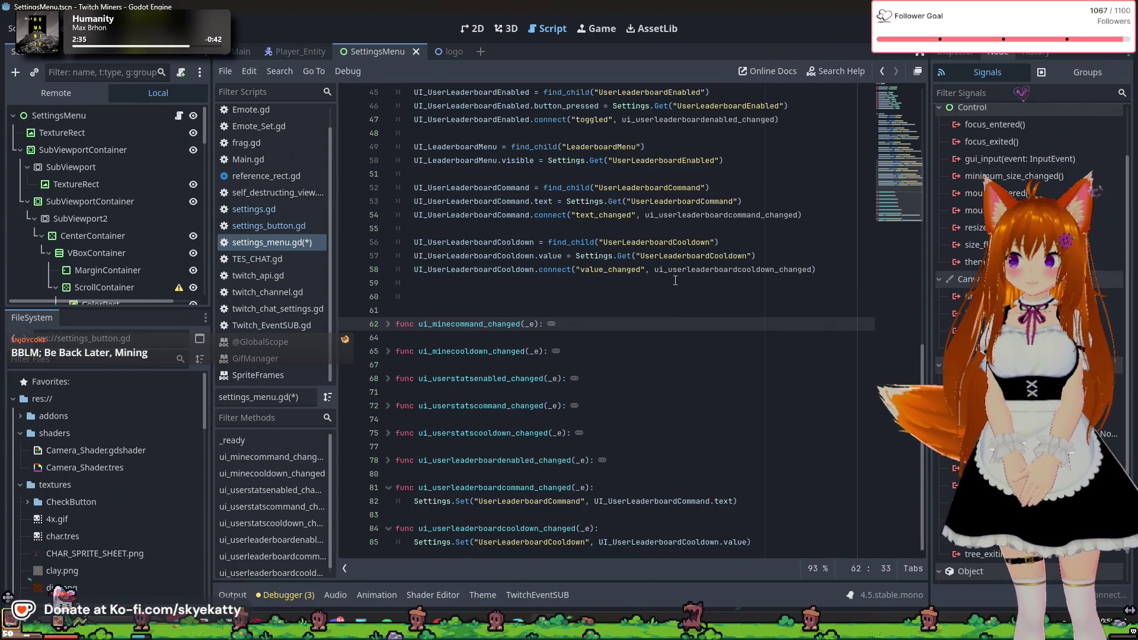
{"action": "left_click", "coordinate": [570, 299]}
{"action": "key", "text": "BackSpace"}
{"action": "key", "text": "BackSpace"}
{"action": "key", "text": "BackSpace"}
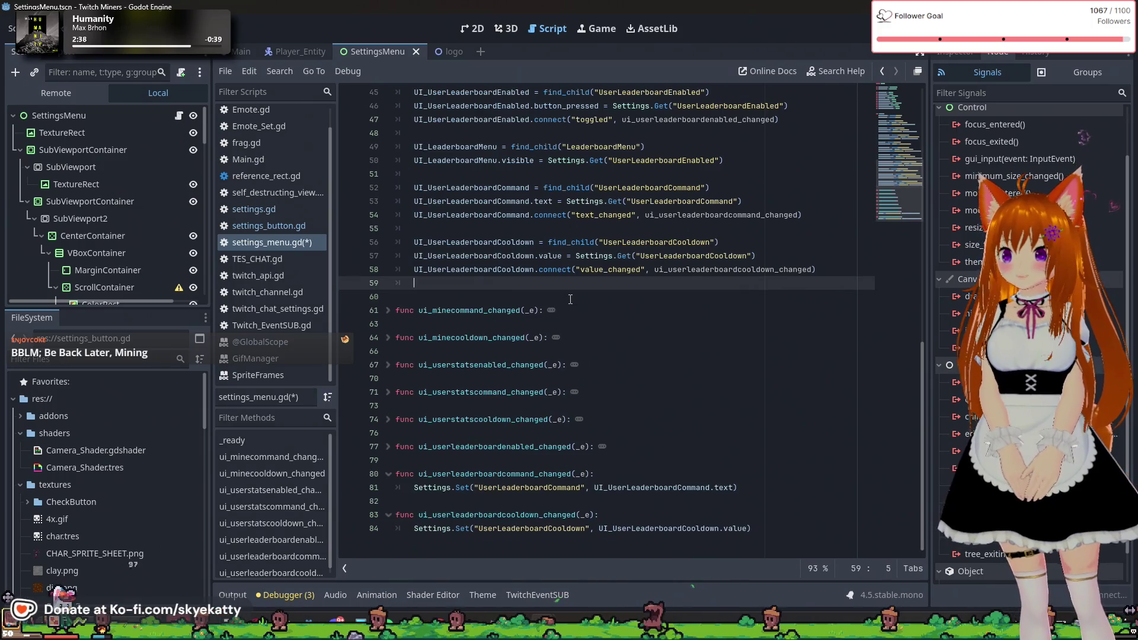
{"action": "scroll", "coordinate": [810, 318], "scroll_direction": "up", "scroll_amount": 2}
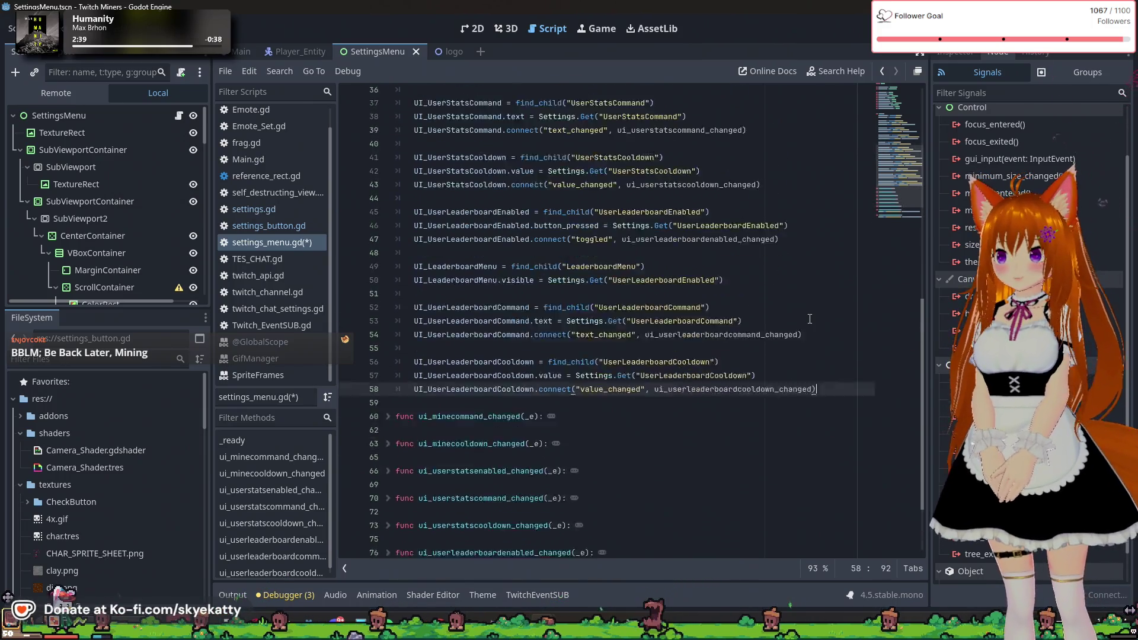
{"action": "left_click", "coordinate": [388, 487]}
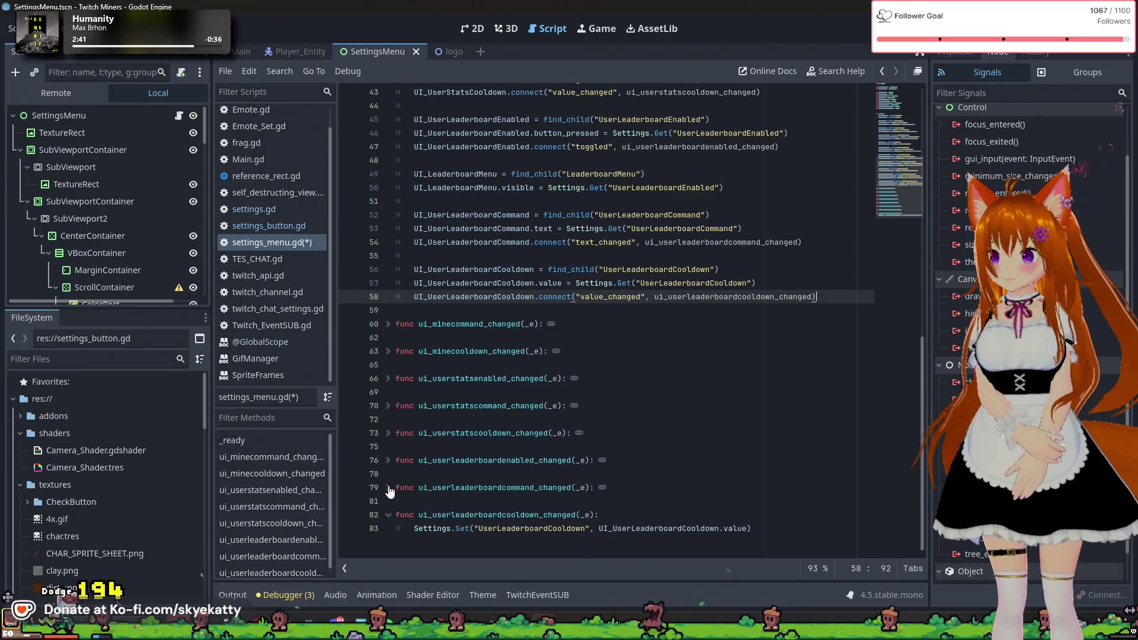
{"action": "left_click", "coordinate": [388, 514]}
{"action": "scroll", "coordinate": [648, 437], "scroll_direction": "up", "scroll_amount": 12}
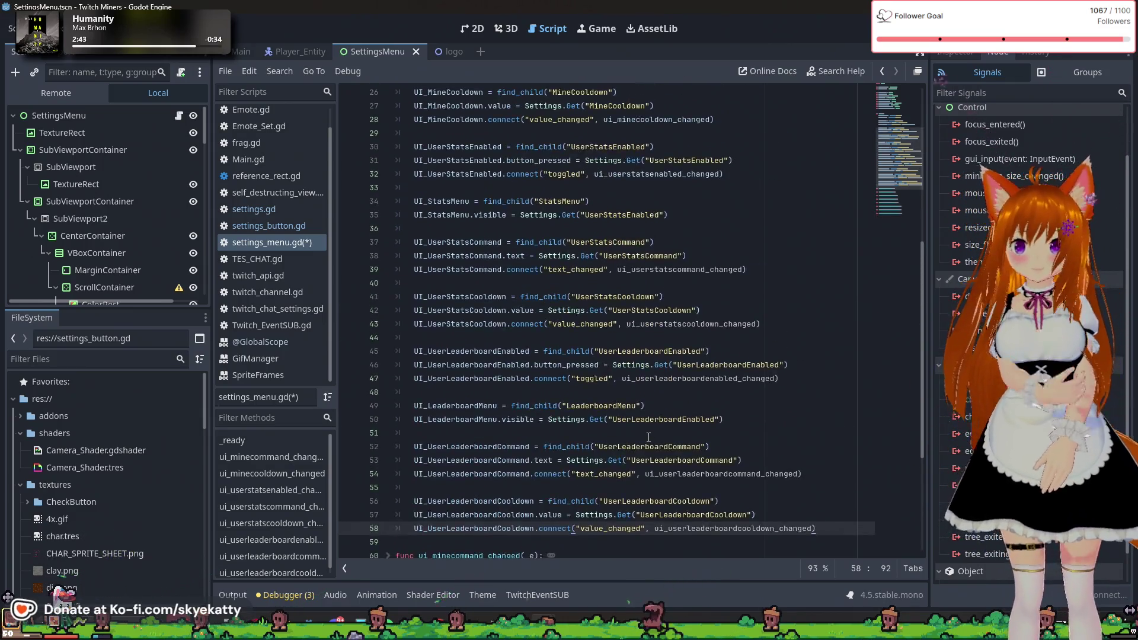
{"action": "scroll", "coordinate": [648, 436], "scroll_direction": "down", "scroll_amount": 12}
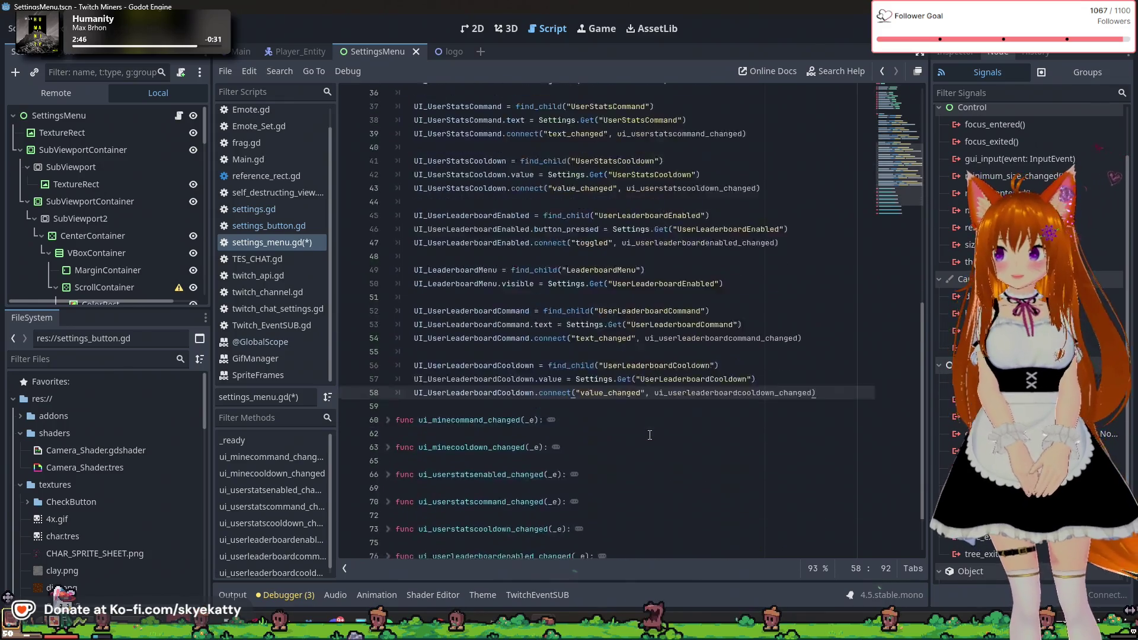
- Switch to the 2D workspace and zoom around the SettingsMenu's User Leaderboard fields
{"action": "left_click", "coordinate": [471, 29]}
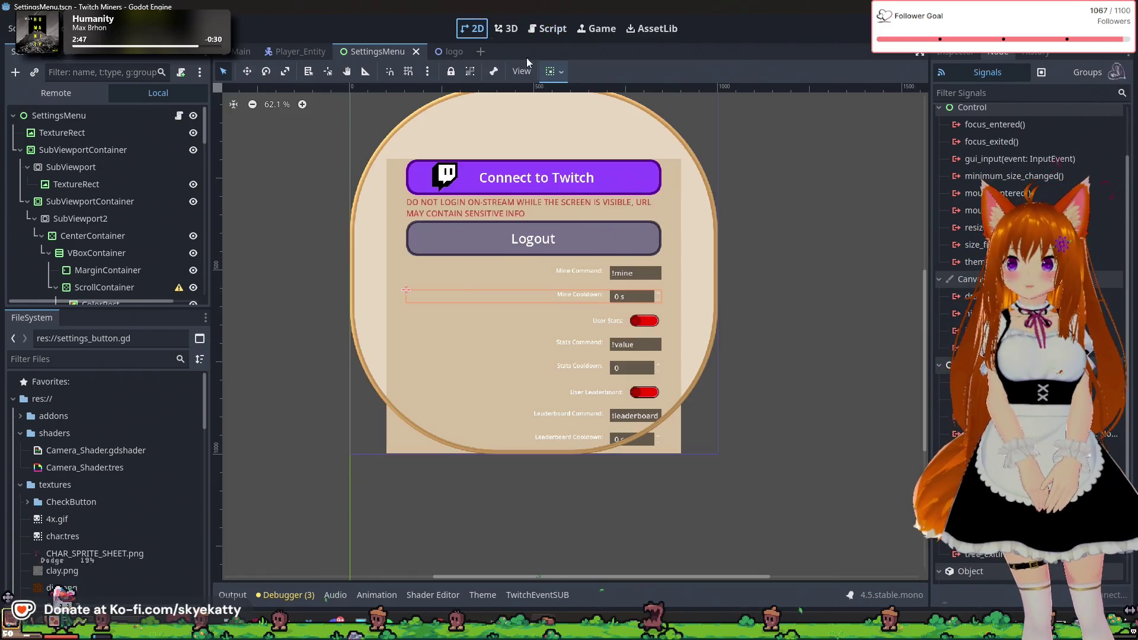
{"action": "scroll", "coordinate": [791, 258], "scroll_direction": "up", "scroll_amount": 1}
{"action": "scroll", "coordinate": [783, 252], "scroll_direction": "down", "scroll_amount": 2}
{"action": "scroll", "coordinate": [689, 120], "scroll_direction": "down", "scroll_amount": 3}
{"action": "scroll", "coordinate": [764, 212], "scroll_direction": "up", "scroll_amount": 5}
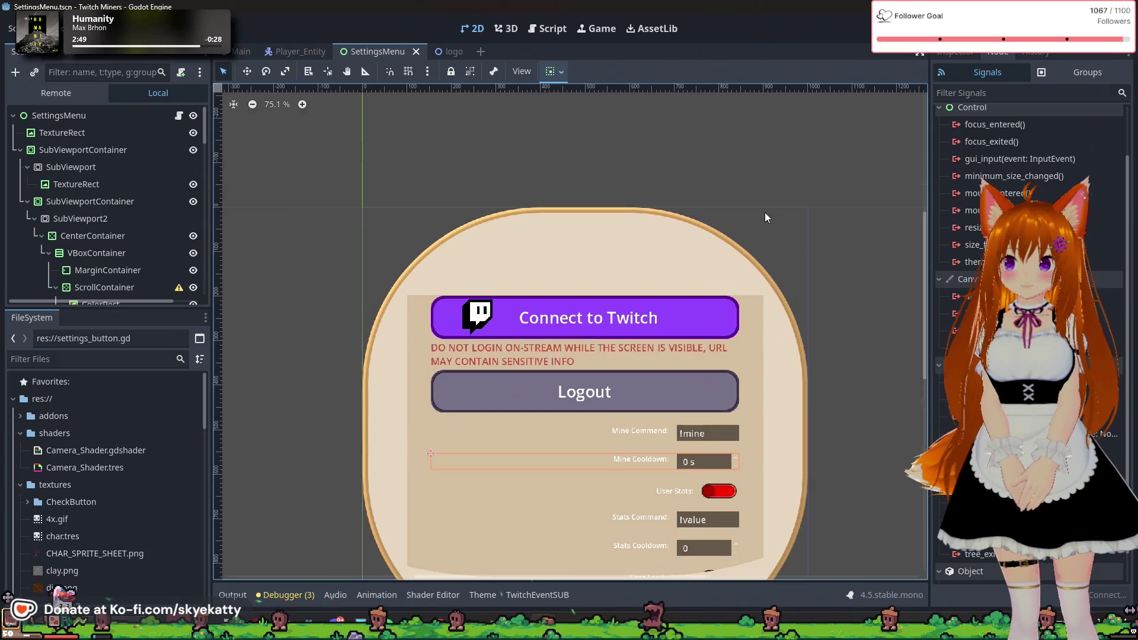
{"action": "scroll", "coordinate": [607, 230], "scroll_direction": "down", "scroll_amount": 2}
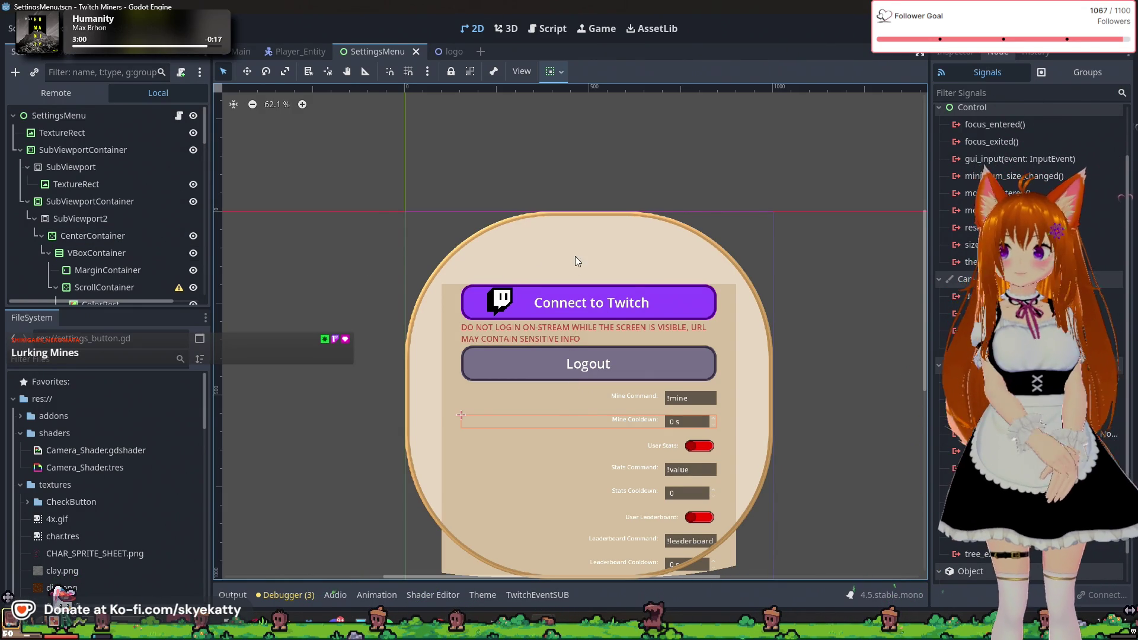
{"action": "scroll", "coordinate": [112, 182], "scroll_direction": "down", "scroll_amount": 5}
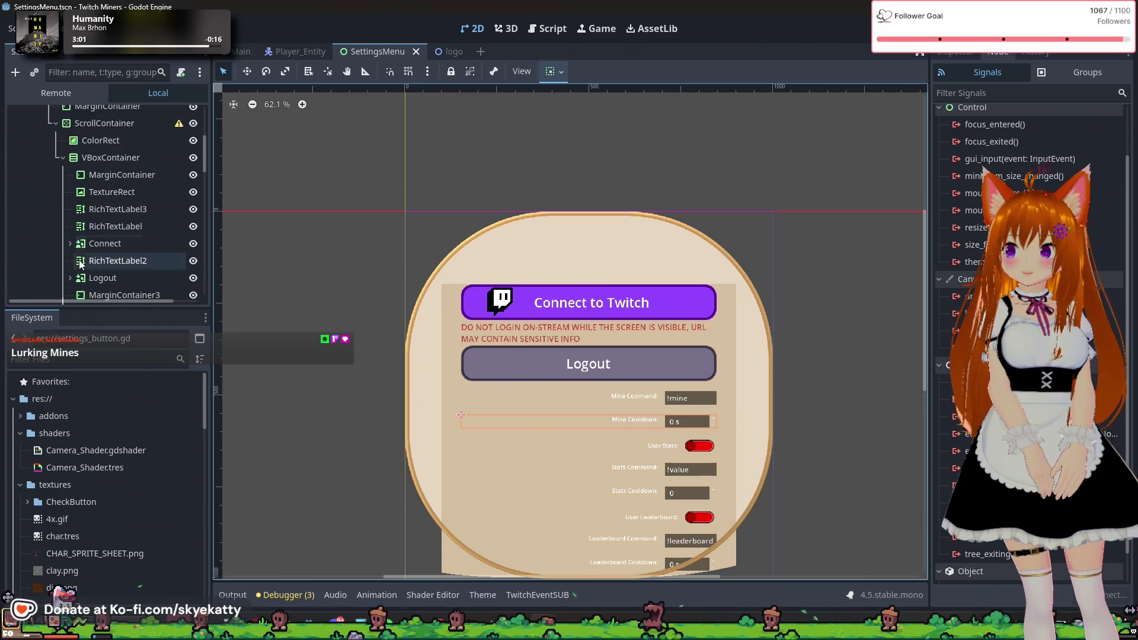
{"action": "mouse_move", "coordinate": [205, 178]}
{"action": "left_mouse_down"}
{"action": "mouse_move", "coordinate": [228, 330]}
{"action": "mouse_move", "coordinate": [223, 66]}
{"action": "left_mouse_up"}
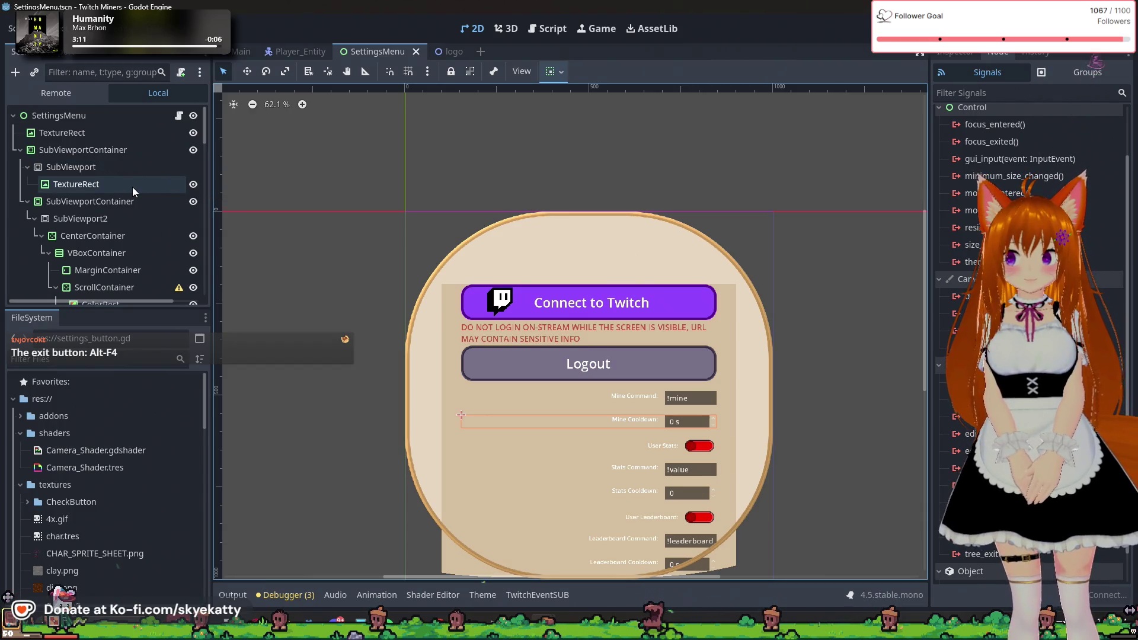
{"action": "scroll", "coordinate": [8, 434], "scroll_direction": "down", "scroll_amount": 1}
{"action": "scroll", "coordinate": [61, 424], "scroll_direction": "down", "scroll_amount": 15}
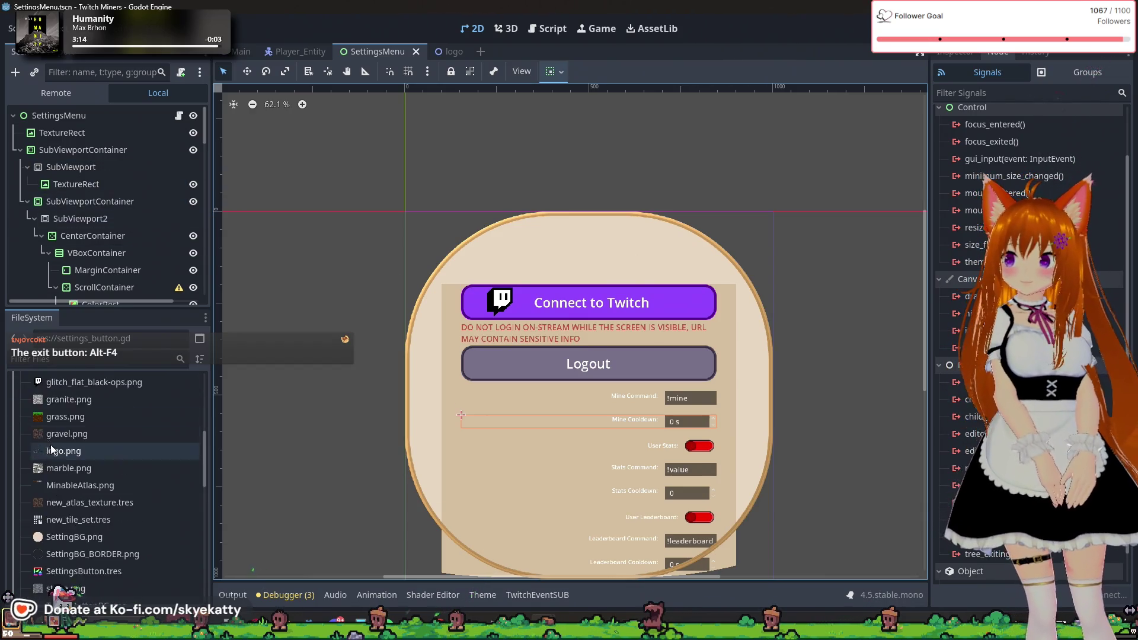
{"action": "scroll", "coordinate": [62, 421], "scroll_direction": "up", "scroll_amount": 5}
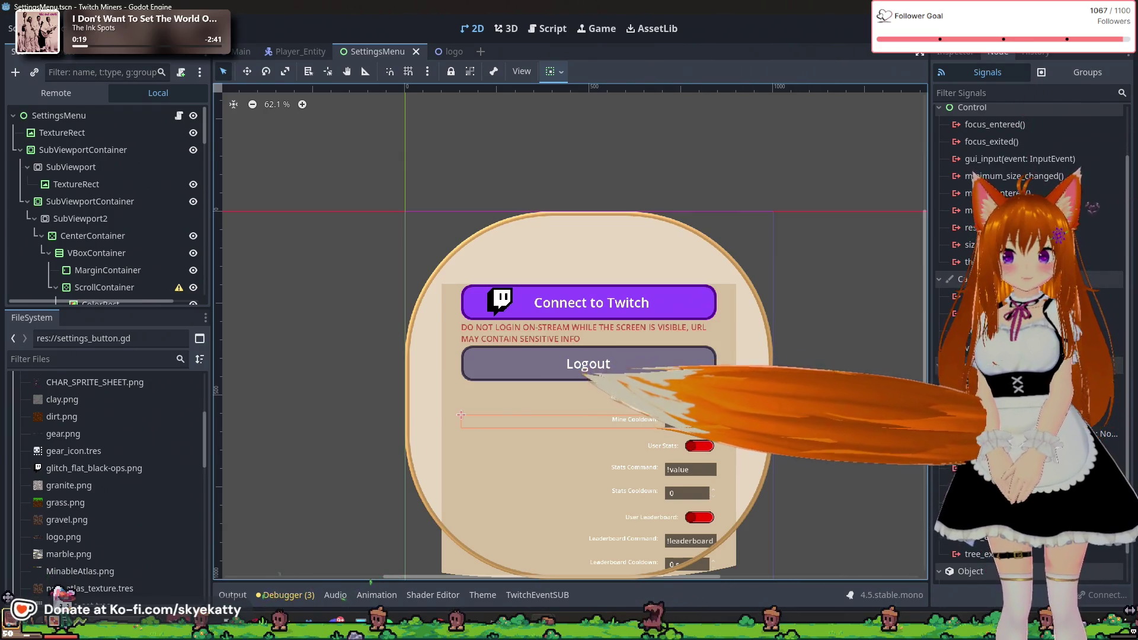
- In GIMP, create a new 64x64 image
{"action": "key", "text": "alt+Tab"}
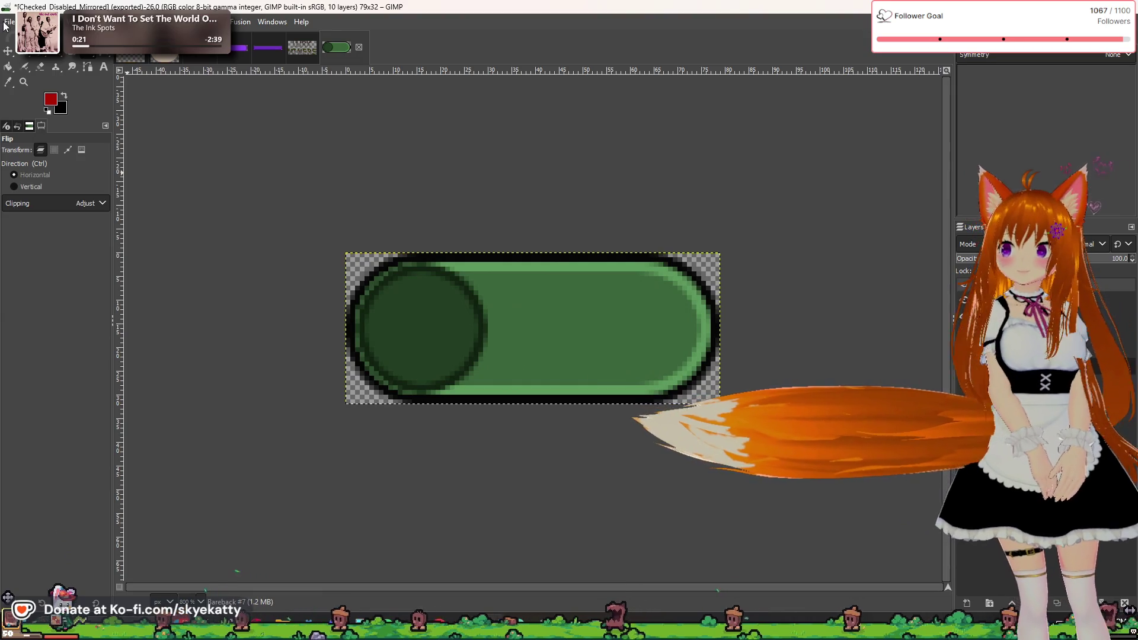
{"action": "left_click", "coordinate": [5, 24]}
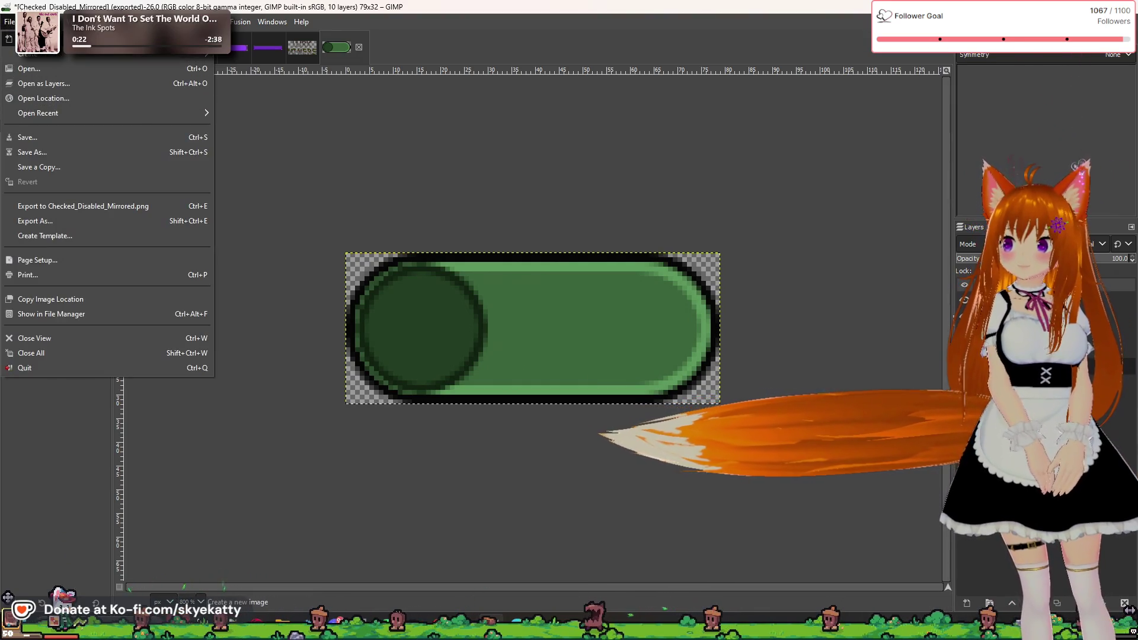
{"action": "left_click", "coordinate": [35, 54]}
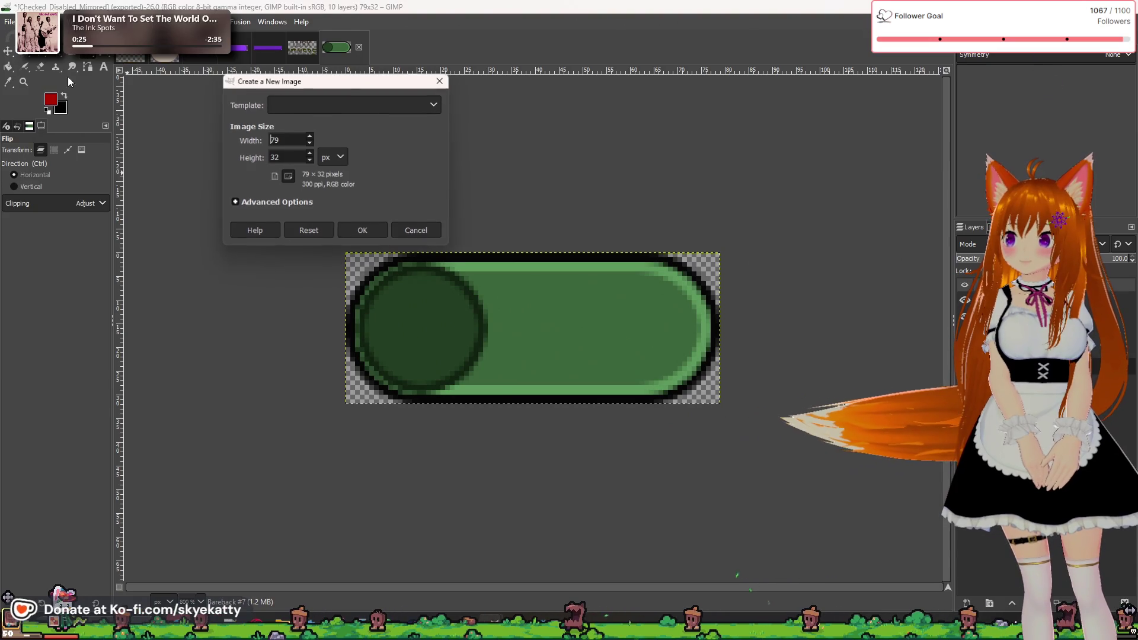
{"action": "left_click", "coordinate": [289, 137]}
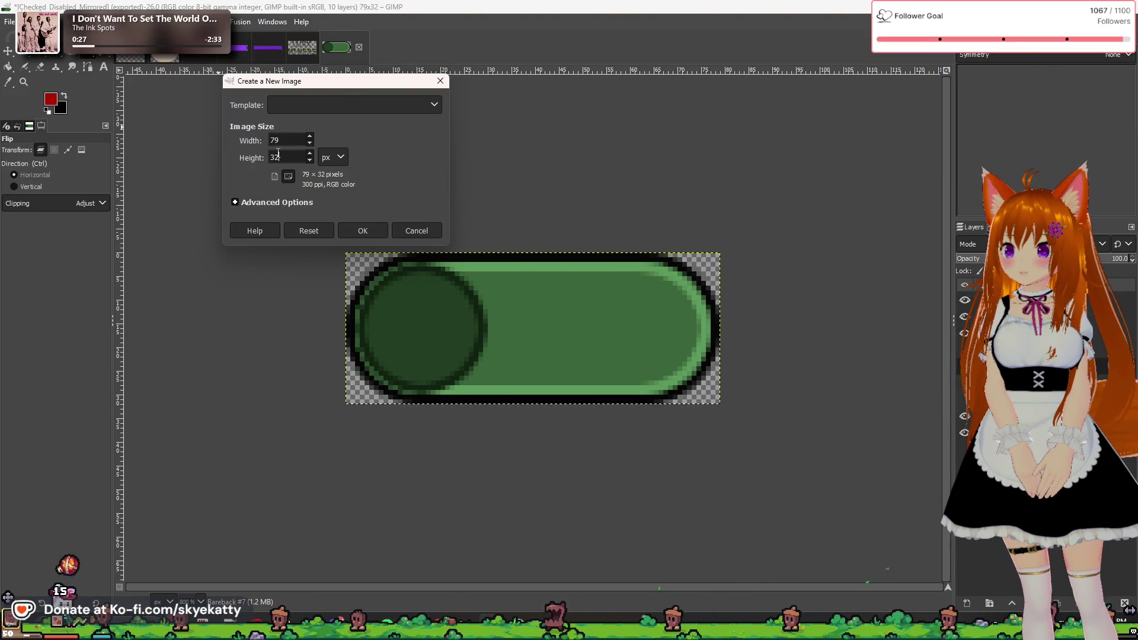
{"action": "key", "text": "BackSpace"}
{"action": "key", "text": "BackSpace"}
{"action": "type", "text": "7"}
{"action": "key", "text": "BackSpace"}
{"action": "type", "text": "64"}
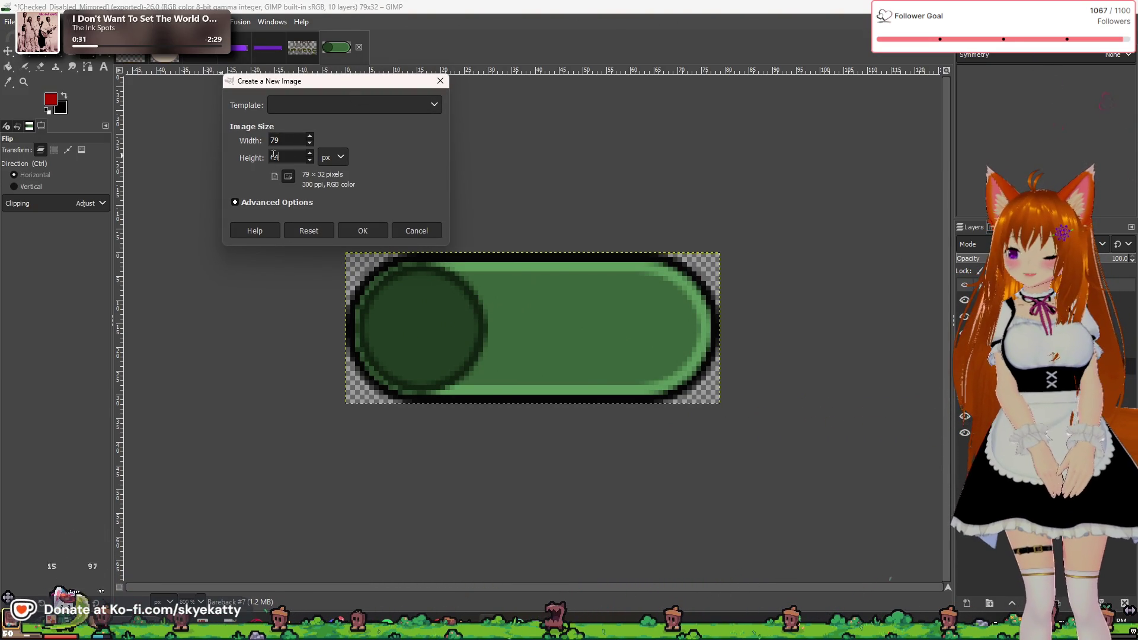
{"action": "key", "text": "shift+Tab"}
{"action": "type", "text": "64"}
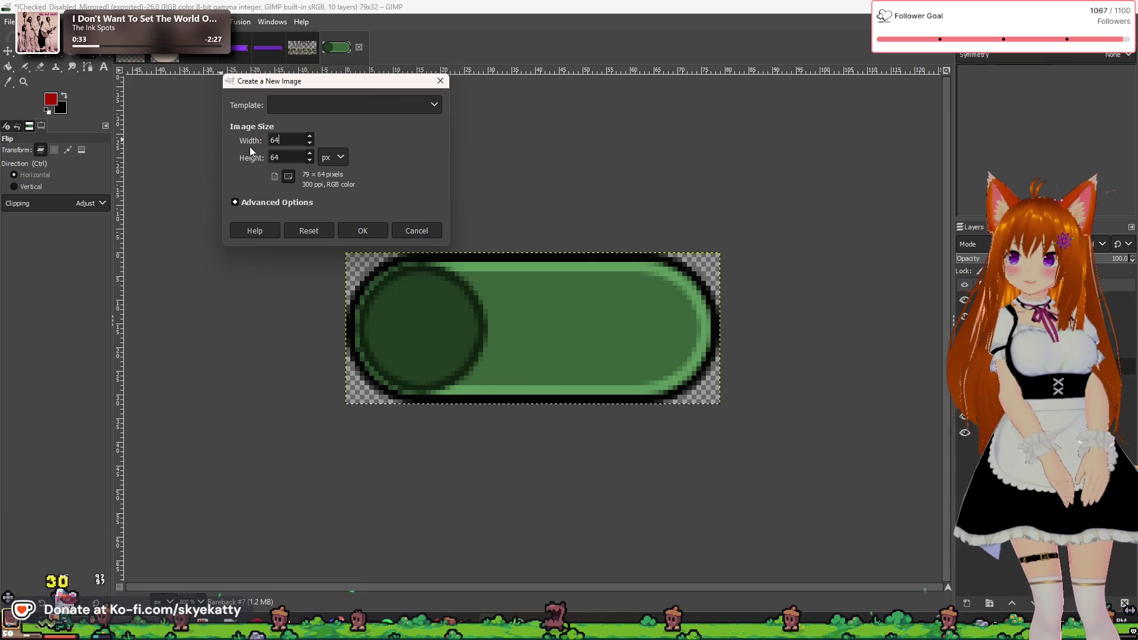
{"action": "left_click", "coordinate": [348, 228]}
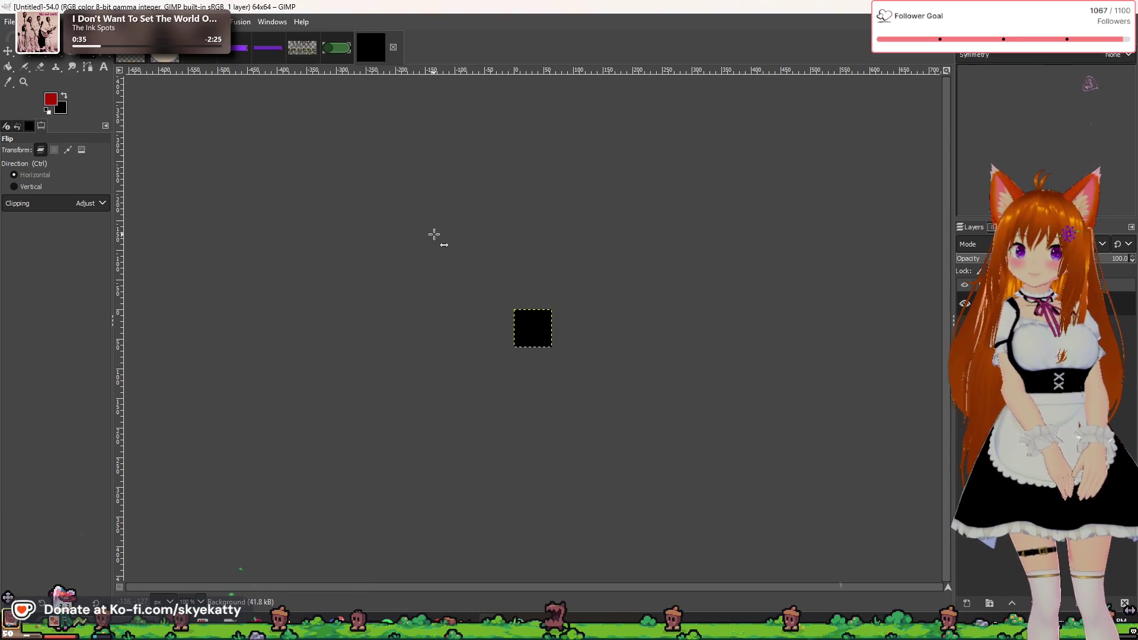
- Delete the black background layer and add a transparent layer named Bareback
{"action": "scroll", "coordinate": [554, 350], "scroll_direction": "up", "scroll_amount": 5}
{"action": "right_click", "coordinate": [1008, 304]}
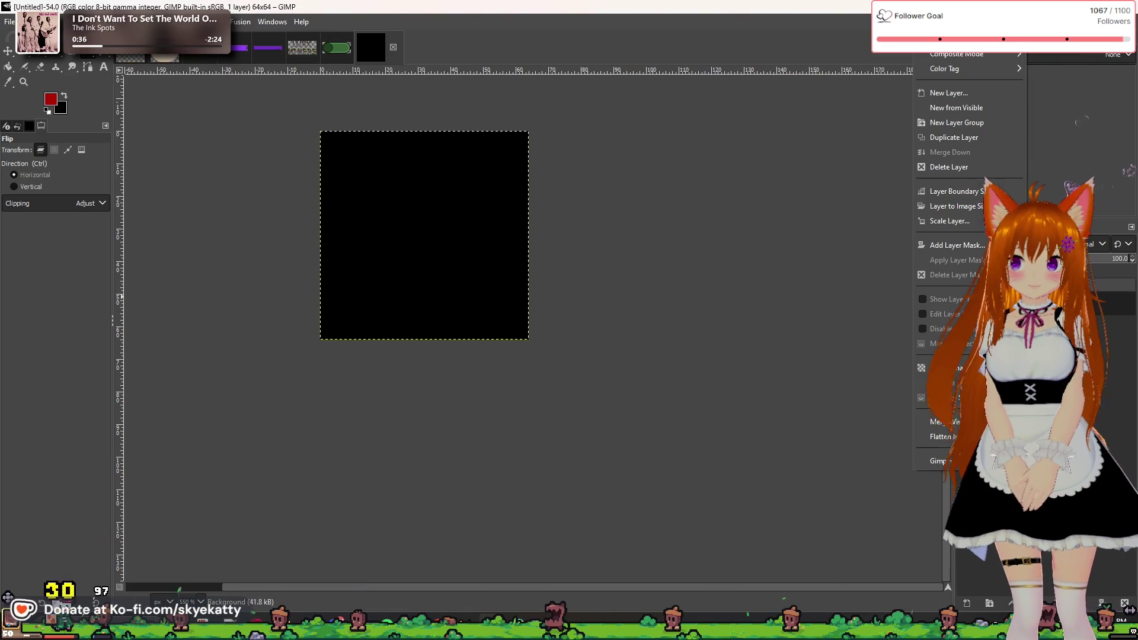
{"action": "key", "text": "Escape"}
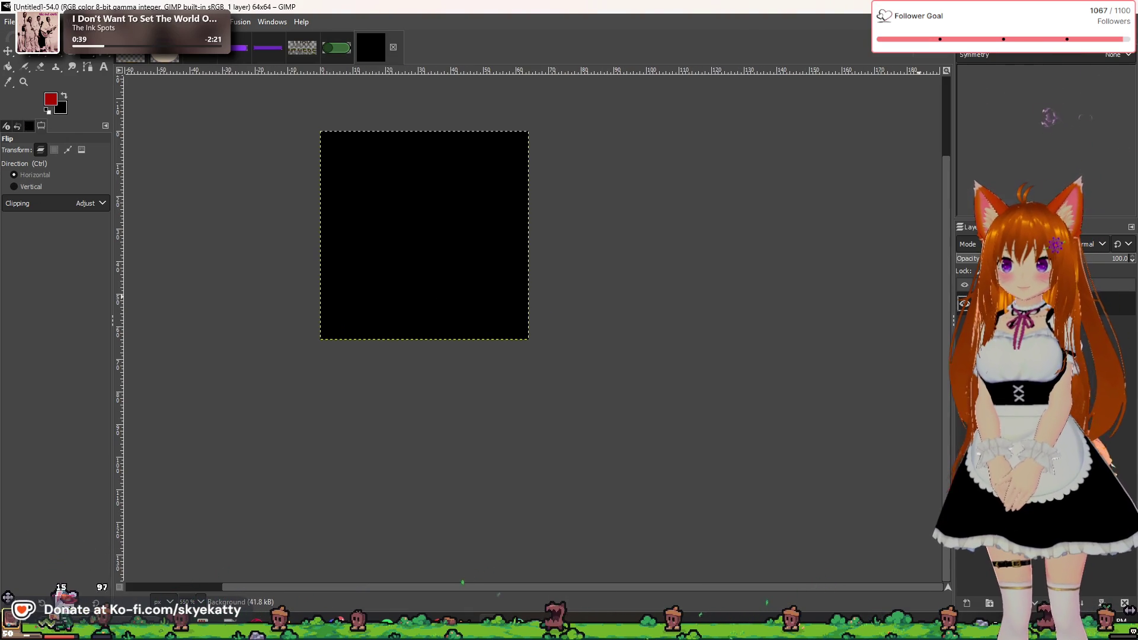
{"action": "right_click", "coordinate": [954, 303]}
{"action": "left_click", "coordinate": [990, 166]}
{"action": "right_click", "coordinate": [1008, 303]}
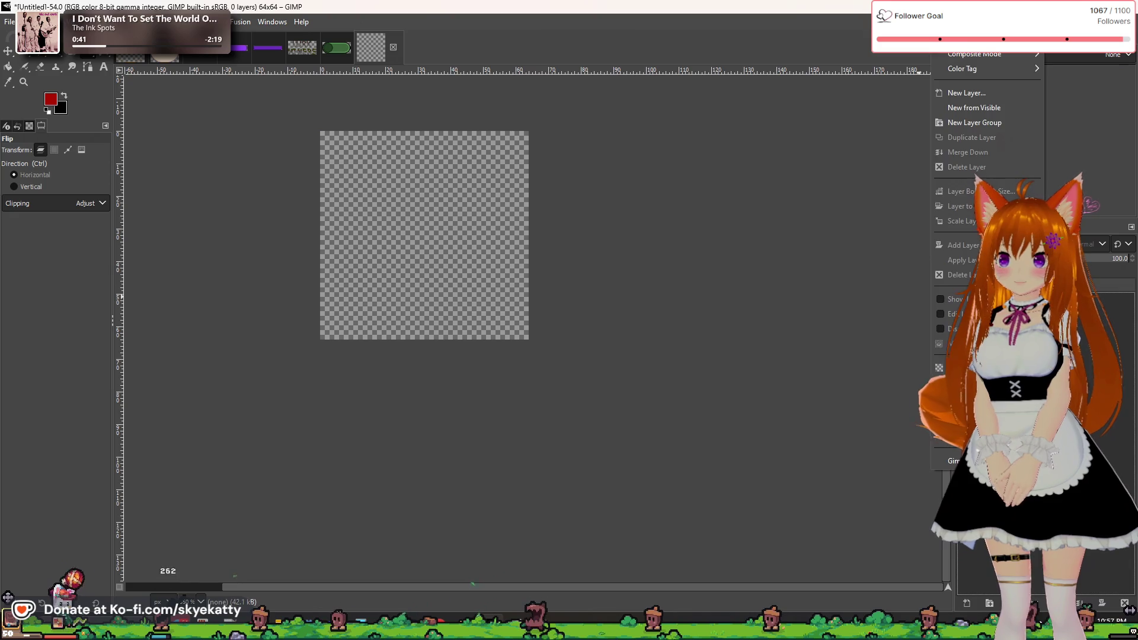
{"action": "left_click", "coordinate": [966, 94]}
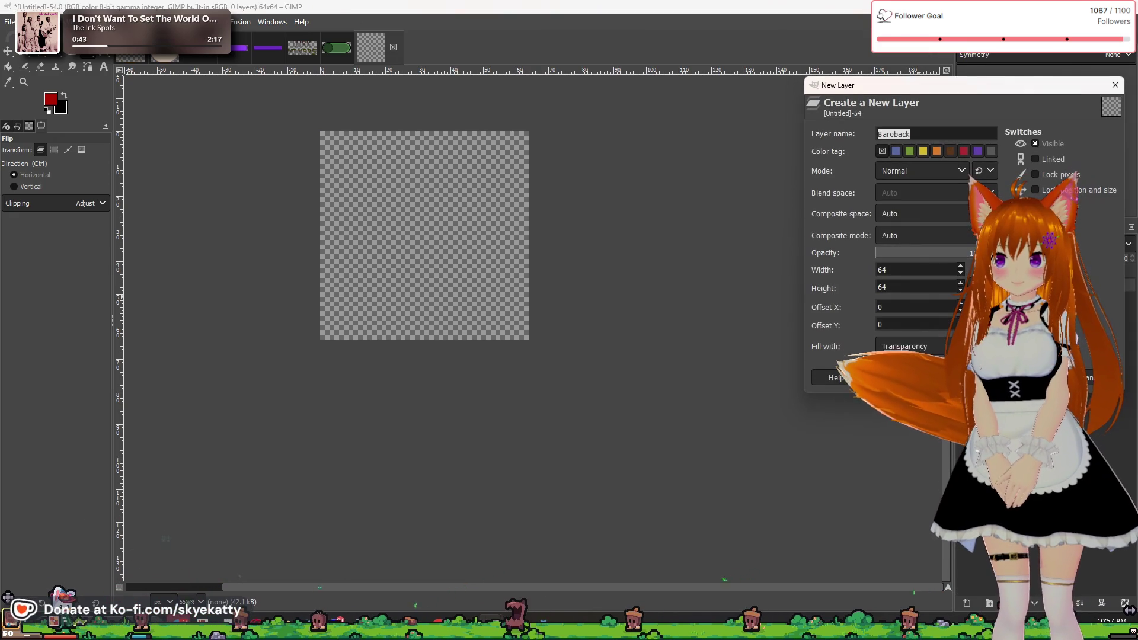
{"action": "key", "text": "Return"}
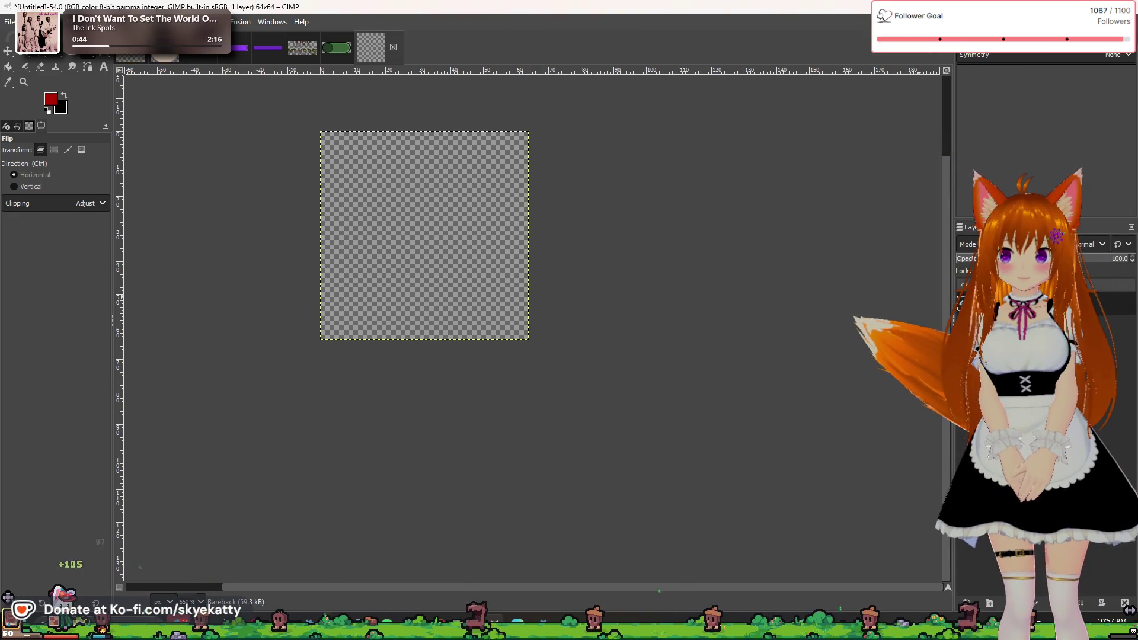
{"action": "key", "text": "r"}
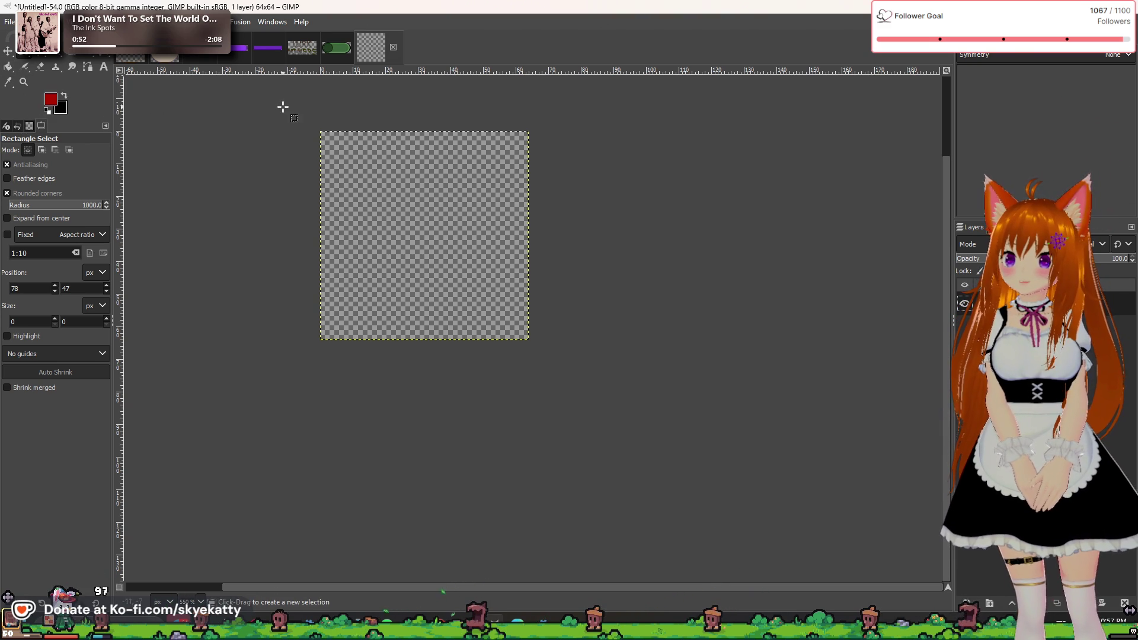
- Scroll over the blank transparent 64x64 Bareback canvas
{"action": "scroll", "coordinate": [282, 104], "scroll_direction": "up", "scroll_amount": 2}
{"action": "scroll", "coordinate": [539, 351], "scroll_direction": "down", "scroll_amount": 1}
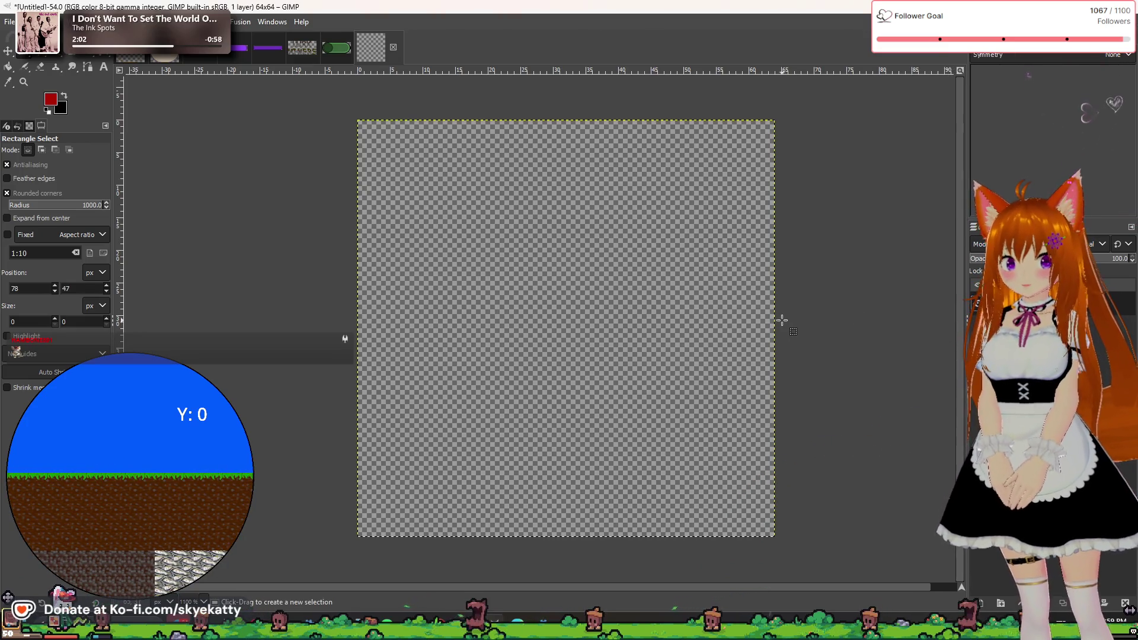
{"action": "scroll", "coordinate": [777, 317], "scroll_direction": "down", "scroll_amount": 2}
{"action": "scroll", "coordinate": [777, 317], "scroll_direction": "up", "scroll_amount": 3}
{"action": "scroll", "coordinate": [776, 317], "scroll_direction": "down", "scroll_amount": 1}
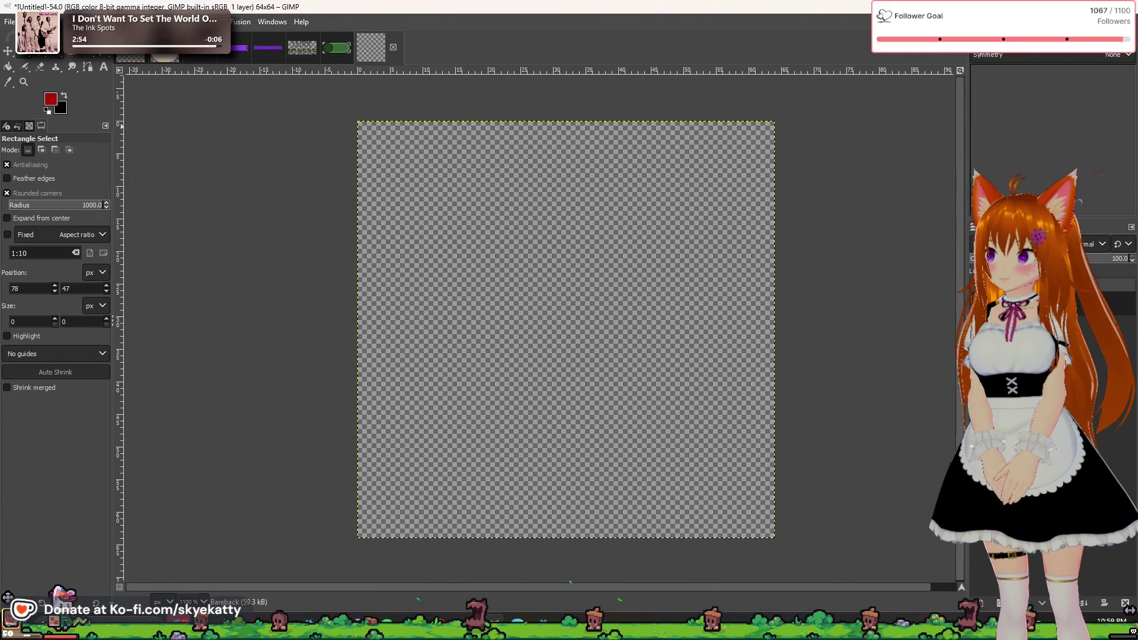
- Pick brown 783600 as the foreground colour in the colour triangle
{"action": "left_click", "coordinate": [59, 102]}
{"action": "left_click", "coordinate": [171, 241]}
{"action": "left_click_drag", "start_coordinate": [296, 261], "coordinate": [281, 230]}
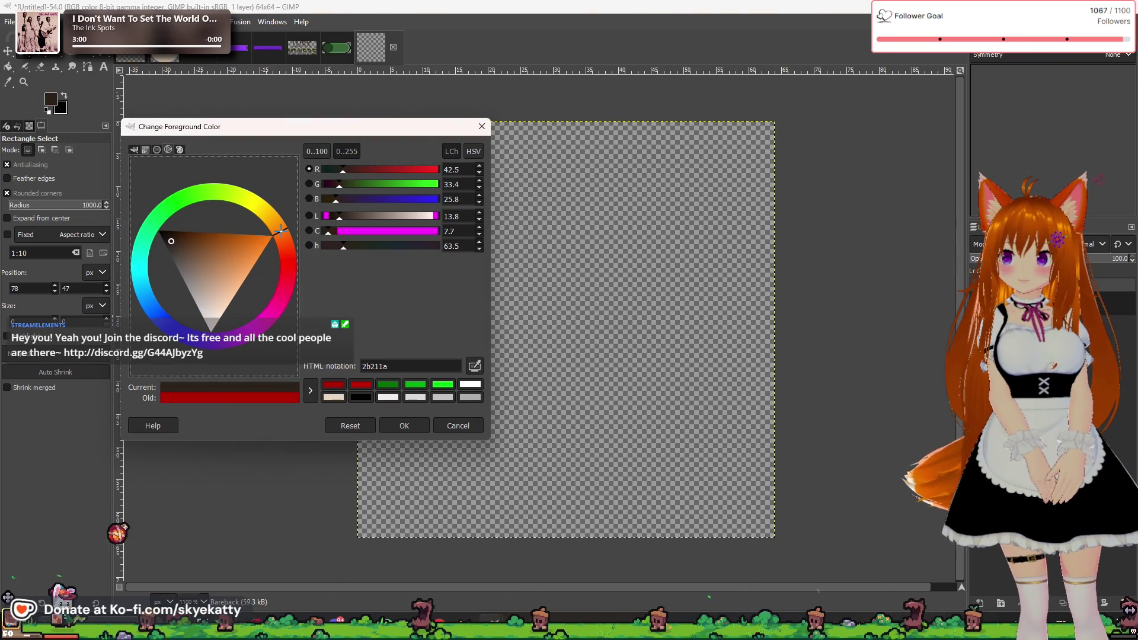
{"action": "left_click", "coordinate": [206, 232]}
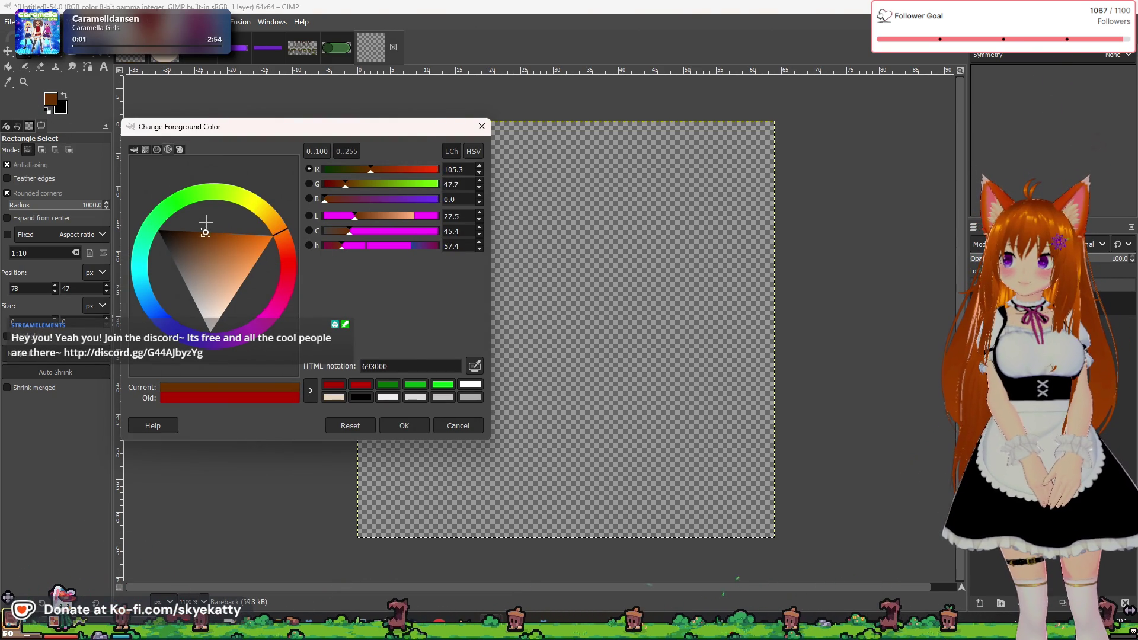
{"action": "left_click_drag", "start_coordinate": [211, 223], "coordinate": [212, 220]}
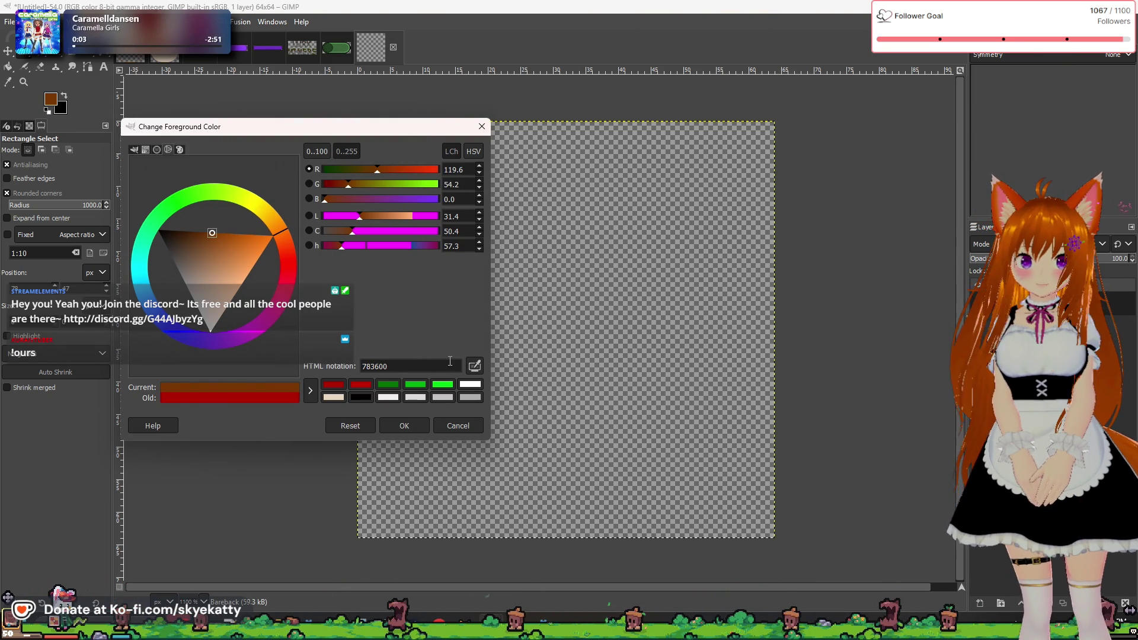
{"action": "left_click", "coordinate": [404, 426]}
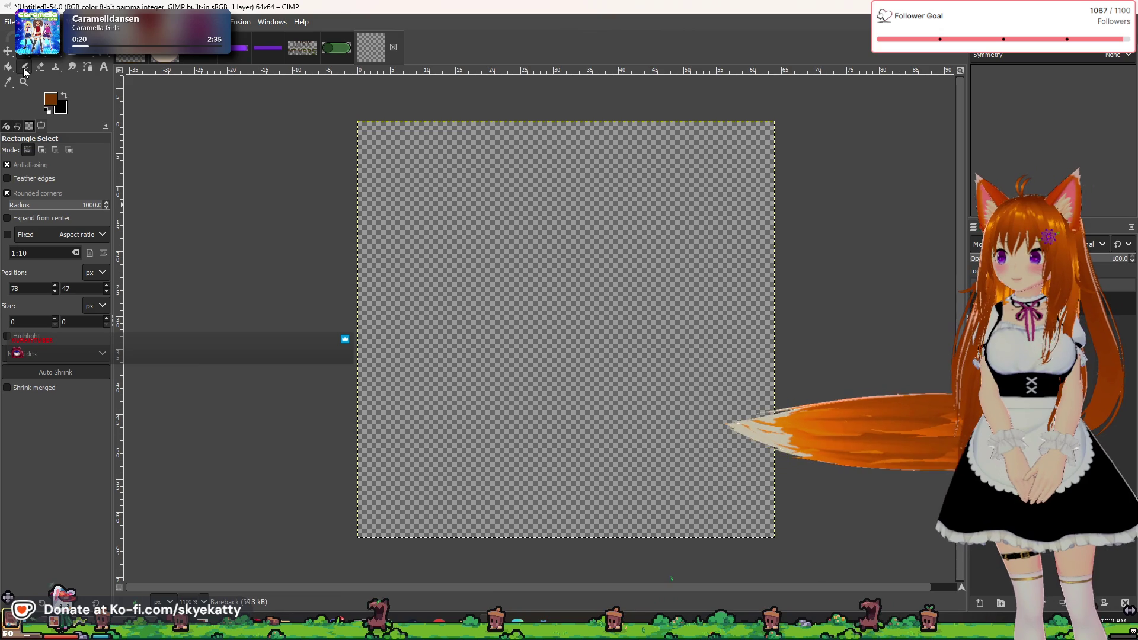
- Switch to the Pencil with size 6 and opacity 100, undoing a stray dot
{"action": "key", "text": "n"}
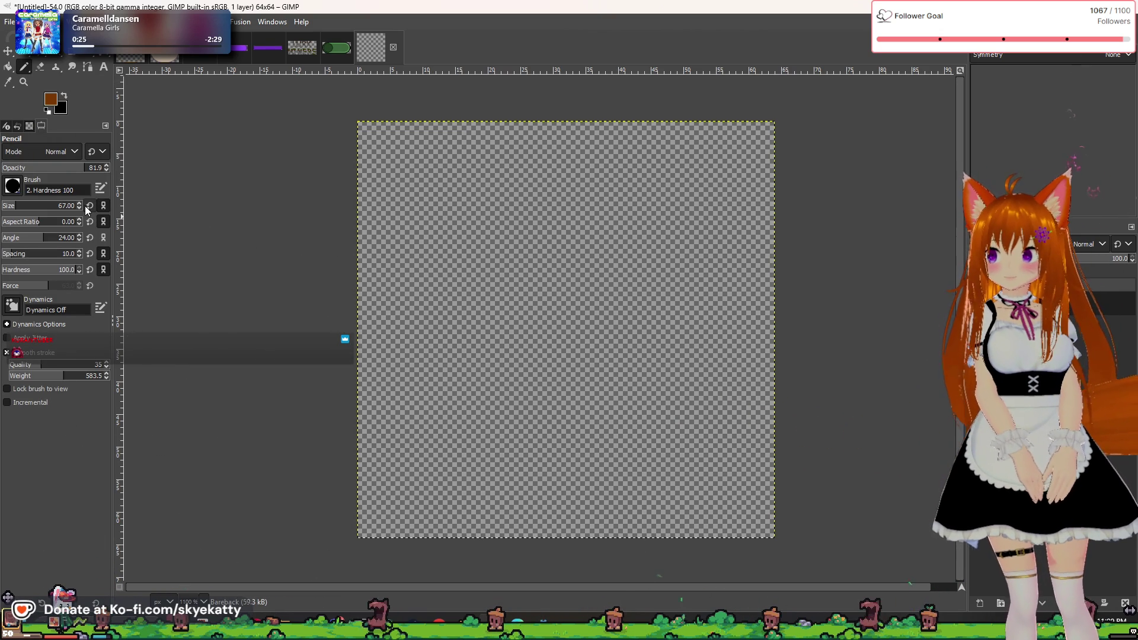
{"action": "scroll", "coordinate": [80, 206], "scroll_direction": "down", "scroll_amount": 7}
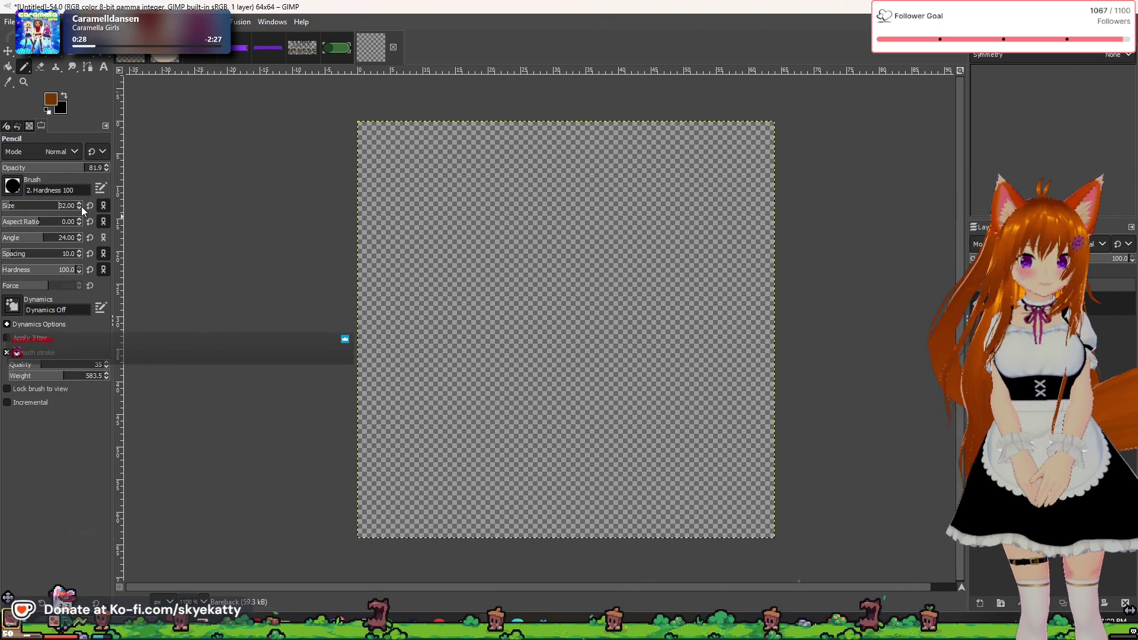
{"action": "scroll", "coordinate": [80, 207], "scroll_direction": "down", "scroll_amount": 14}
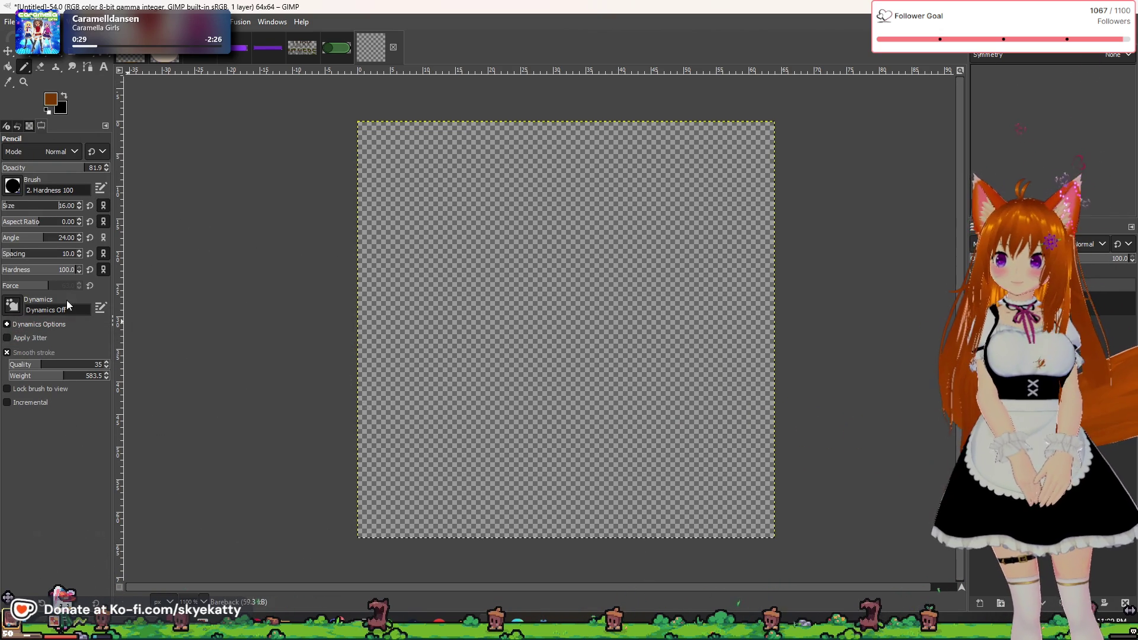
{"action": "scroll", "coordinate": [79, 205], "scroll_direction": "down", "scroll_amount": 12}
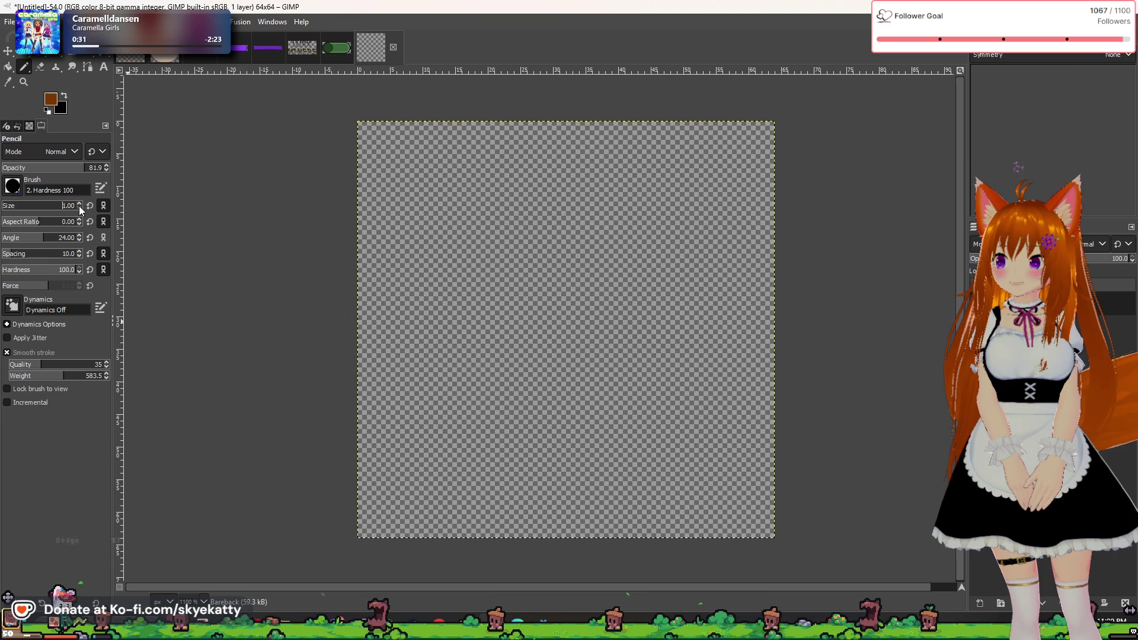
{"action": "scroll", "coordinate": [79, 205], "scroll_direction": "up", "scroll_amount": 4}
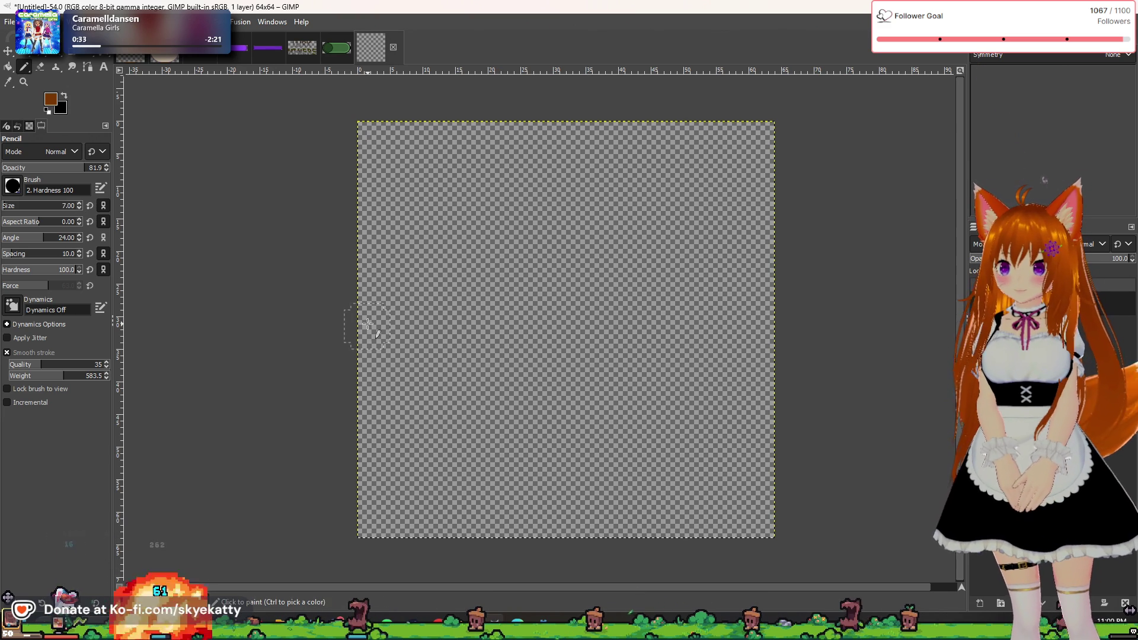
{"action": "scroll", "coordinate": [81, 211], "scroll_direction": "down", "scroll_amount": 1}
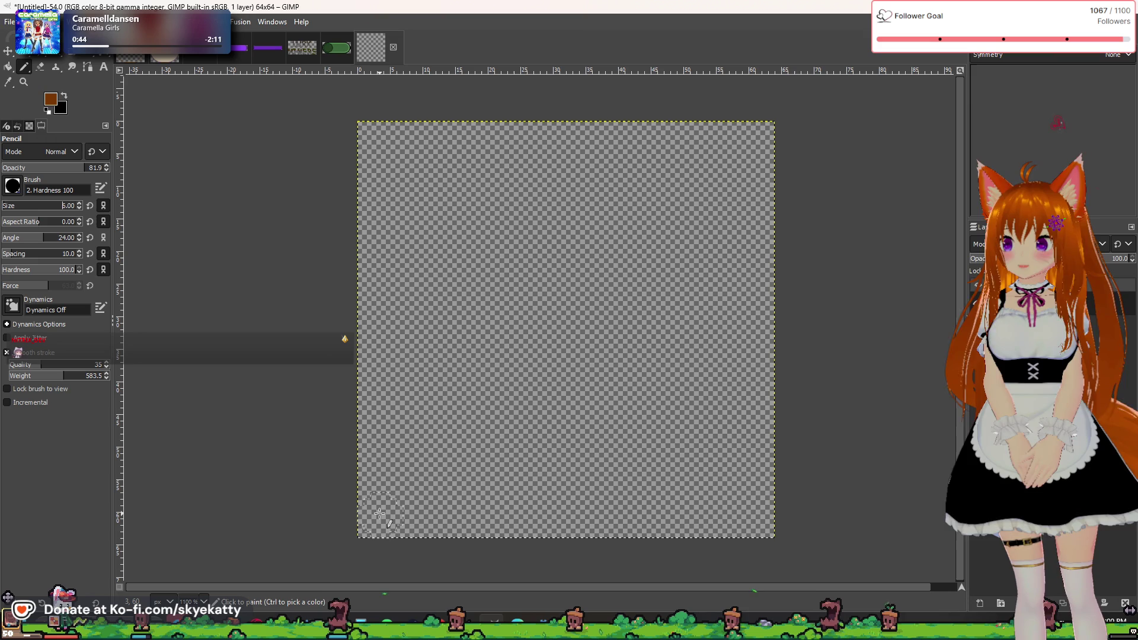
{"action": "left_click", "coordinate": [380, 513]}
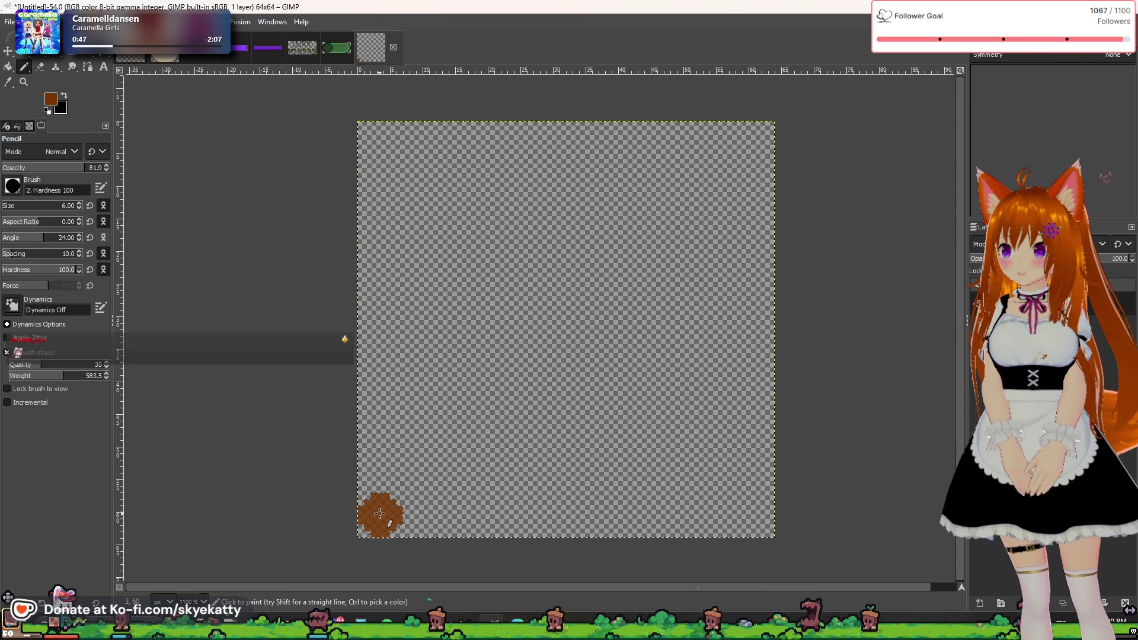
{"action": "key", "text": "ctrl+z"}
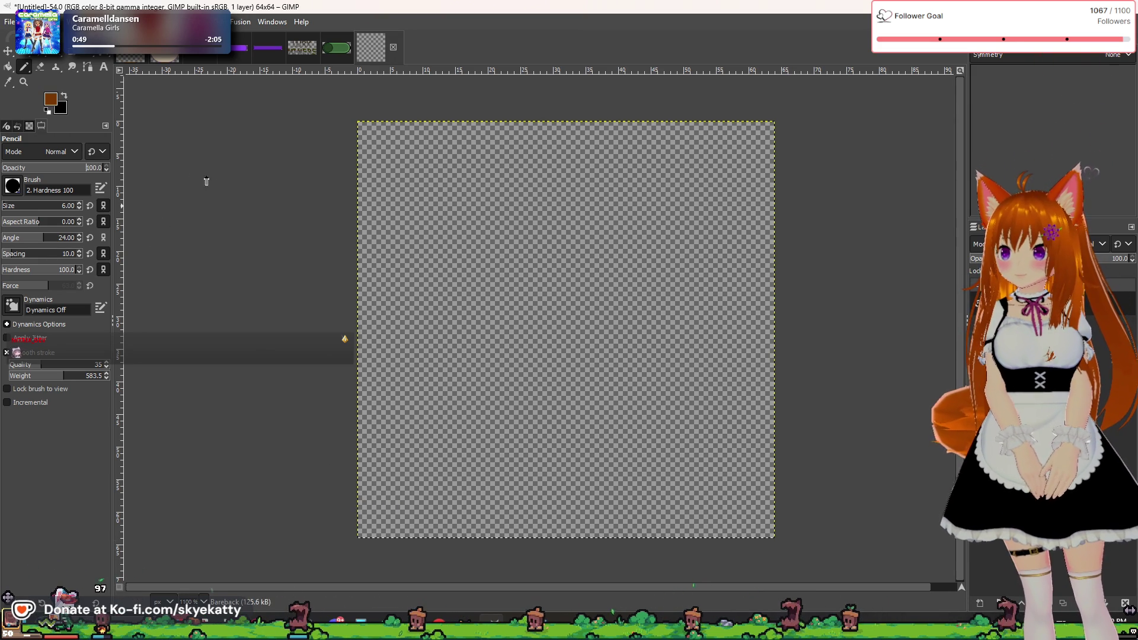
- Draw straight diagonals bottom-left to top-right and top-left to bottom-right
{"action": "left_click", "coordinate": [380, 513]}
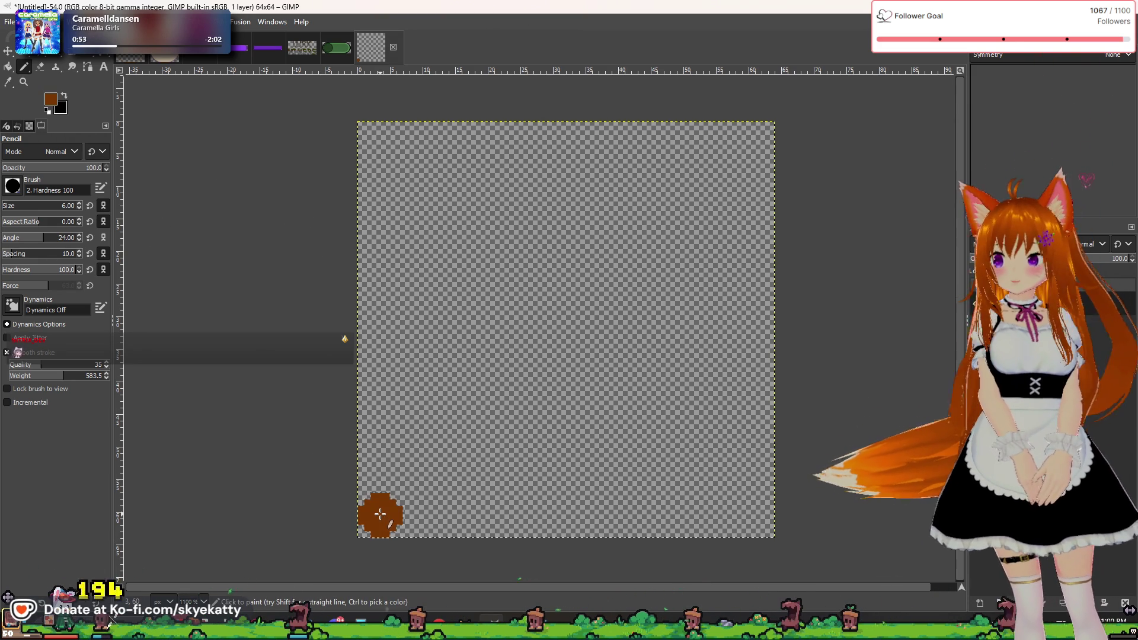
{"action": "left_click", "coordinate": [753, 143], "text": "shift"}
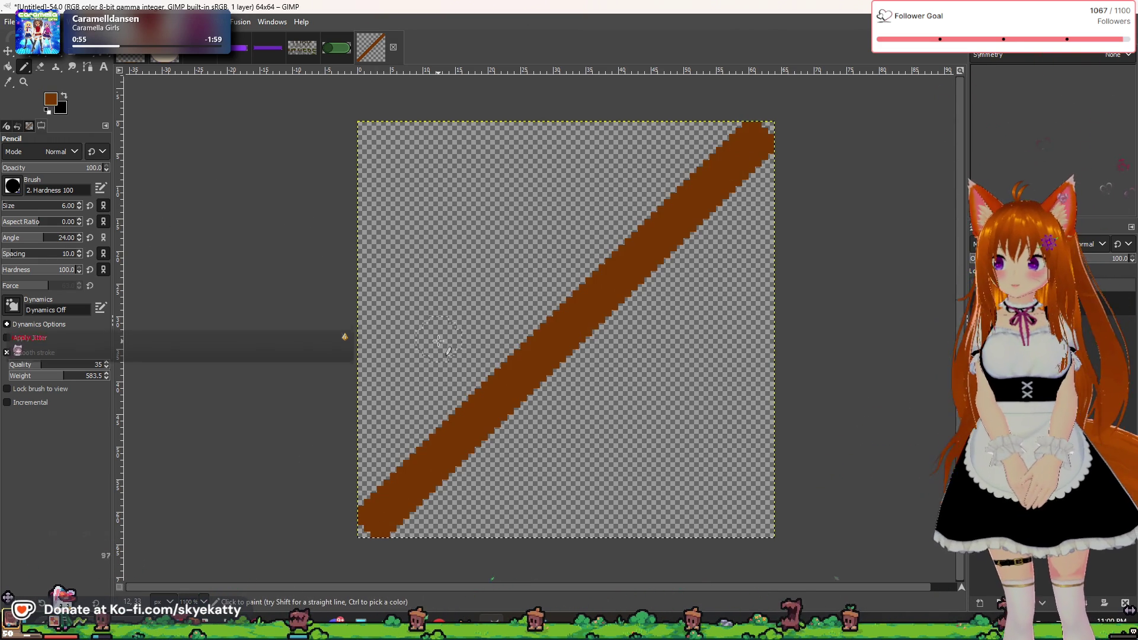
{"action": "left_click", "coordinate": [379, 140]}
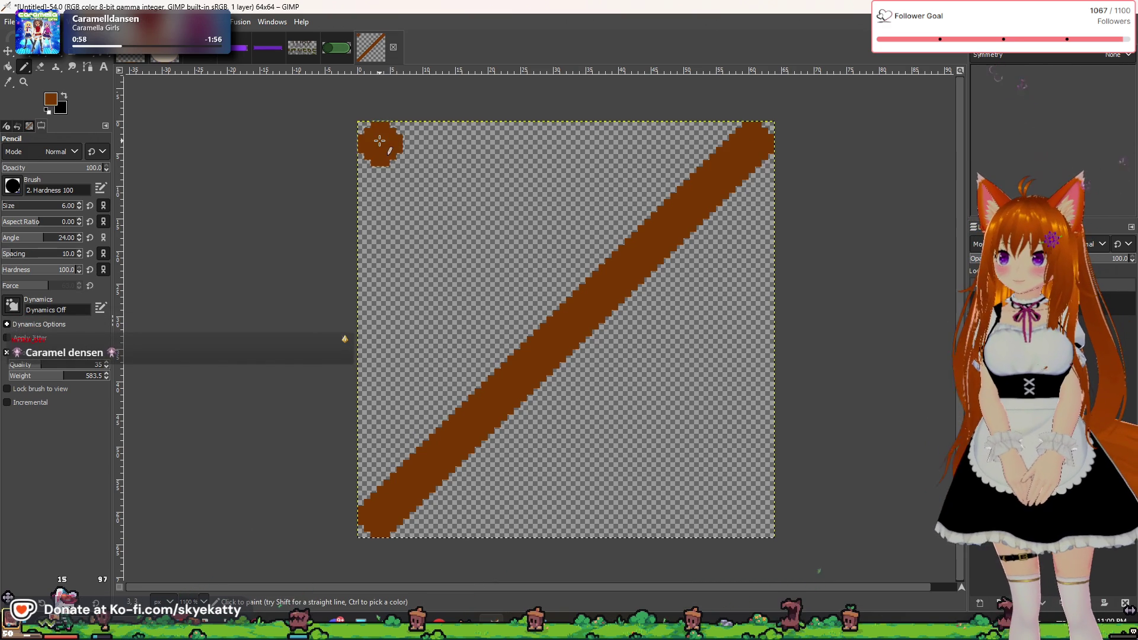
{"action": "left_click", "coordinate": [751, 517], "text": "shift"}
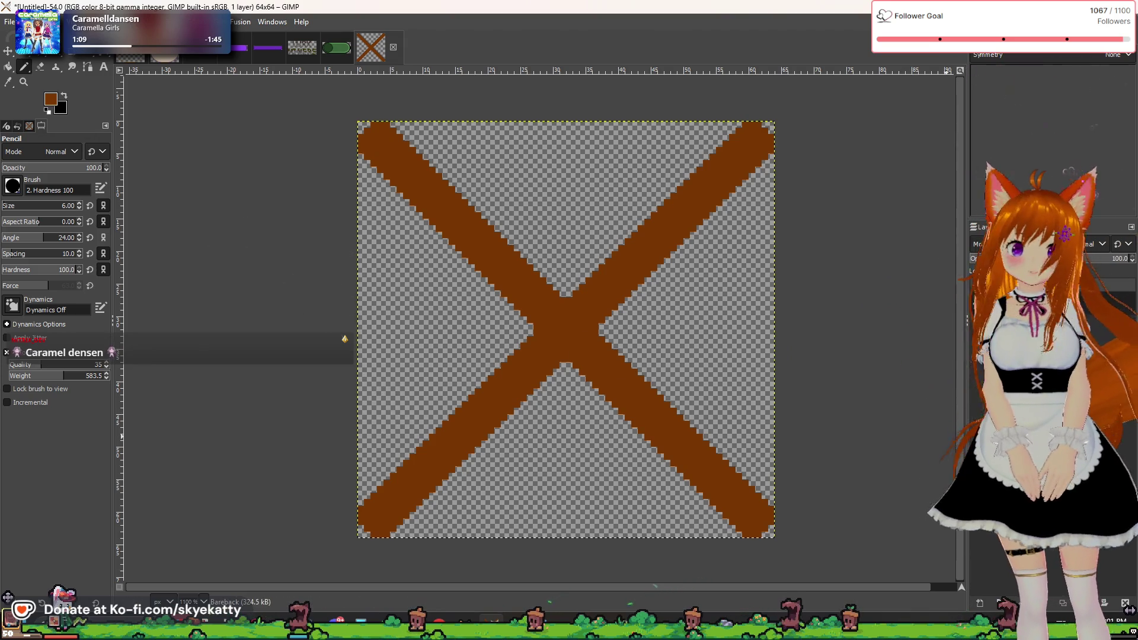
{"action": "right_click", "coordinate": [943, 299]}
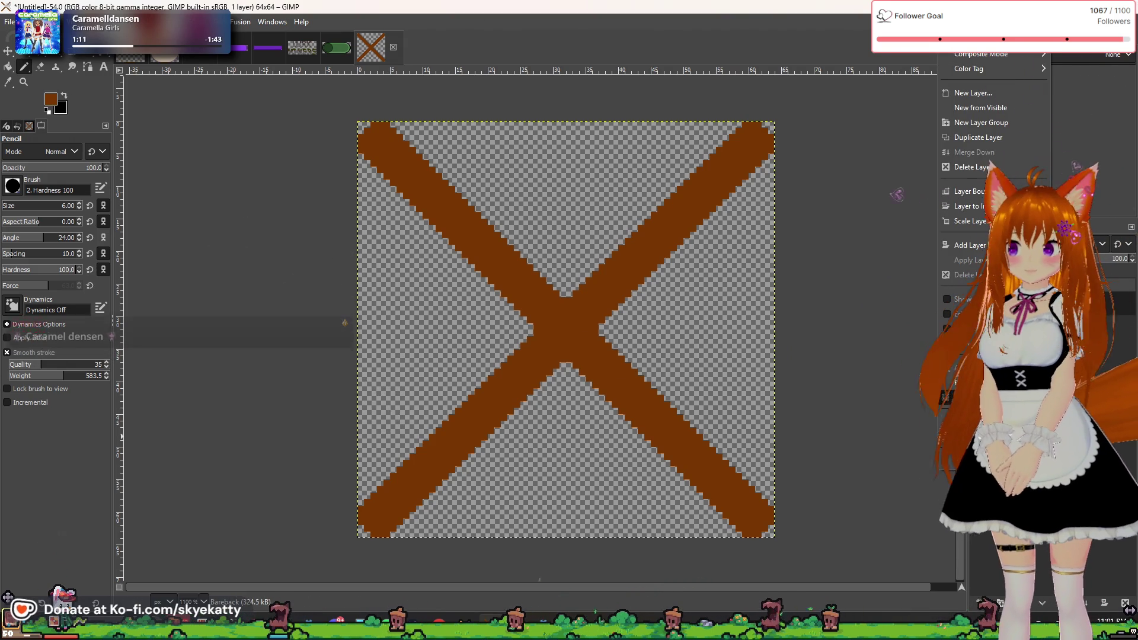
- Select the X's painted pixels with Alpha to Selection and grow the selection
{"action": "left_click", "coordinate": [959, 397]}
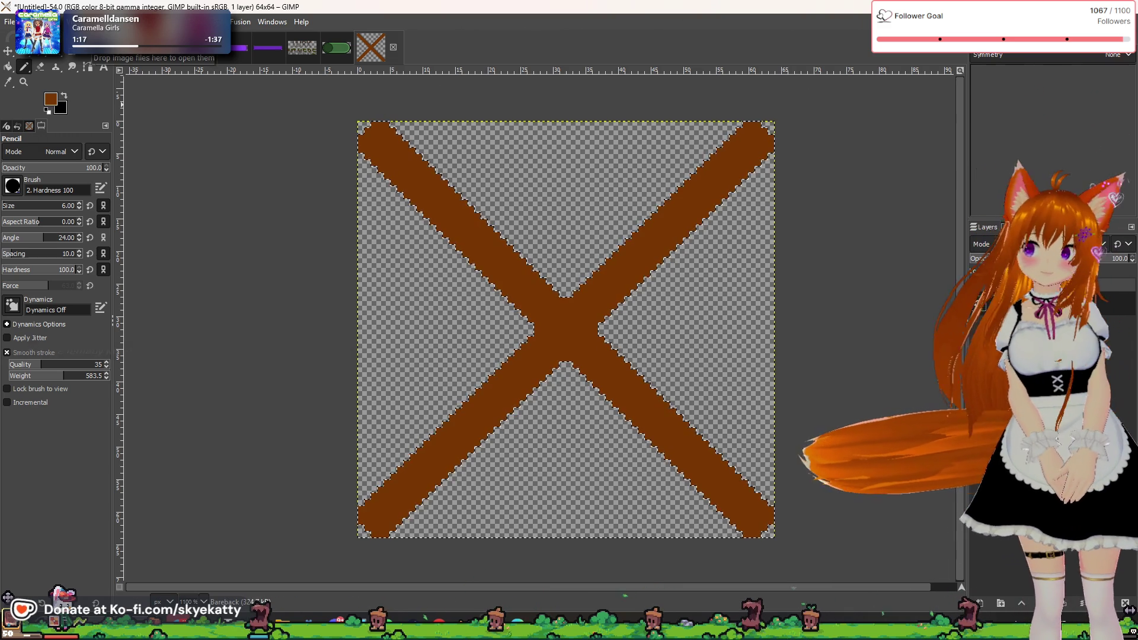
{"action": "left_click", "coordinate": [50, 22]}
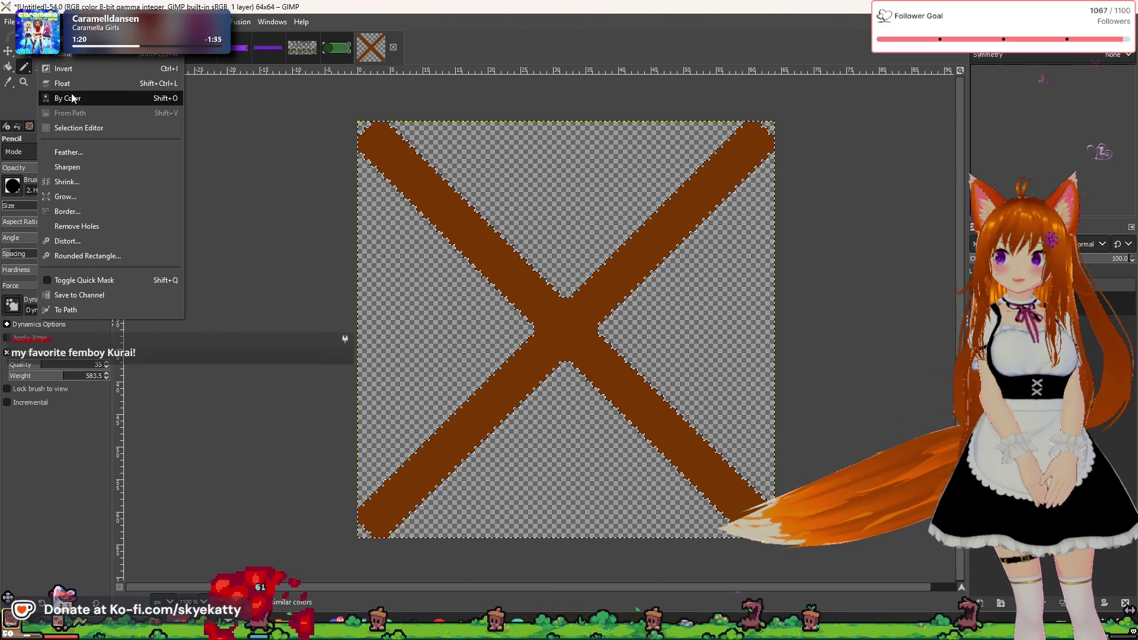
{"action": "left_click", "coordinate": [90, 198]}
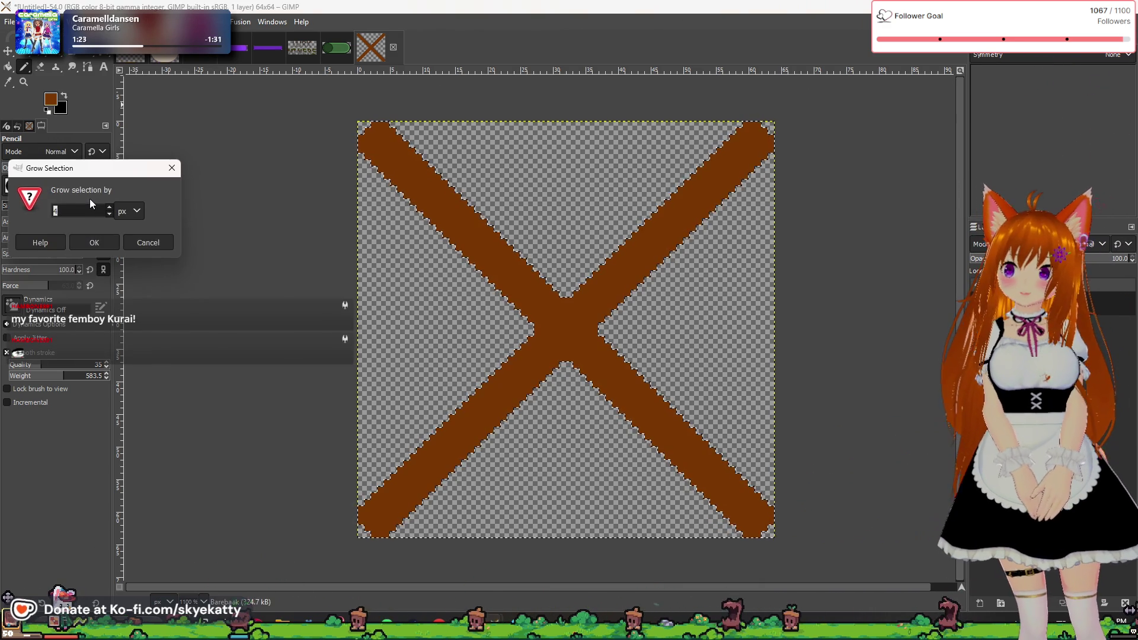
{"action": "left_click", "coordinate": [90, 243]}
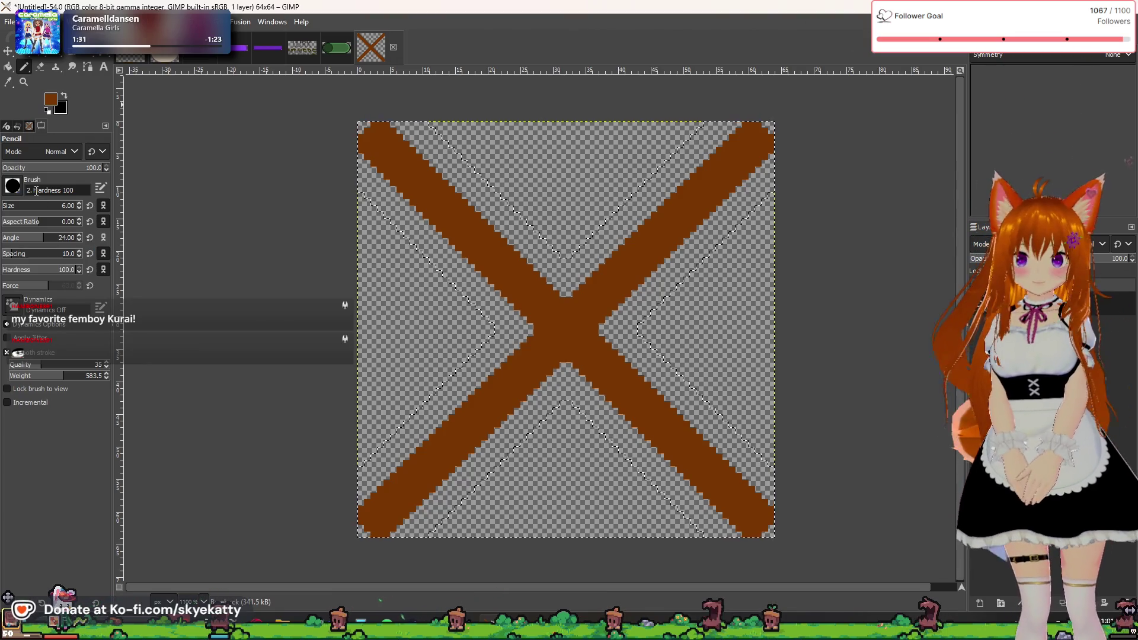
- Try deleting a rounded rectangle over the canvas, undo it, then clear the brown X
{"action": "key", "text": "ctrl+shift+a"}
{"action": "key", "text": "r"}
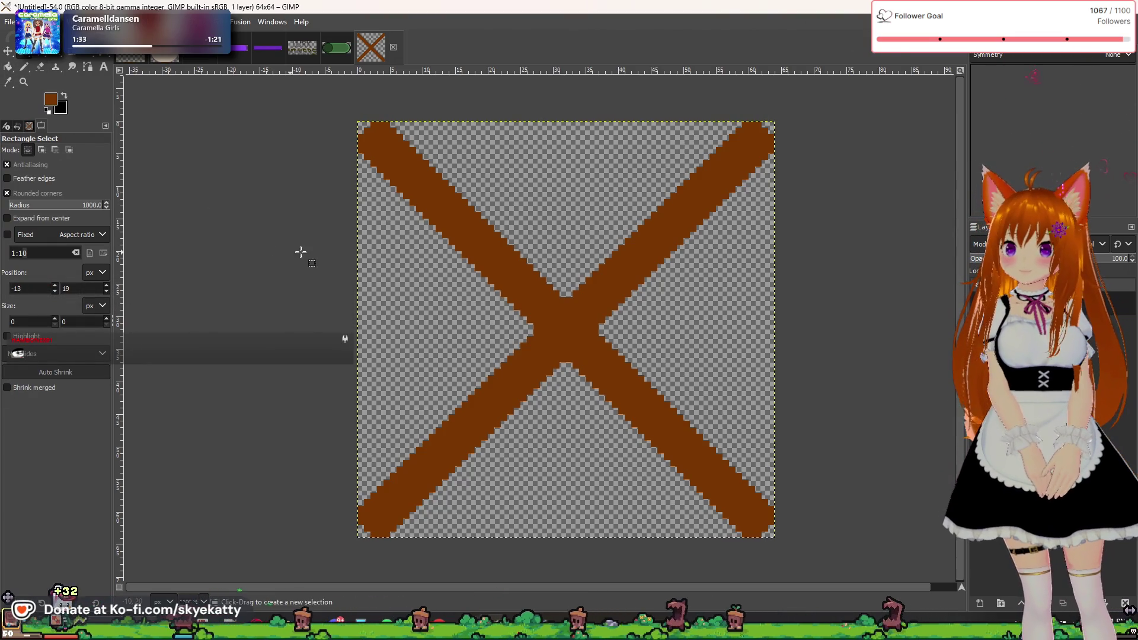
{"action": "left_click_drag", "start_coordinate": [331, 95], "coordinate": [886, 583]}
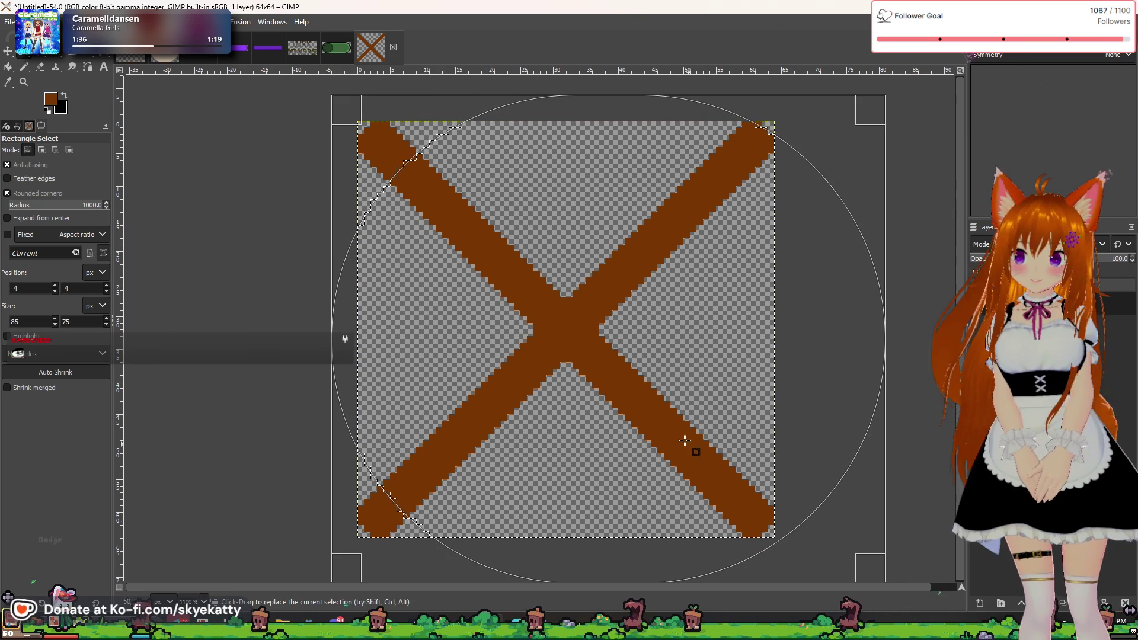
{"action": "key", "text": "Delete"}
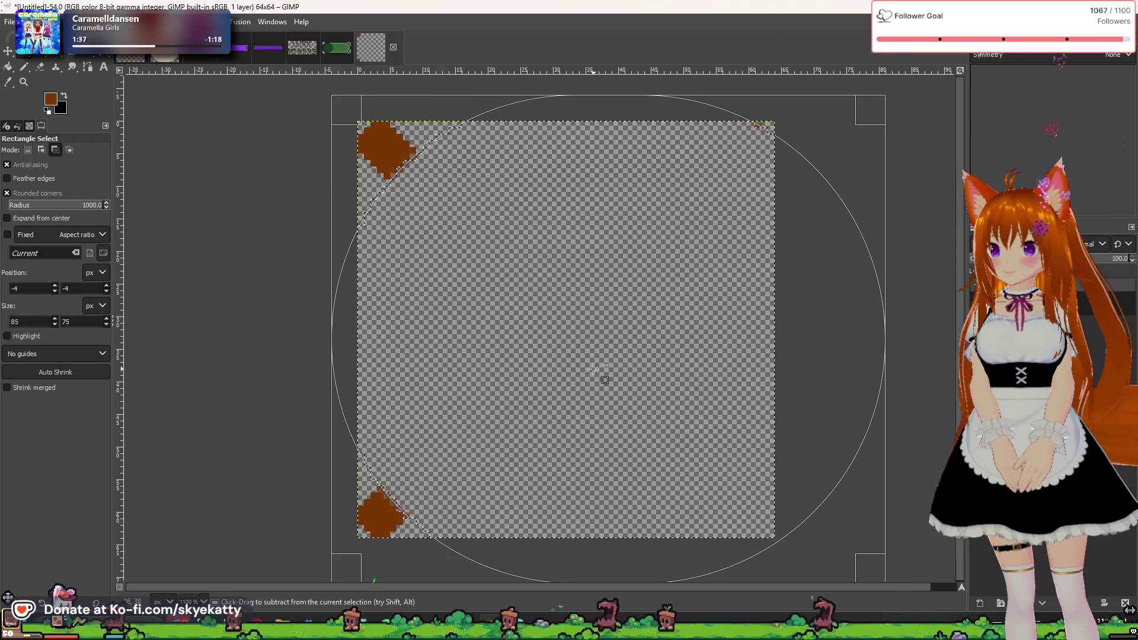
{"action": "key", "text": "ctrl+z"}
{"action": "left_click", "coordinate": [575, 367]}
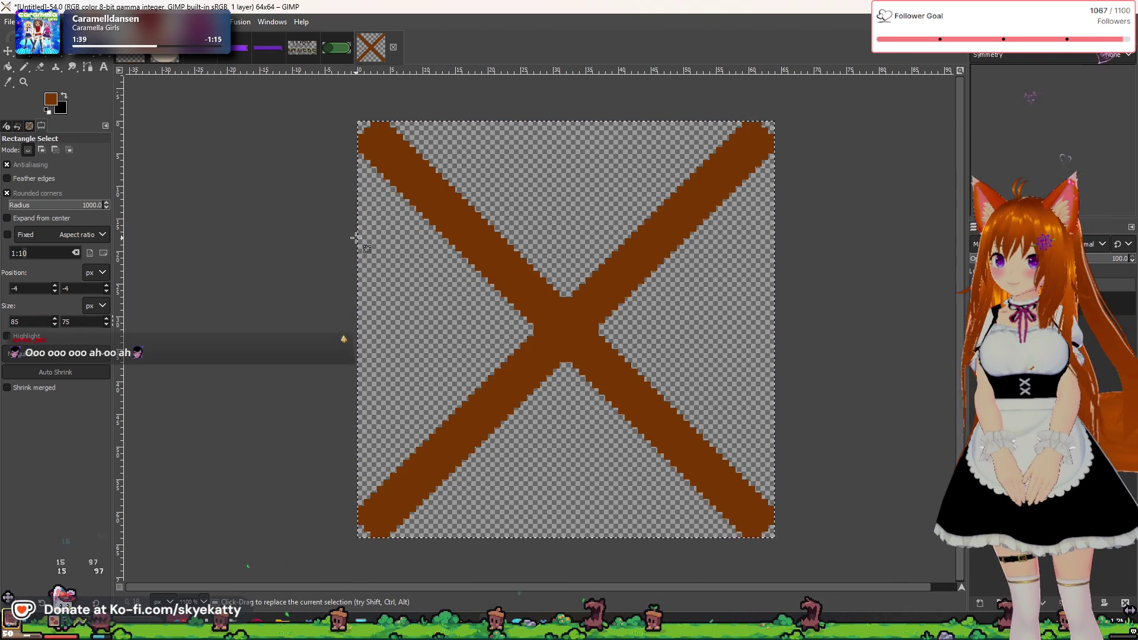
{"action": "key", "text": "ctrl+z"}
{"action": "key", "text": "ctrl+z"}
{"action": "key", "text": "ctrl+z"}
{"action": "left_click", "coordinate": [24, 66]}
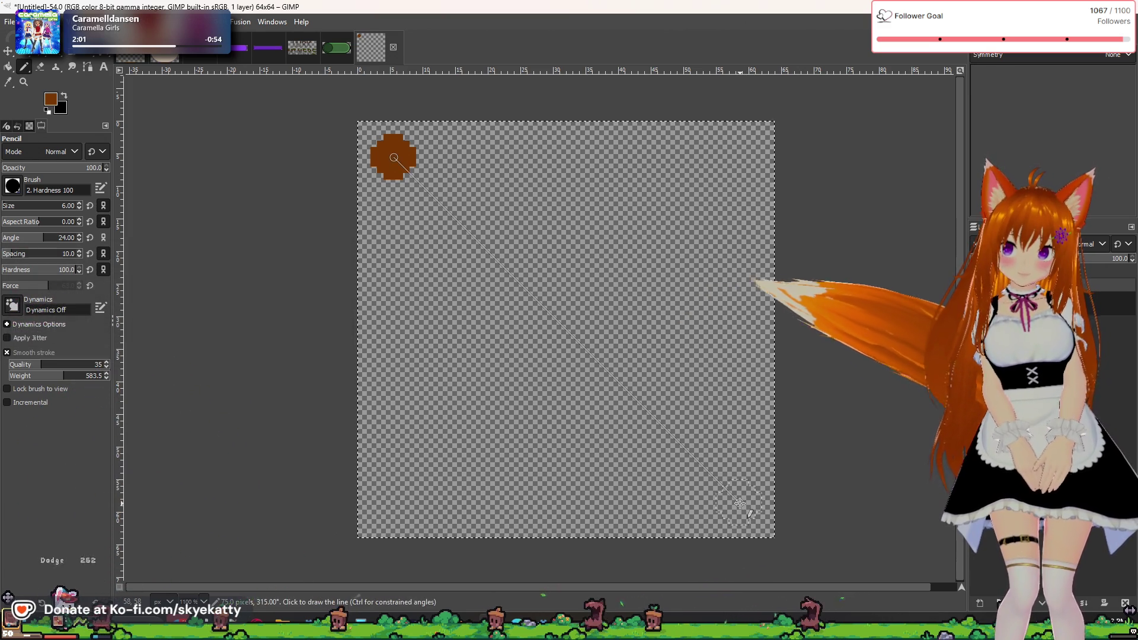
- Pencil two brown diagonals, top-left to bottom-right and top-right to bottom-left, forming the X
{"action": "left_click", "coordinate": [740, 503], "text": "shift"}
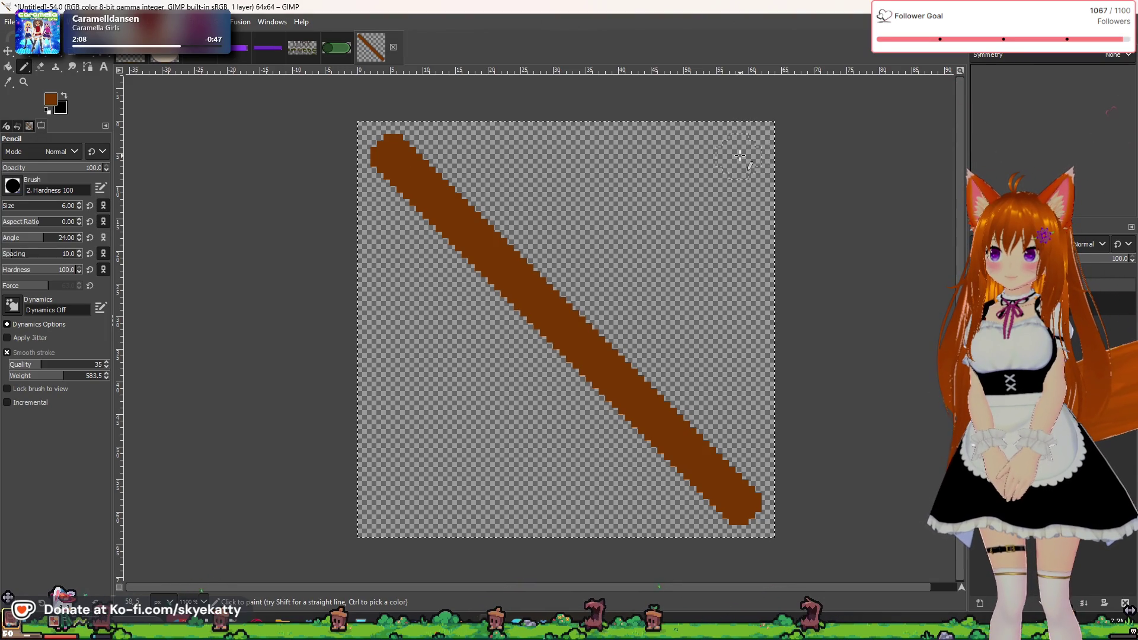
{"action": "key", "text": "shift"}
{"action": "left_click", "coordinate": [393, 503]}
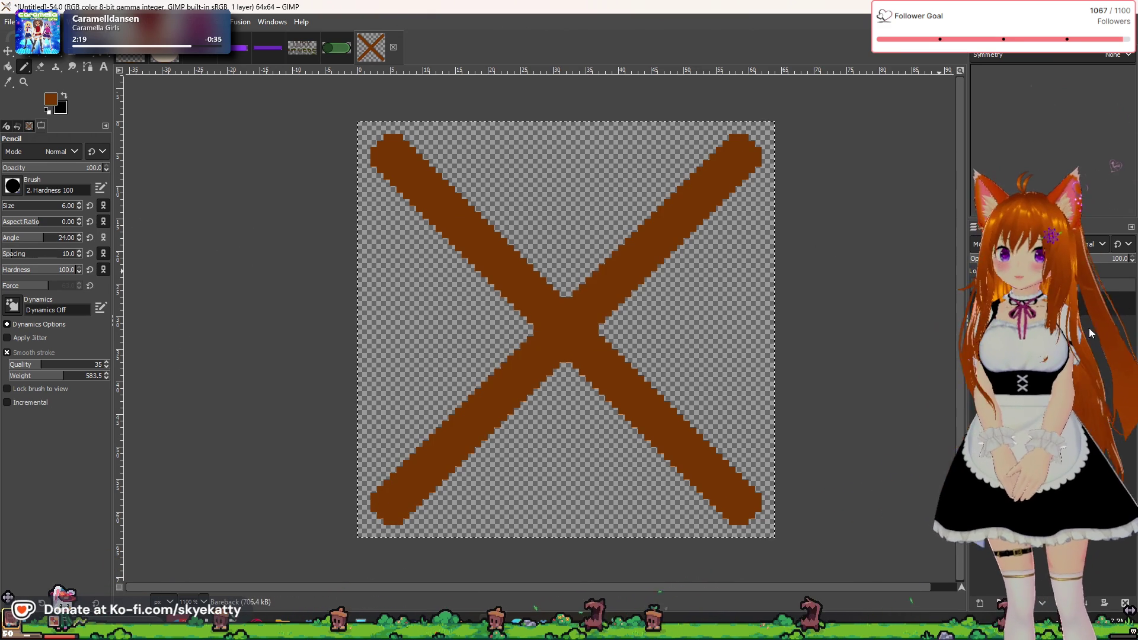
{"action": "right_click", "coordinate": [978, 303]}
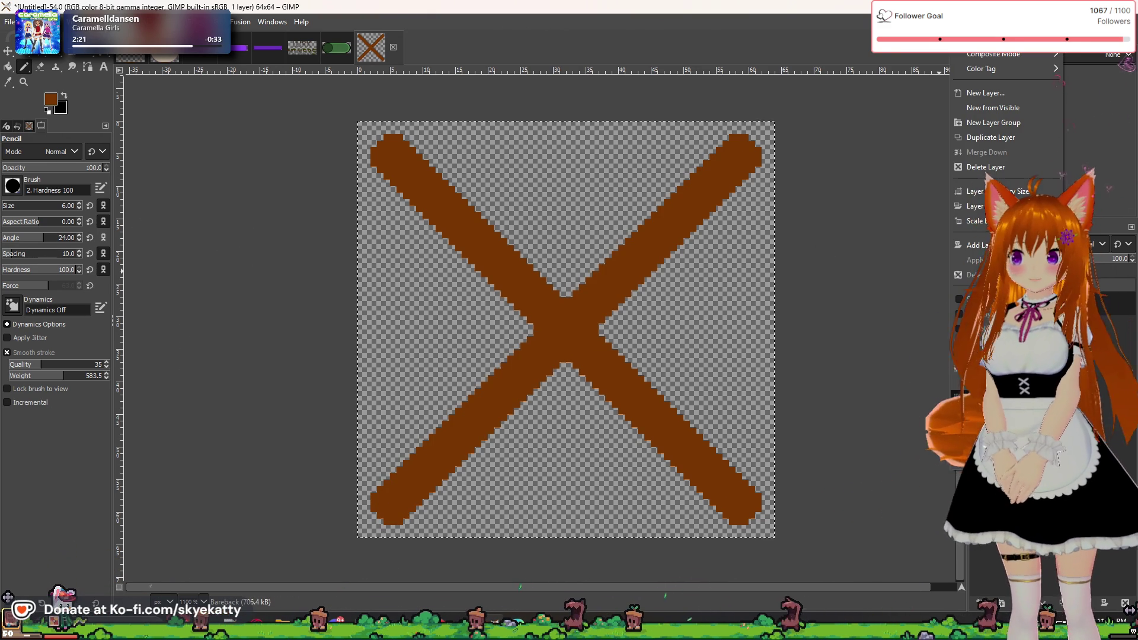
- Grow the X's alpha selection by 2 px and bucket-fill it with the brown foreground
{"action": "left_click", "coordinate": [978, 408]}
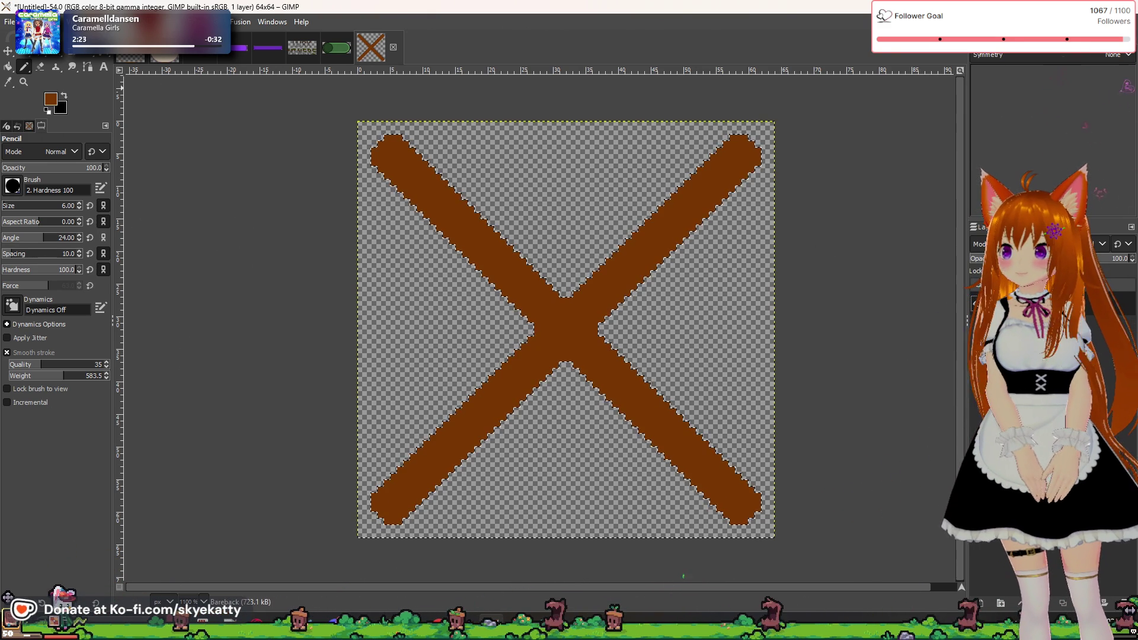
{"action": "left_click", "coordinate": [52, 21]}
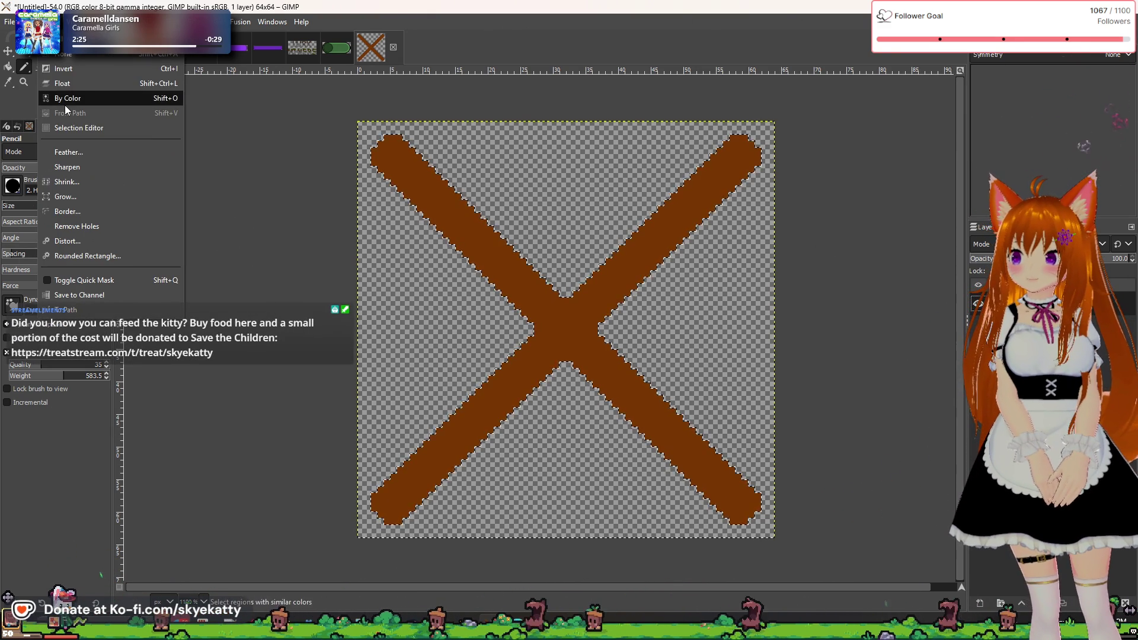
{"action": "left_click", "coordinate": [62, 197]}
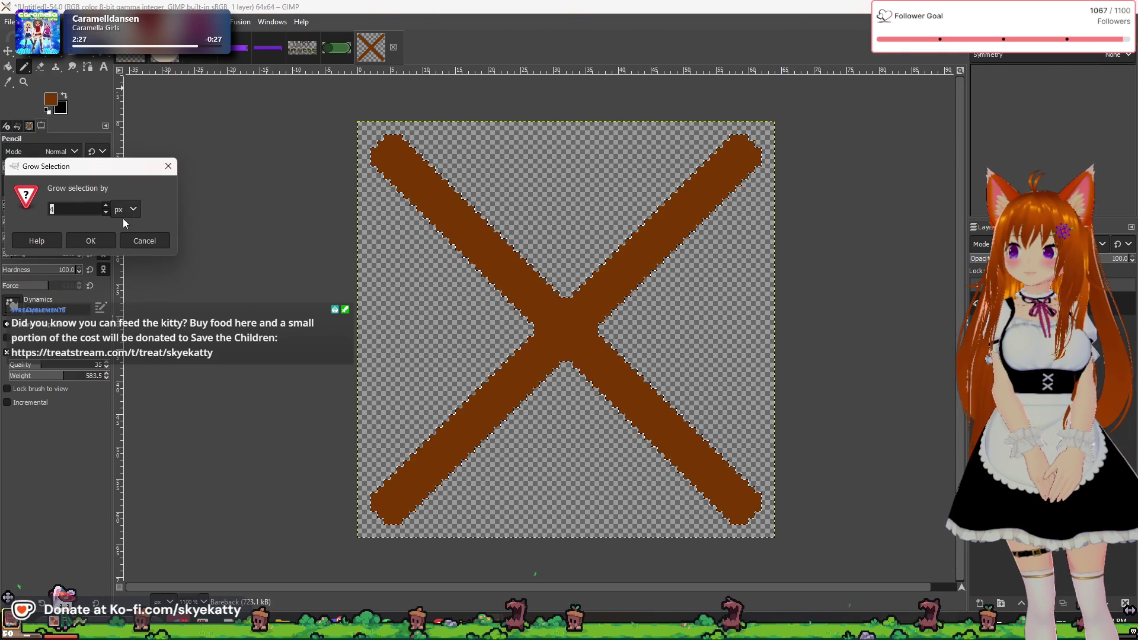
{"action": "left_click", "coordinate": [94, 237]}
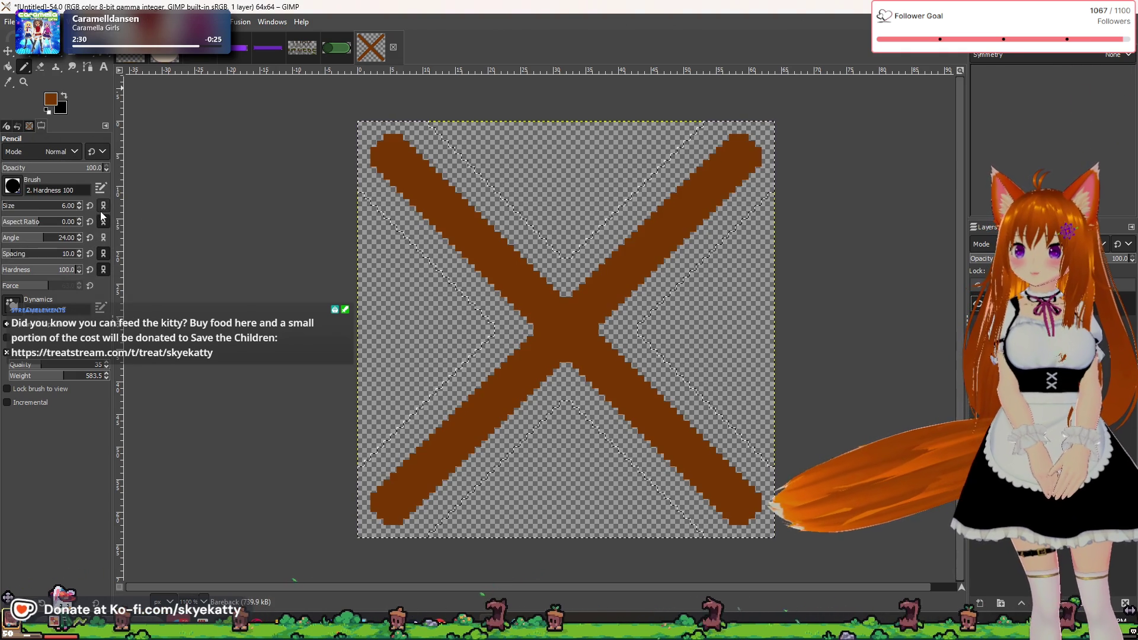
{"action": "key", "text": "ctrl+z"}
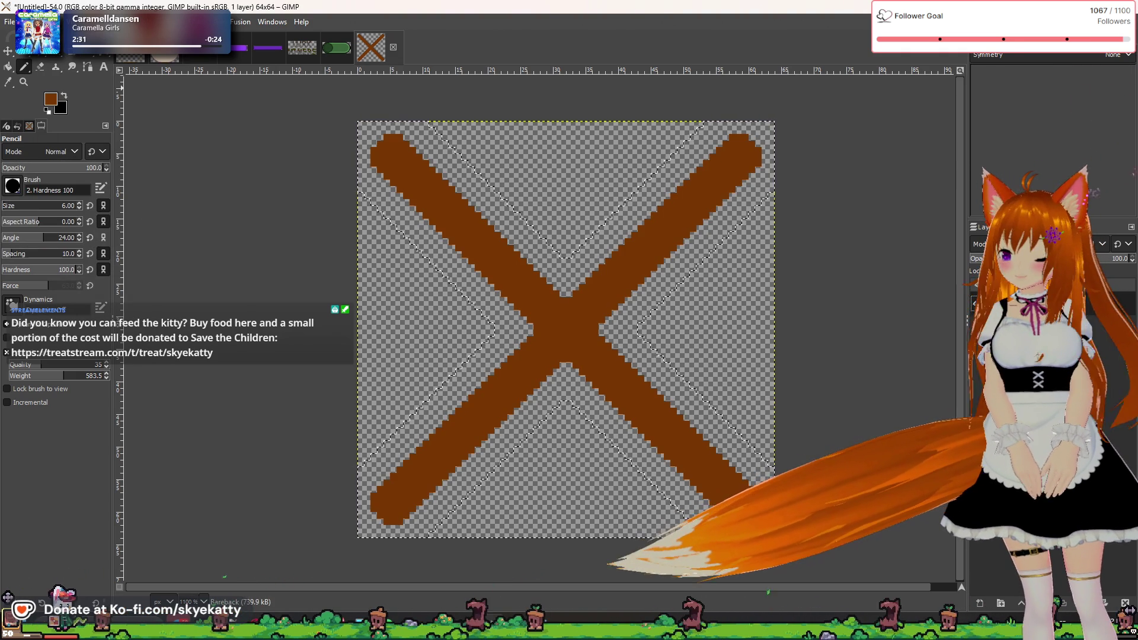
{"action": "left_click", "coordinate": [52, 21]}
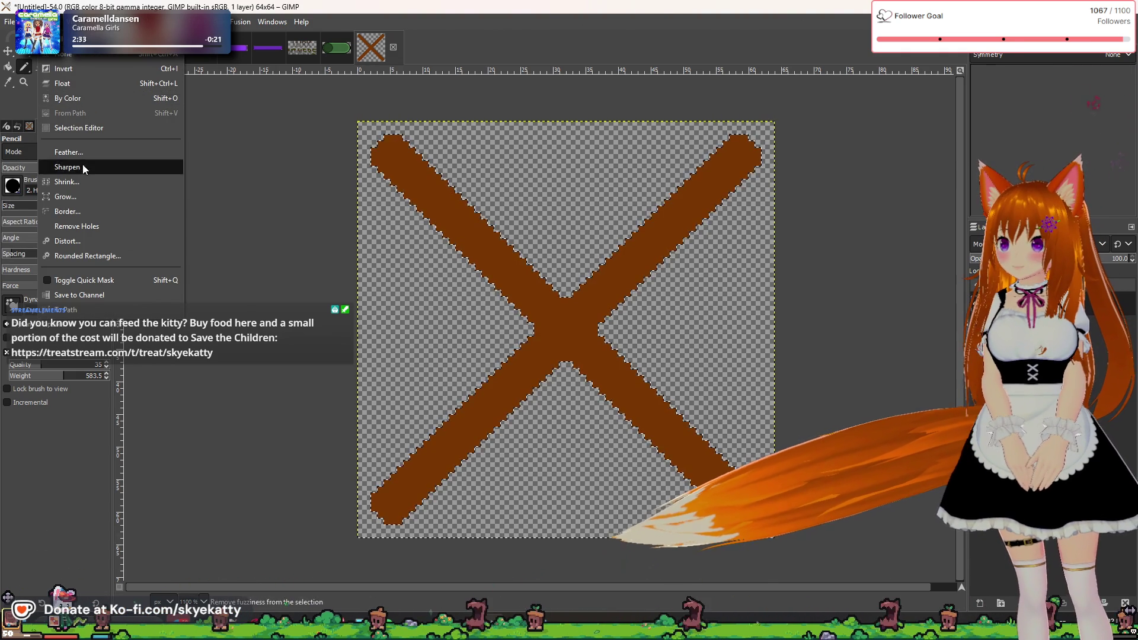
{"action": "left_click", "coordinate": [83, 195]}
{"action": "type", "text": "2"}
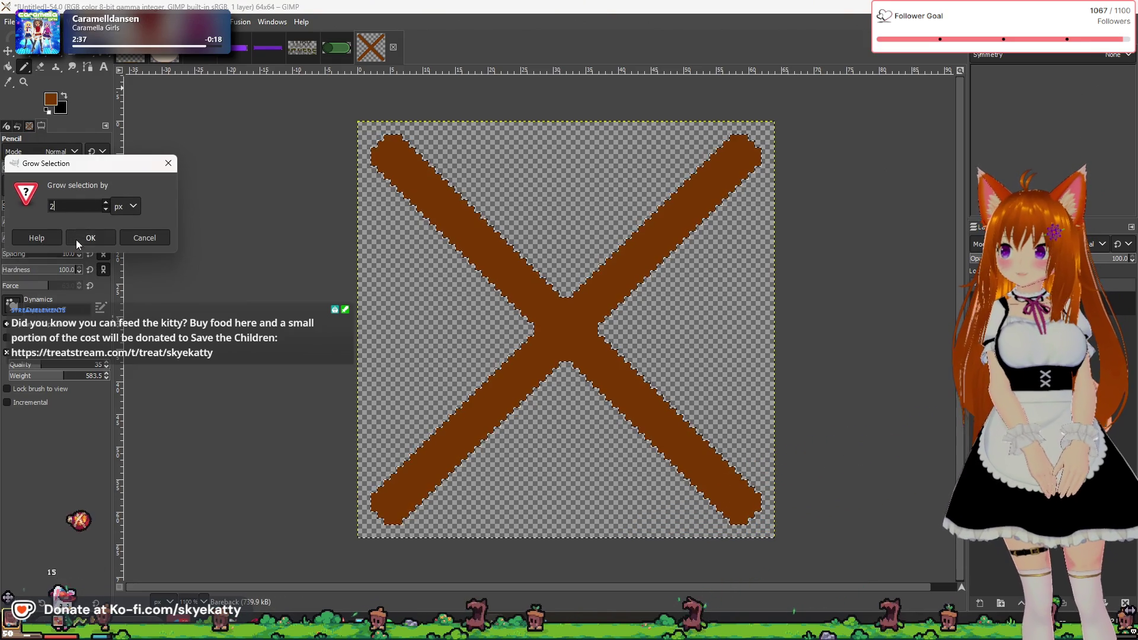
{"action": "left_click", "coordinate": [84, 241]}
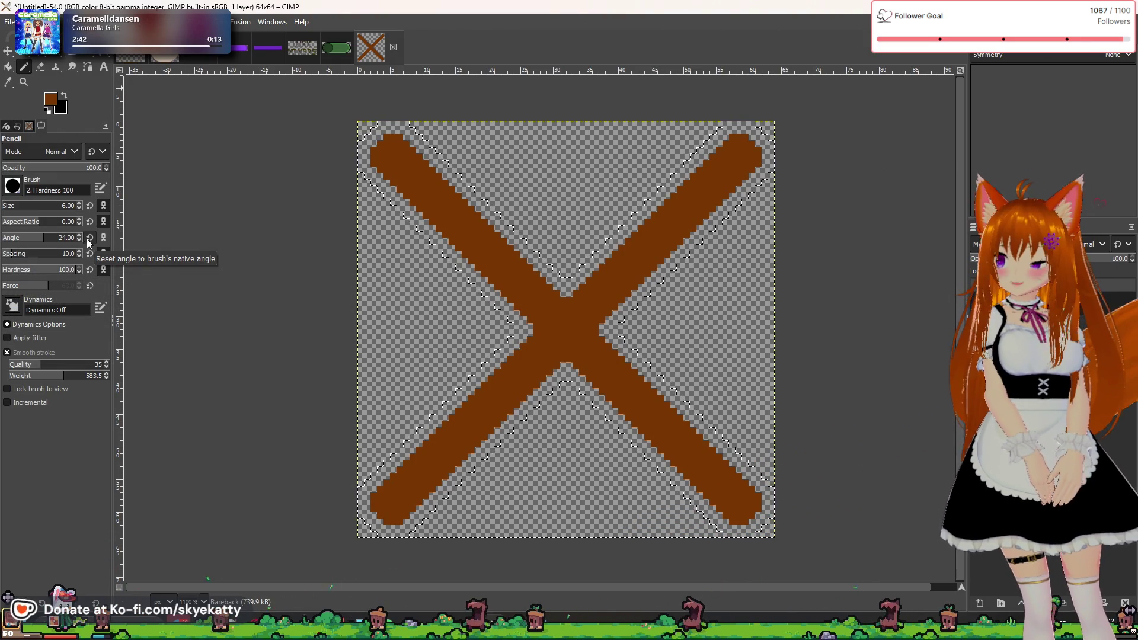
{"action": "left_click", "coordinate": [9, 67]}
{"action": "left_click", "coordinate": [502, 389]}
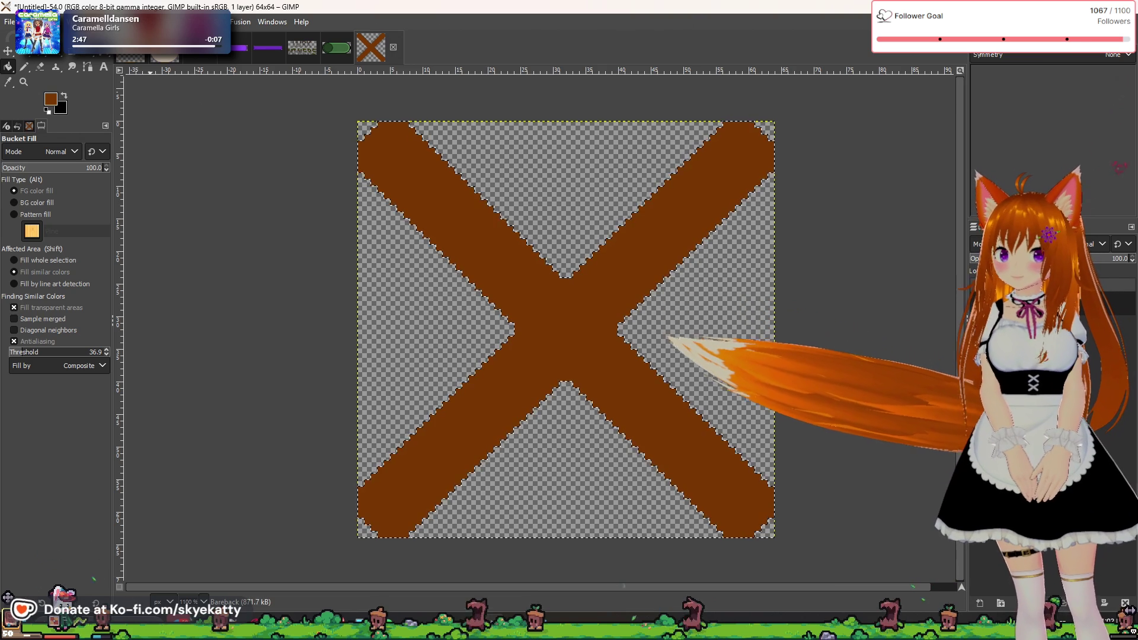
- Shrink the X's selection by 3 px after undoing a 4 px shrink
{"action": "left_click", "coordinate": [48, 22]}
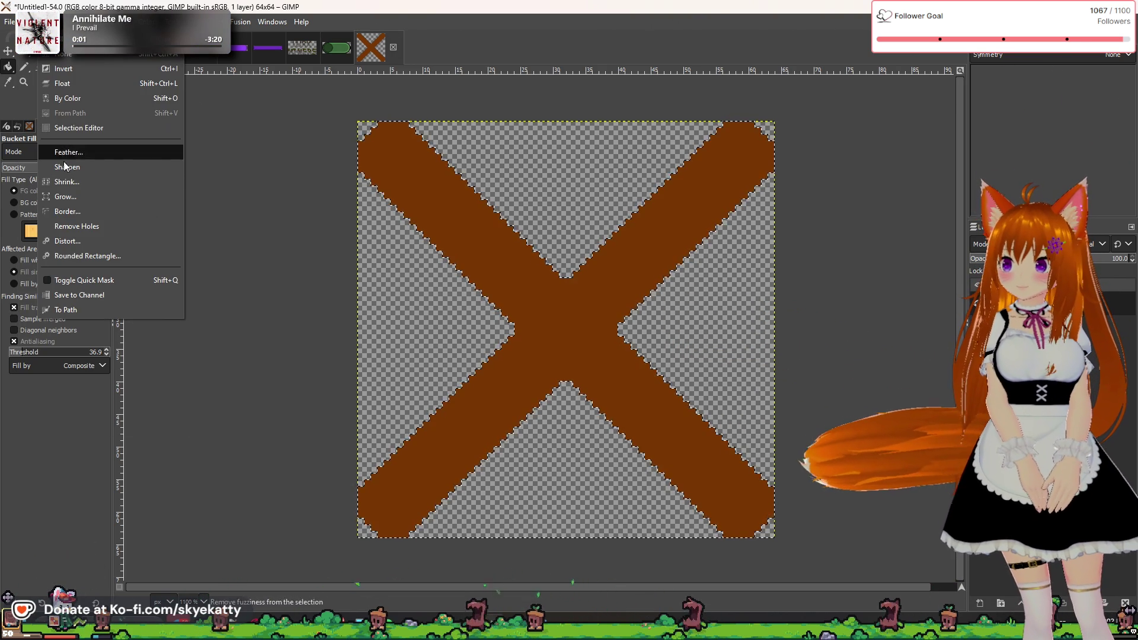
{"action": "left_click", "coordinate": [65, 182]}
{"action": "type", "text": "4"}
{"action": "left_click", "coordinate": [120, 239]}
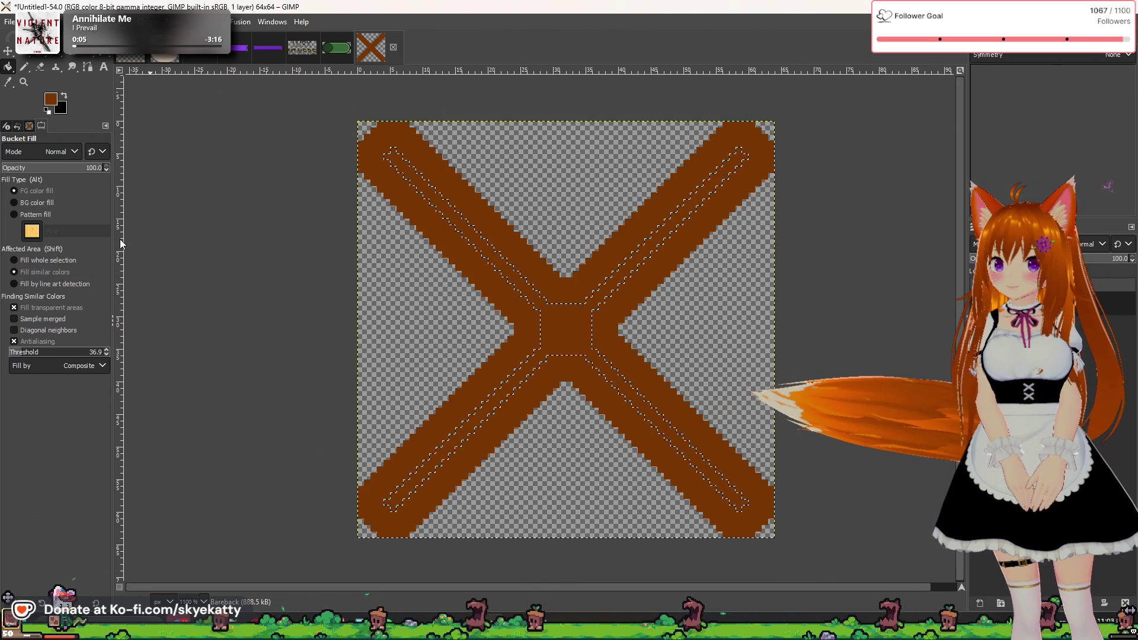
{"action": "key", "text": "ctrl+z"}
{"action": "left_click", "coordinate": [52, 21]}
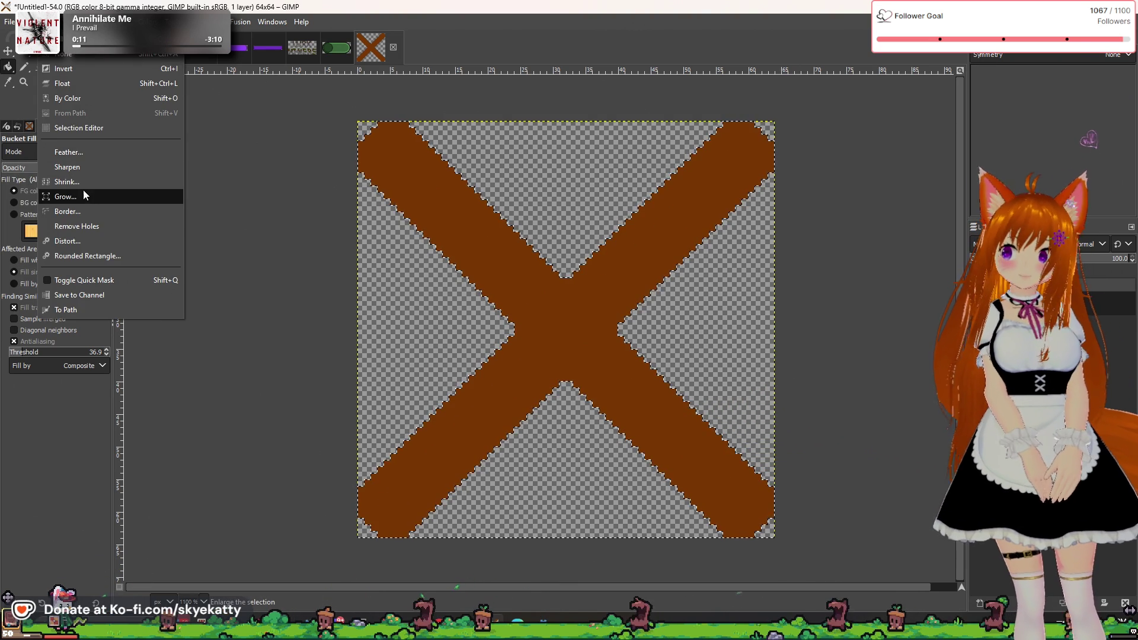
{"action": "left_click", "coordinate": [67, 182]}
{"action": "type", "text": "3"}
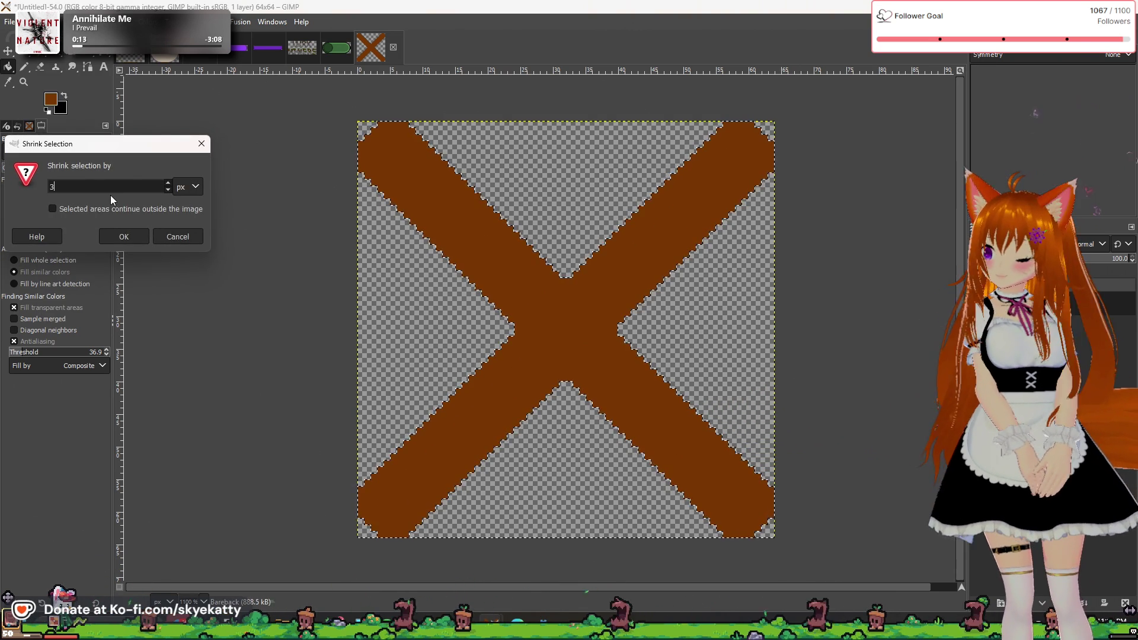
{"action": "left_click", "coordinate": [118, 233]}
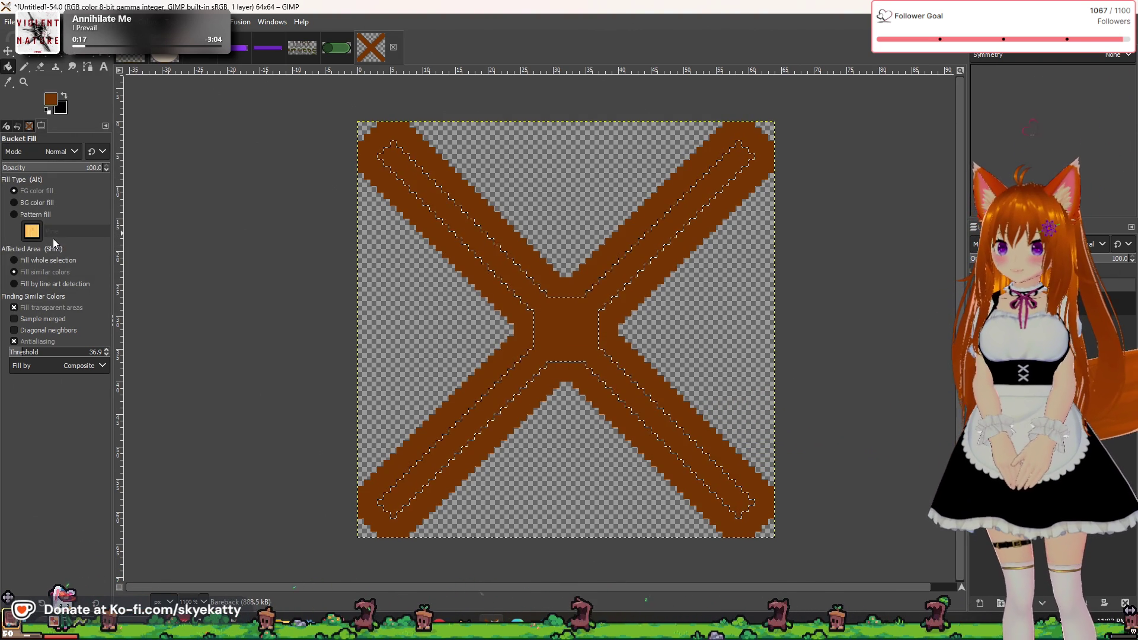
- Set the foreground to lighter brown 924200, fill the inner stripe, then deselect
{"action": "left_click", "coordinate": [53, 102]}
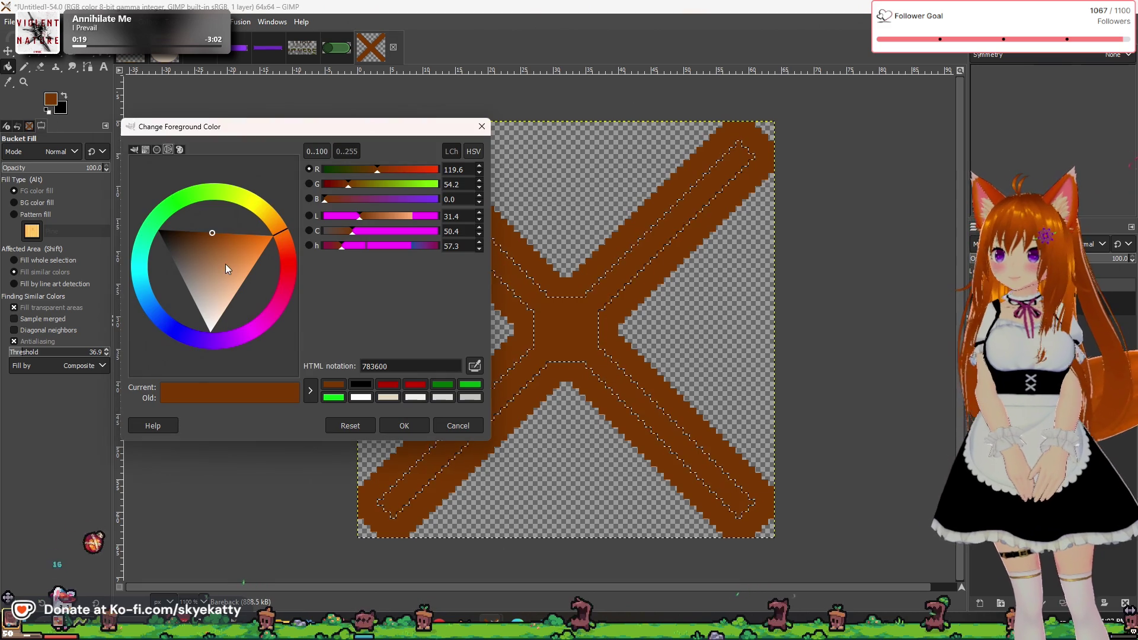
{"action": "left_click_drag", "start_coordinate": [215, 236], "coordinate": [222, 232]}
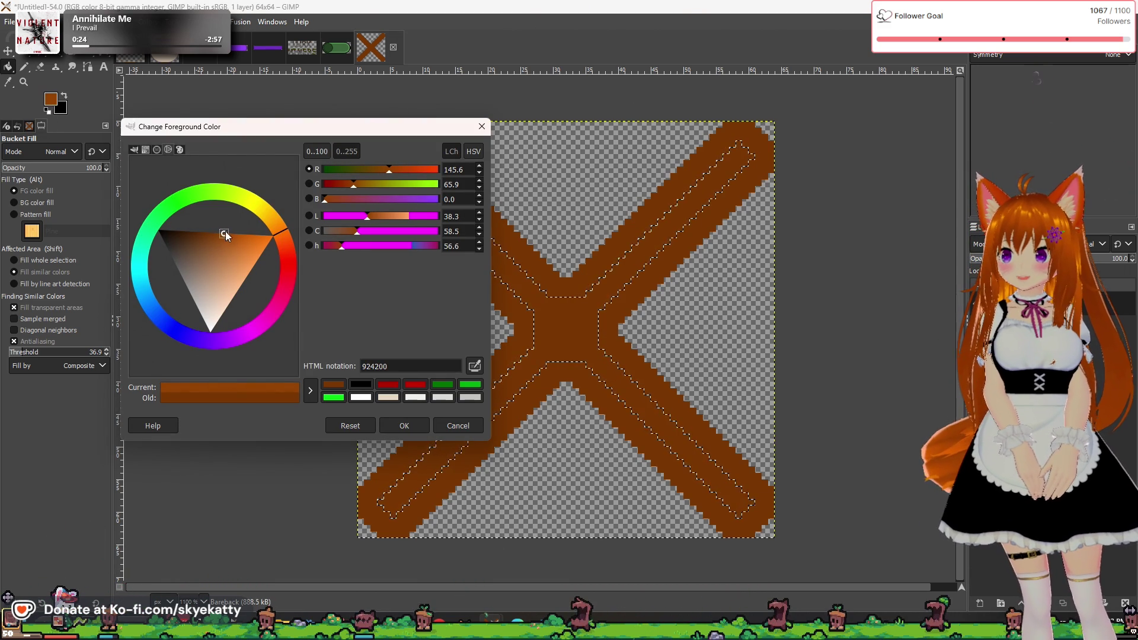
{"action": "left_click", "coordinate": [405, 427]}
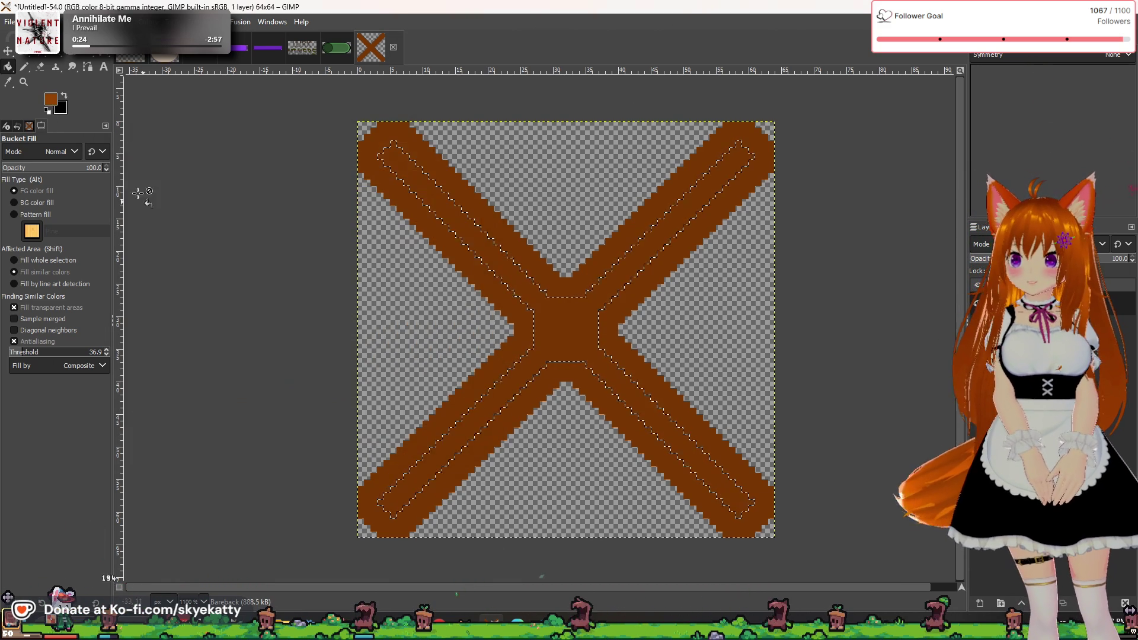
{"action": "left_click", "coordinate": [553, 331]}
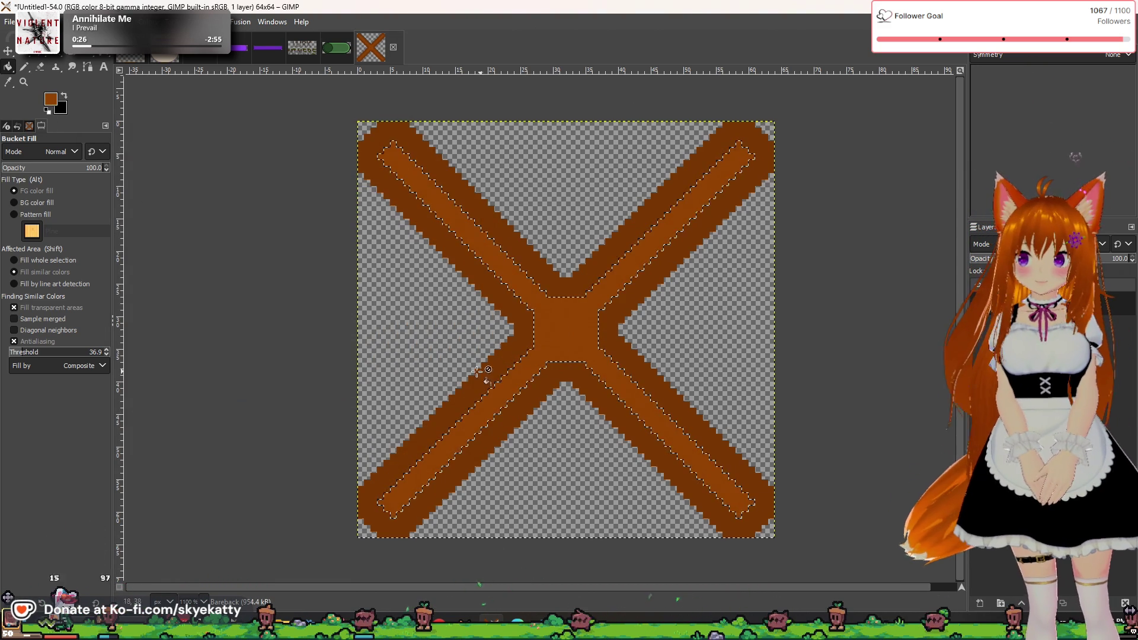
{"action": "left_click", "coordinate": [26, 54]}
{"action": "left_click", "coordinate": [260, 287]}
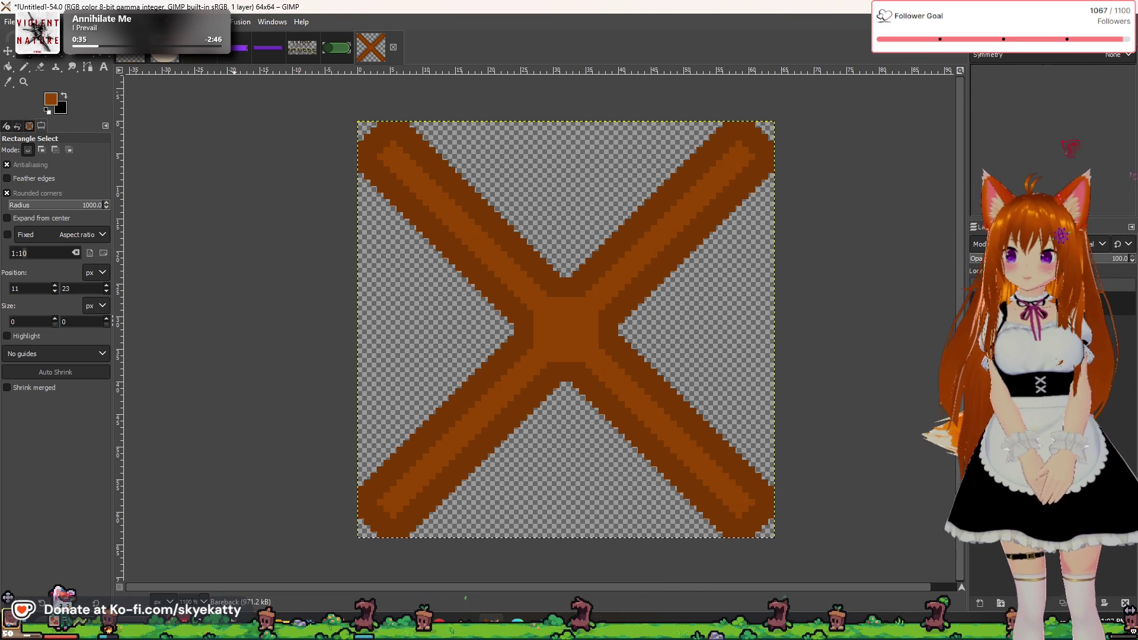
- Select the X's opaque pixels and apply Decor > Add Bevel at thickness 12
{"action": "right_click", "coordinate": [1044, 302]}
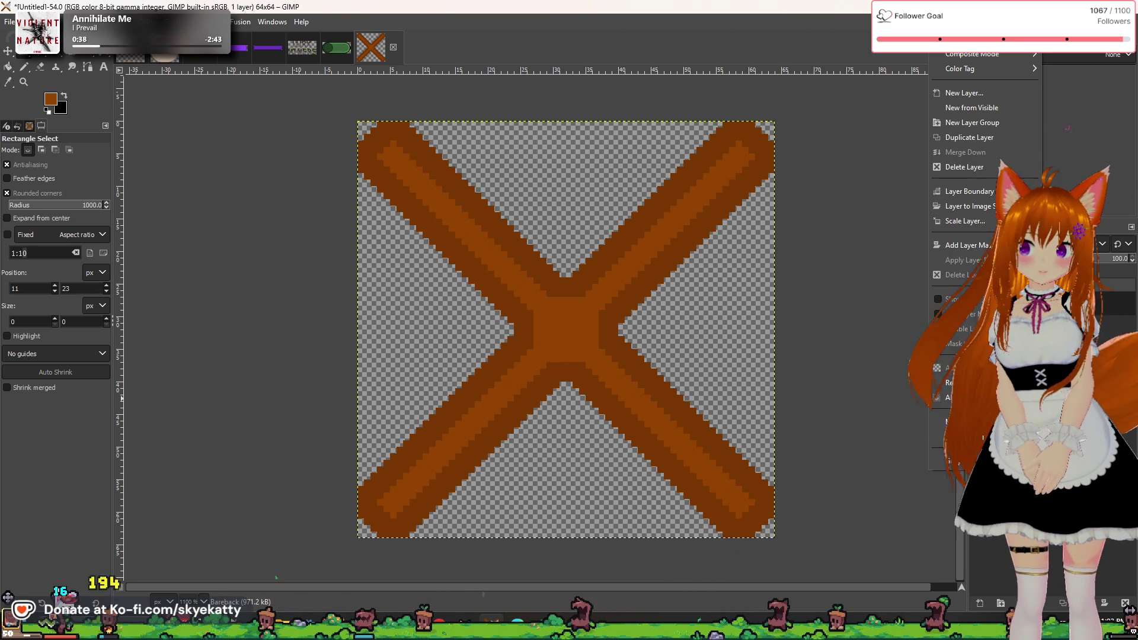
{"action": "left_click", "coordinate": [960, 397]}
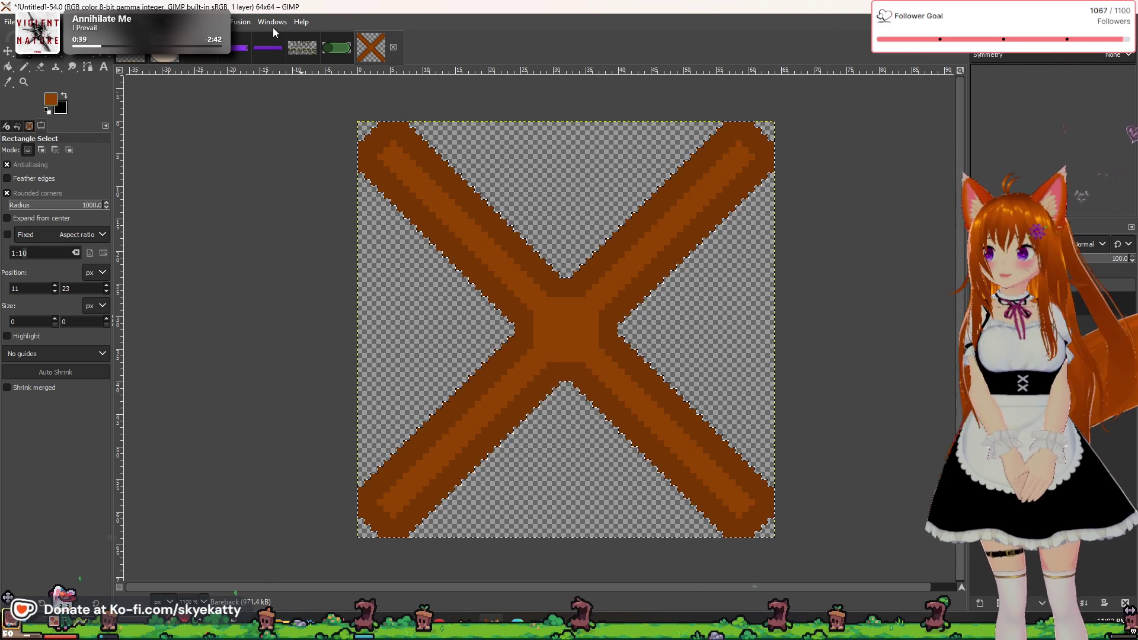
{"action": "left_click", "coordinate": [204, 21]}
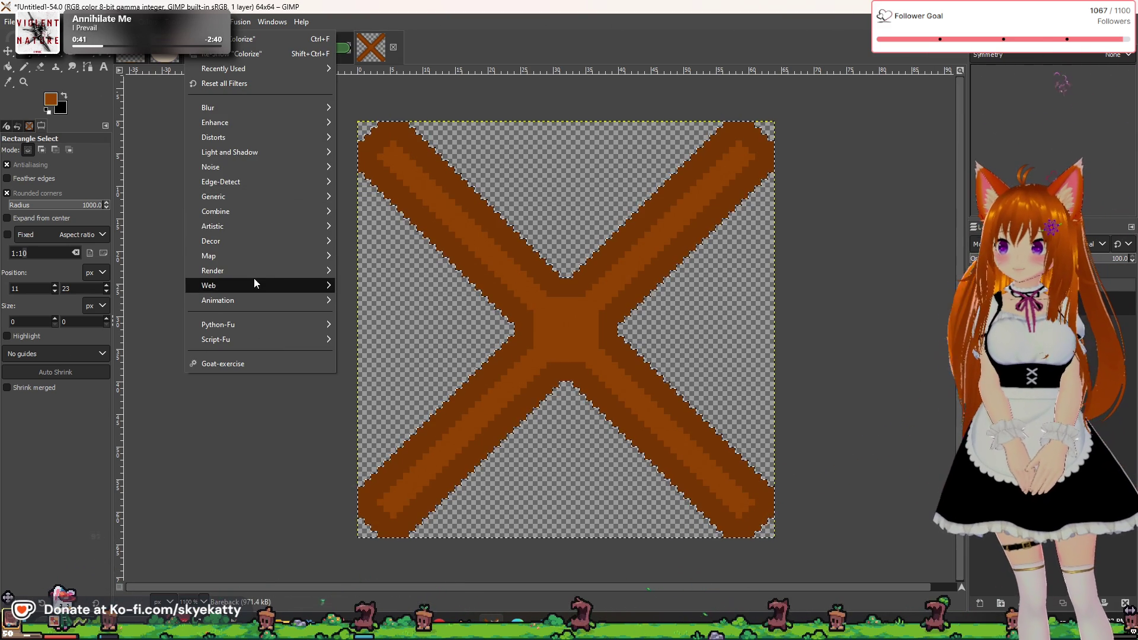
{"action": "mouse_move", "coordinate": [256, 241]}
{"action": "left_click", "coordinate": [363, 242]}
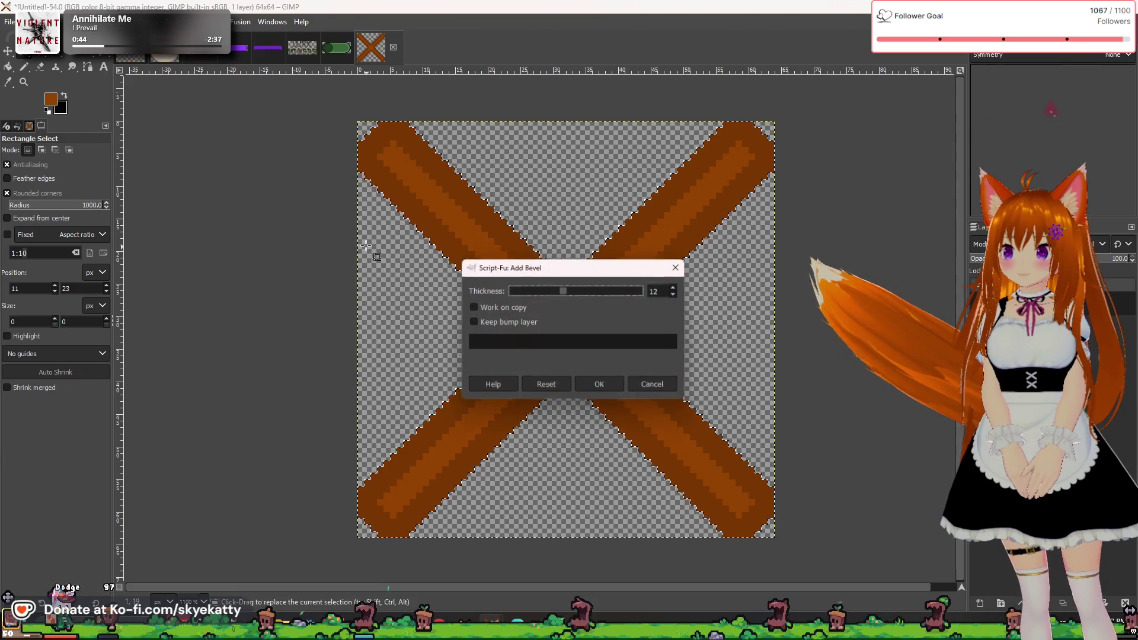
{"action": "left_click", "coordinate": [600, 384]}
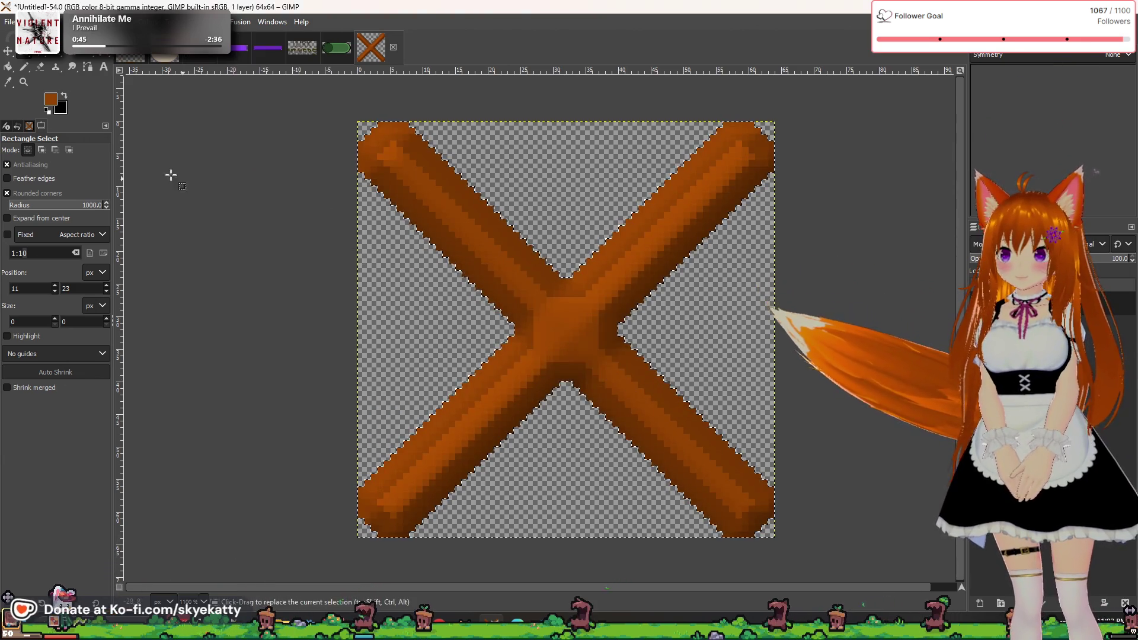
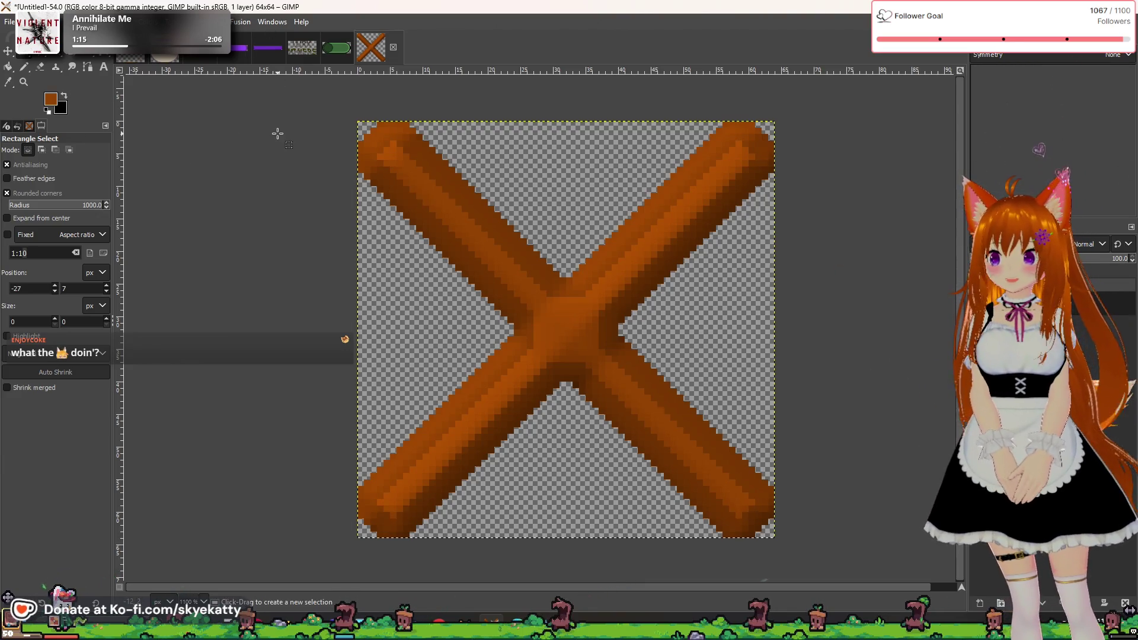
- Export the orange X as SettingsExitButton.png into the textures folder and return to Godot
{"action": "left_click_drag", "start_coordinate": [306, 220], "coordinate": [328, 314]}
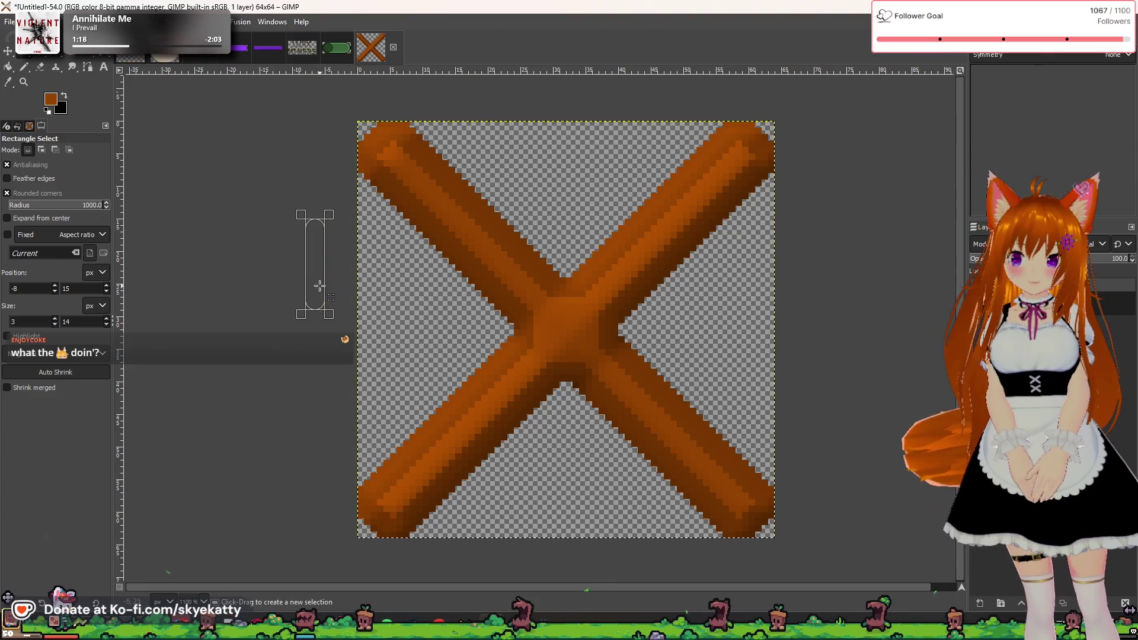
{"action": "left_click", "coordinate": [207, 278]}
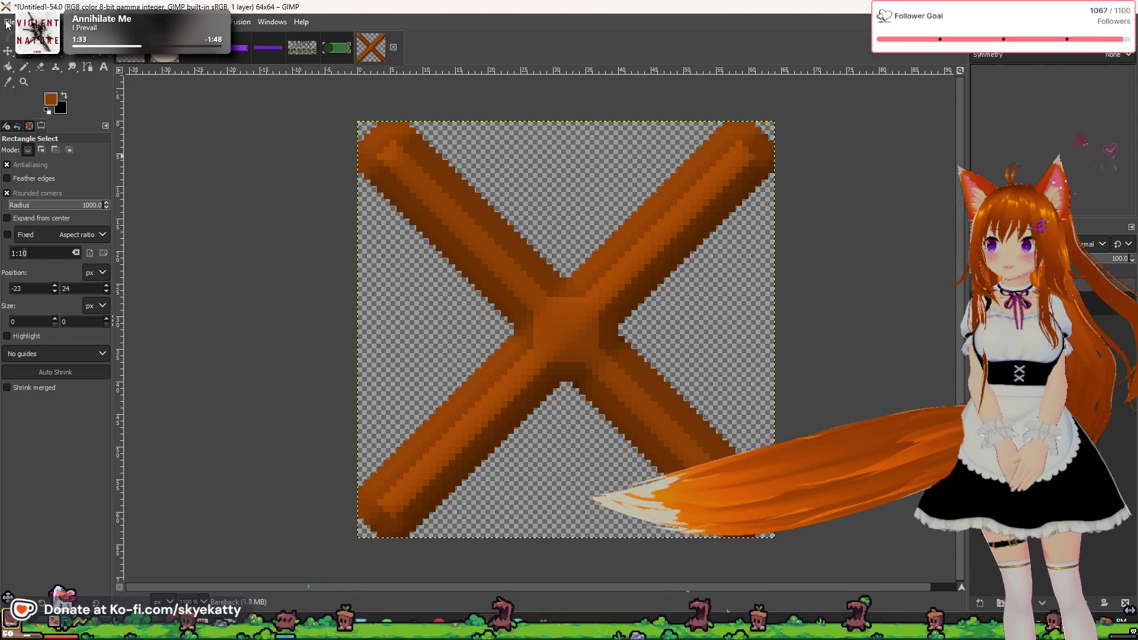
{"action": "left_click", "coordinate": [9, 22]}
{"action": "left_click", "coordinate": [8, 22]}
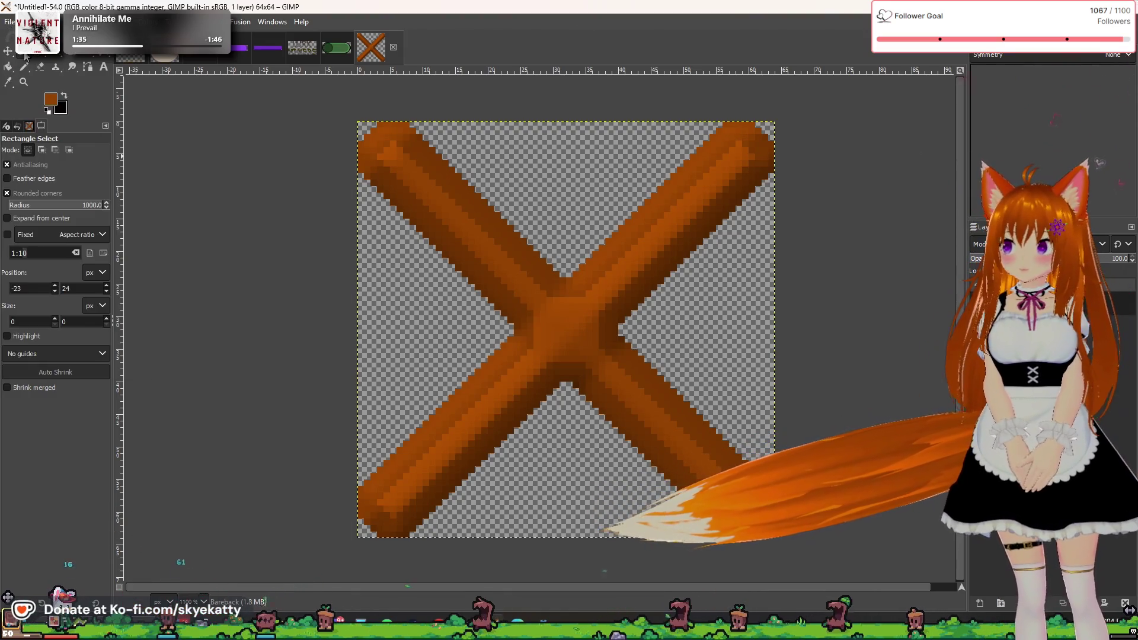
{"action": "left_click", "coordinate": [8, 22]}
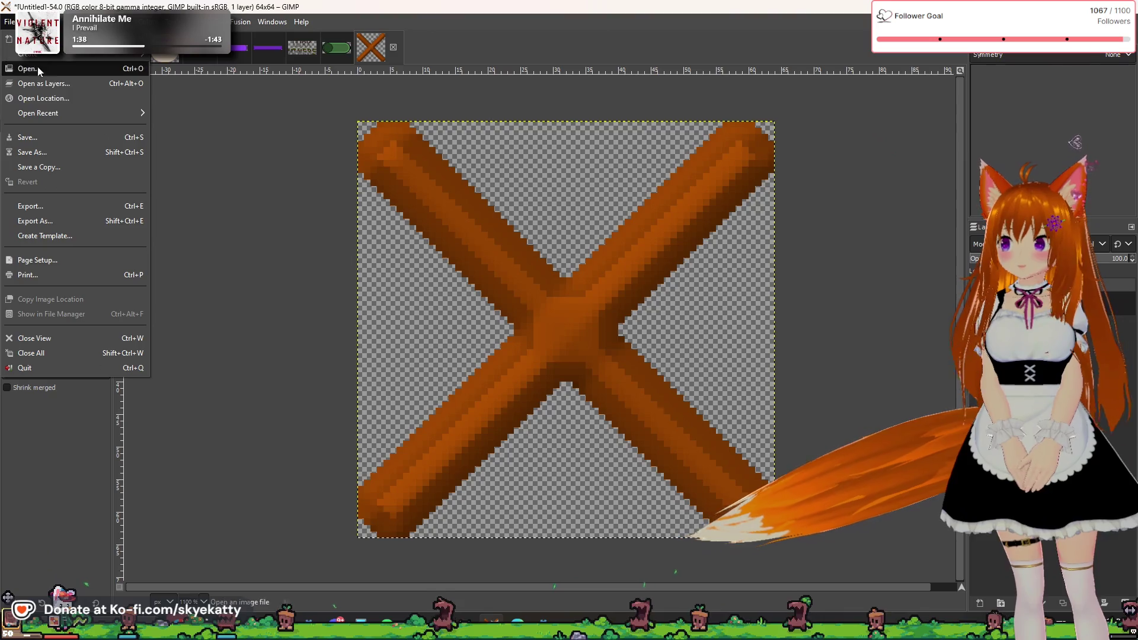
{"action": "left_click", "coordinate": [61, 208]}
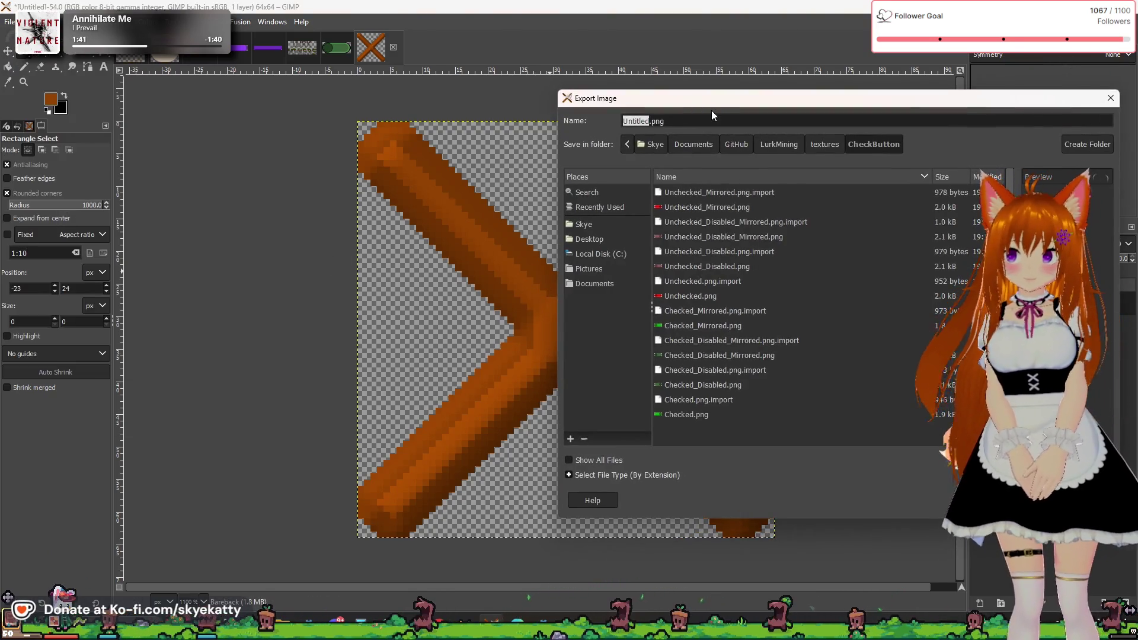
{"action": "left_click_drag", "start_coordinate": [711, 110], "coordinate": [560, 75]}
{"action": "key", "text": "alt+Up"}
{"action": "type", "text": "Set"}
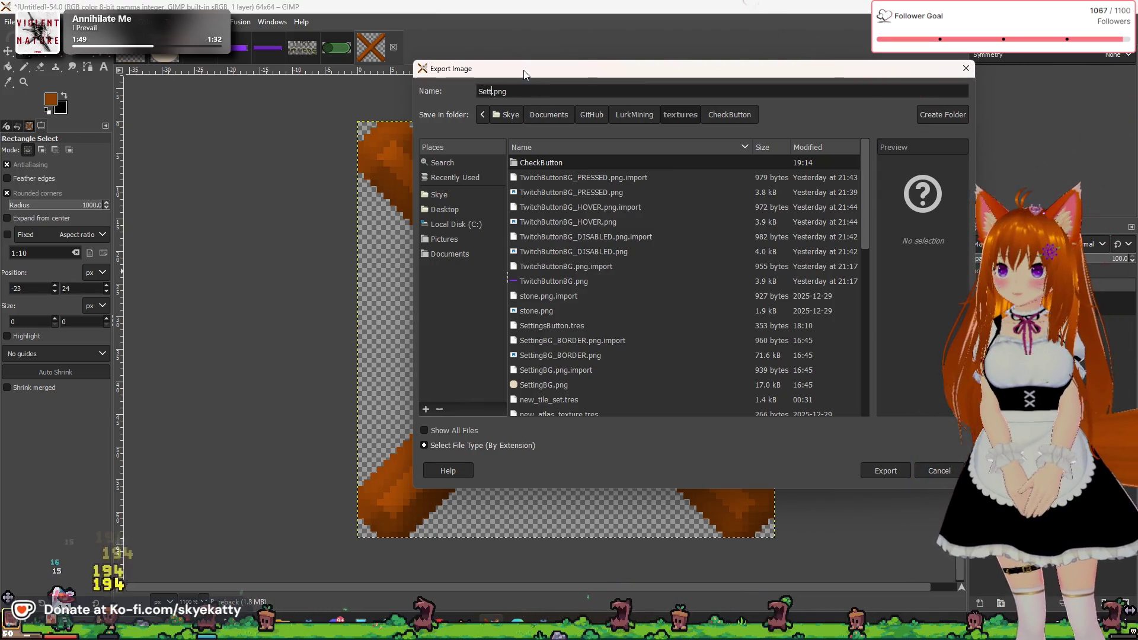
{"action": "type", "text": "ingsExit"}
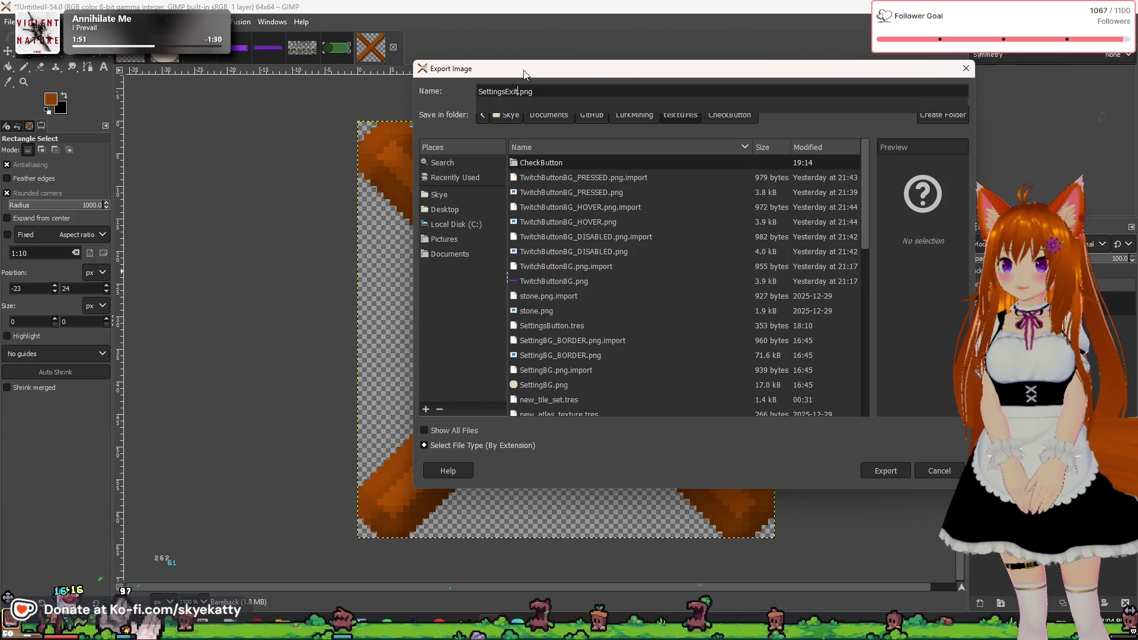
{"action": "type", "text": "Button"}
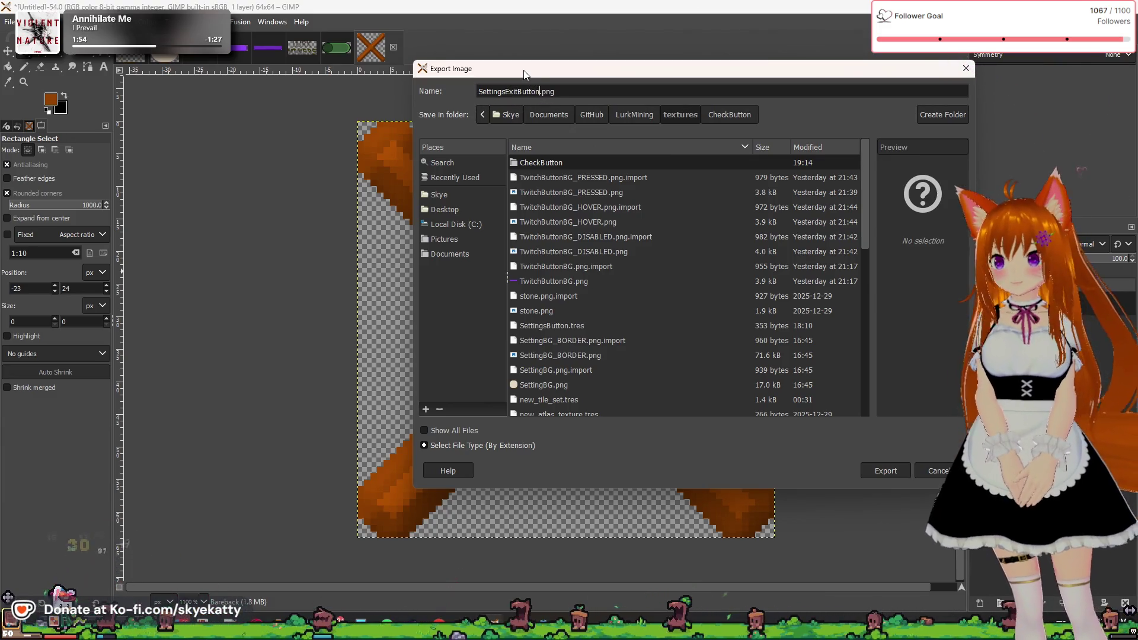
{"action": "left_click", "coordinate": [891, 477]}
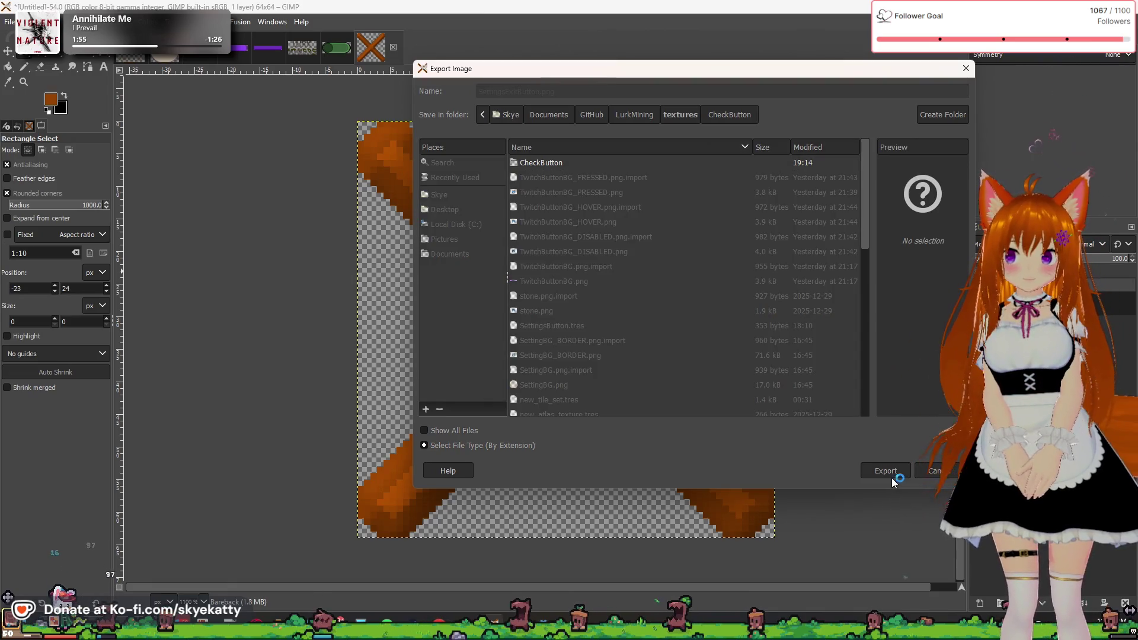
{"action": "left_click", "coordinate": [555, 462]}
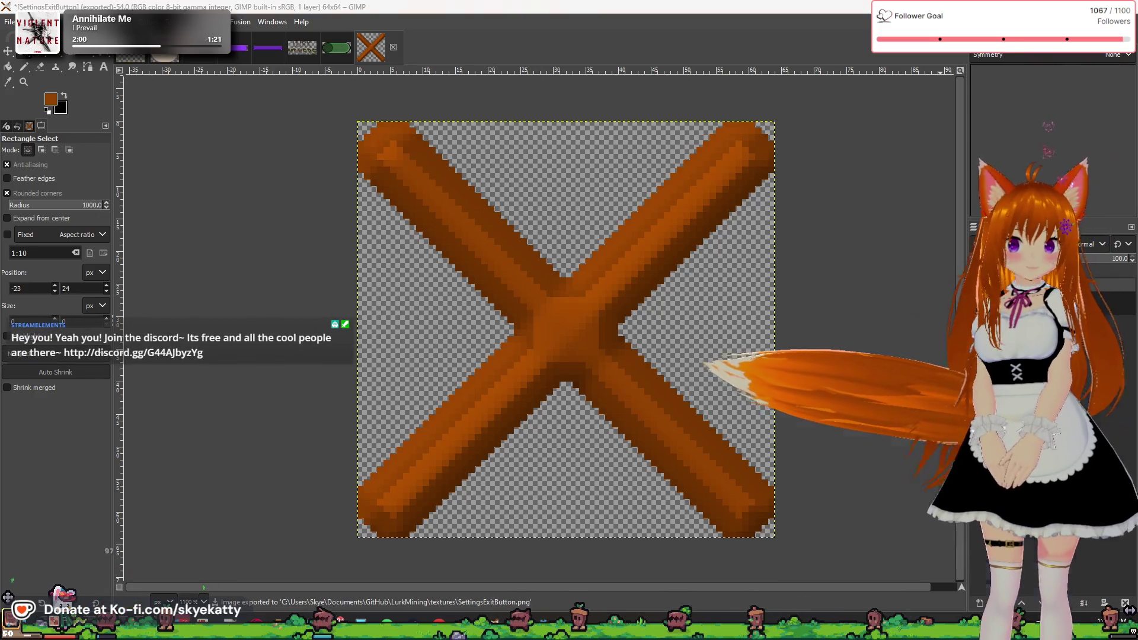
{"action": "key", "text": "alt+Tab"}
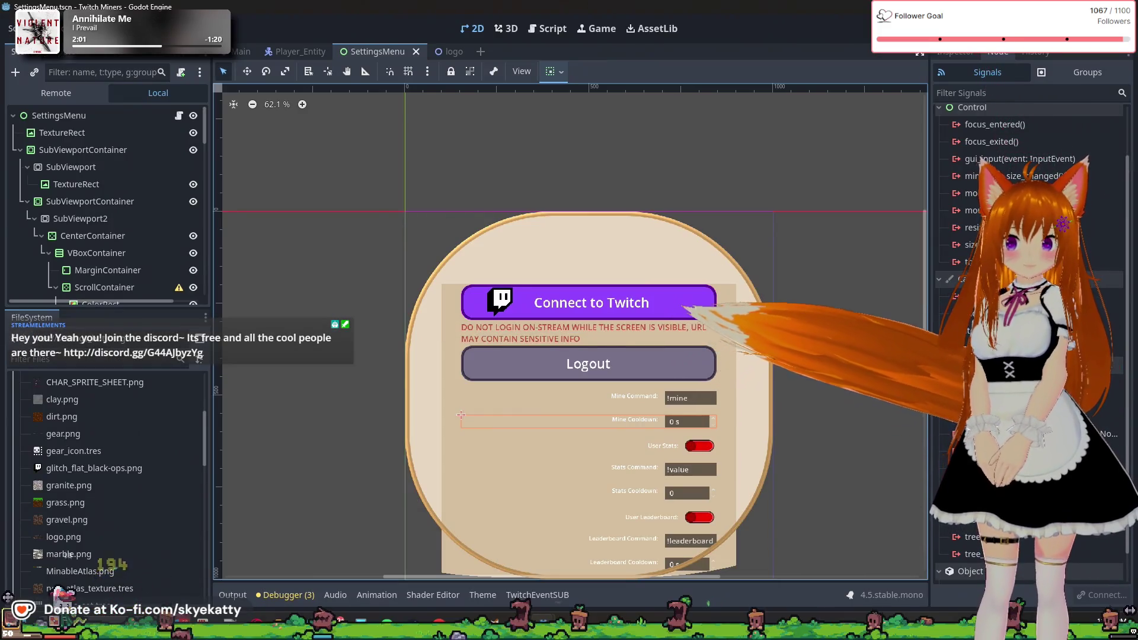
- Test-run the settings menu with F6, stop it with F8, and pan to the panel's top edge
{"action": "key", "text": "F6"}
{"action": "key", "text": "F8"}
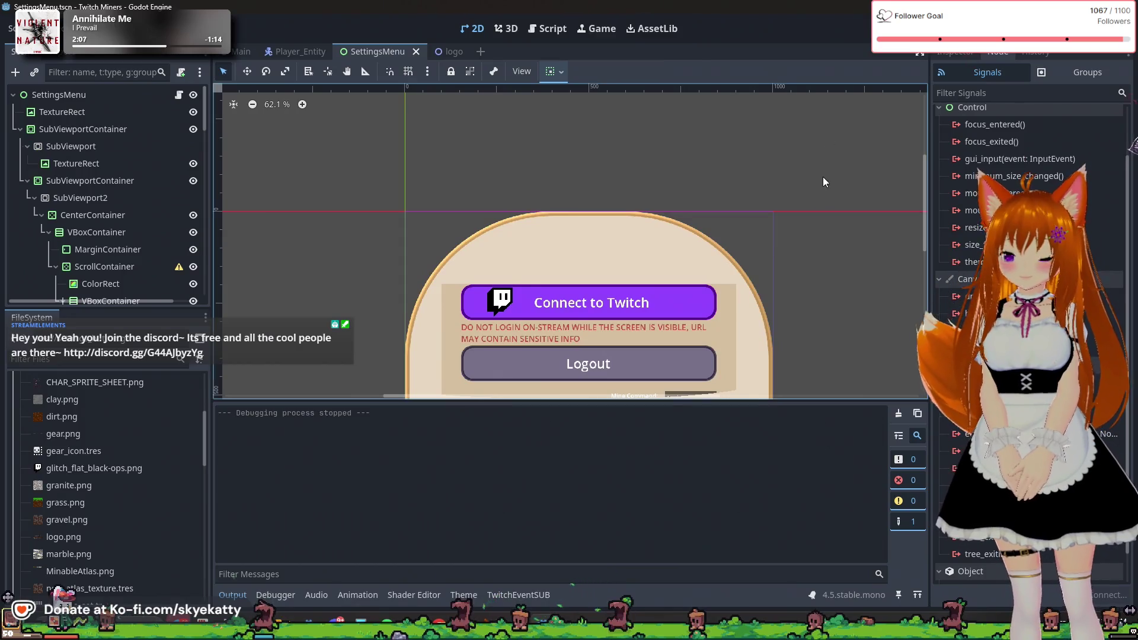
{"action": "scroll", "coordinate": [815, 205], "scroll_direction": "down", "scroll_amount": 2}
{"action": "scroll", "coordinate": [740, 178], "scroll_direction": "up", "scroll_amount": 2}
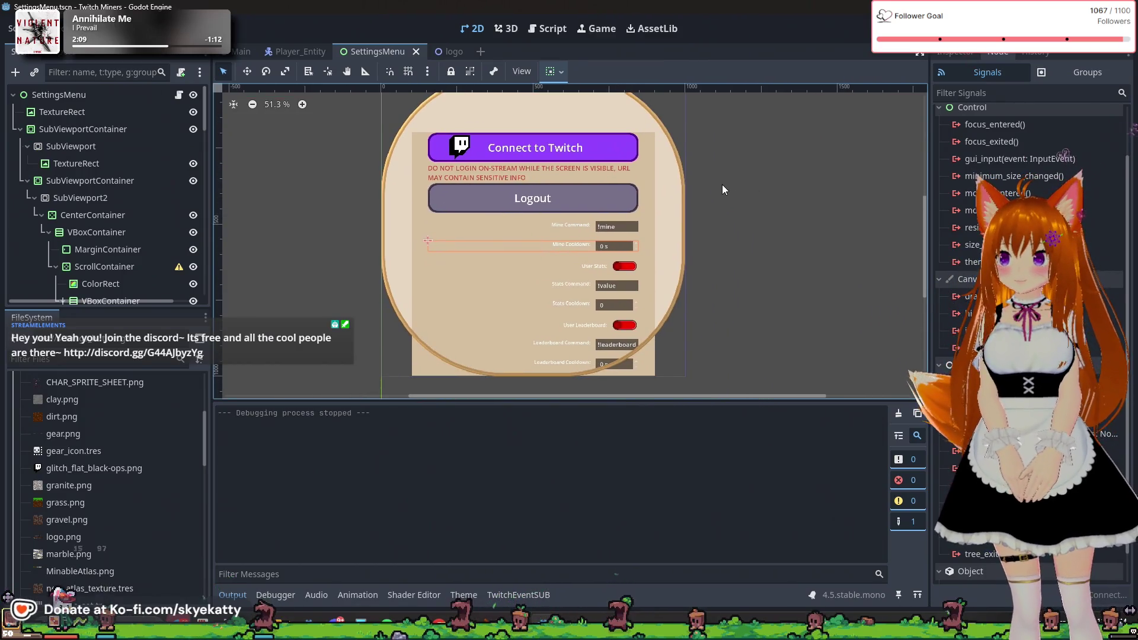
{"action": "left_click_drag", "start_coordinate": [713, 152], "coordinate": [818, 267]}
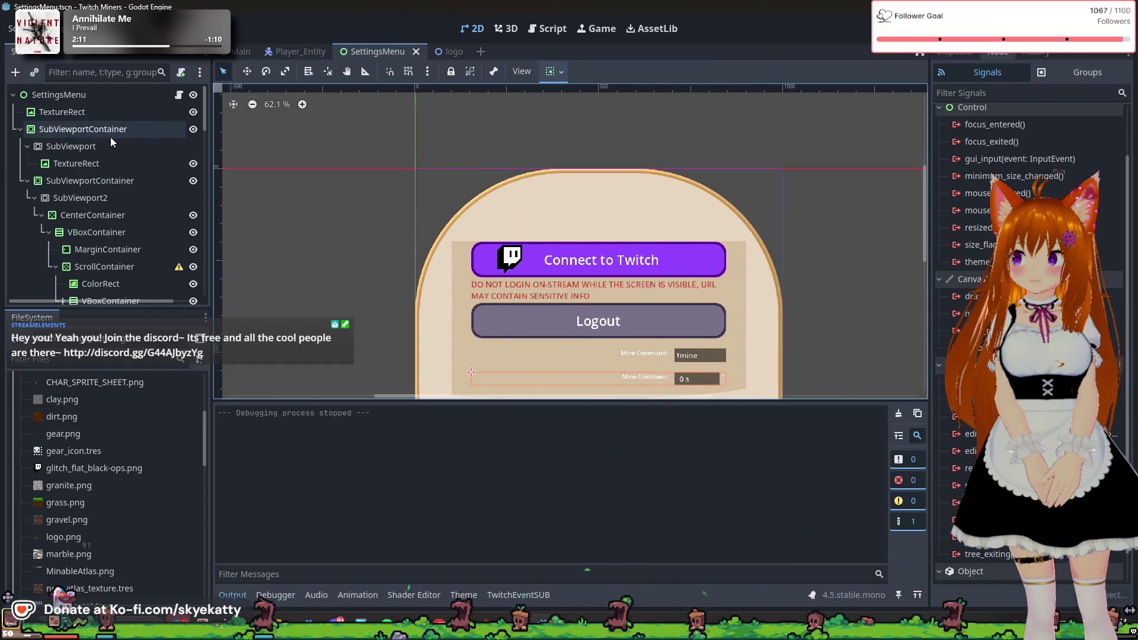
- Browse the TextureRect, SubViewportContainer, SubViewport2 and CenterContainer nodes in the Scene tree
{"action": "left_click", "coordinate": [59, 134]}
{"action": "left_click", "coordinate": [60, 146]}
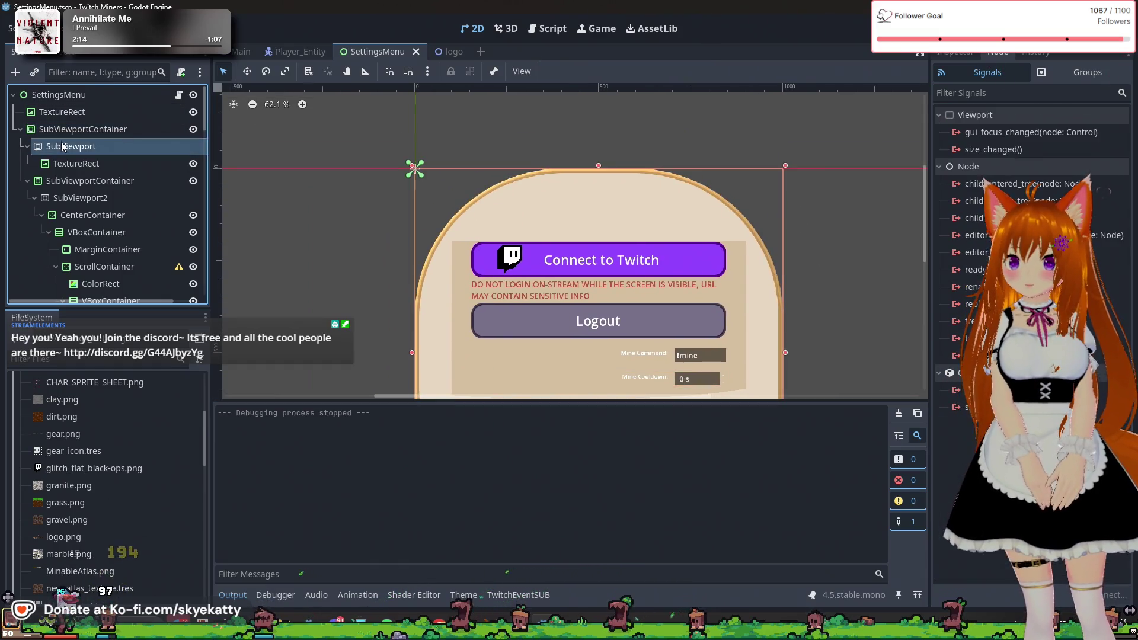
{"action": "left_click", "coordinate": [67, 117]}
{"action": "left_click", "coordinate": [59, 95]}
{"action": "left_click", "coordinate": [68, 113]}
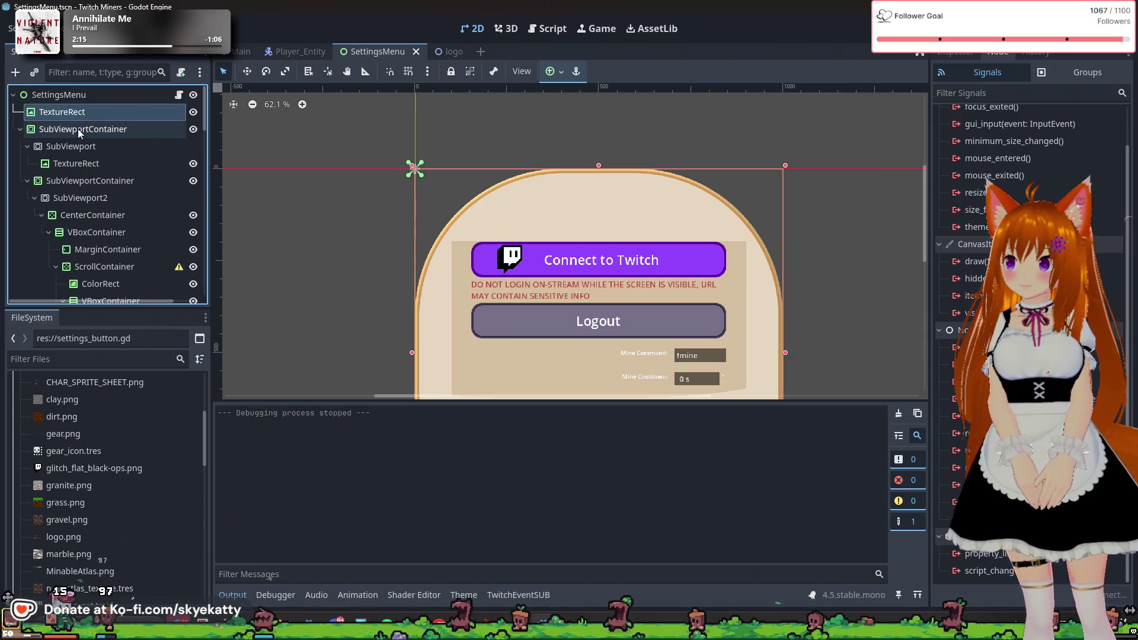
{"action": "left_click", "coordinate": [77, 129]}
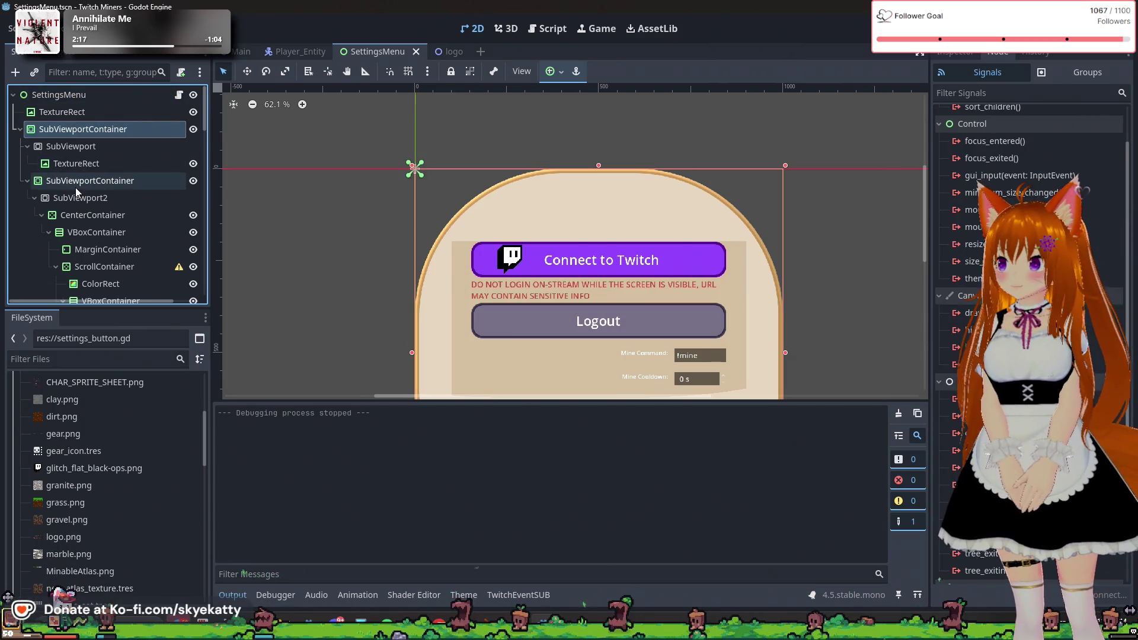
{"action": "left_click", "coordinate": [76, 187]}
{"action": "left_click", "coordinate": [79, 201]}
{"action": "left_click", "coordinate": [83, 215]}
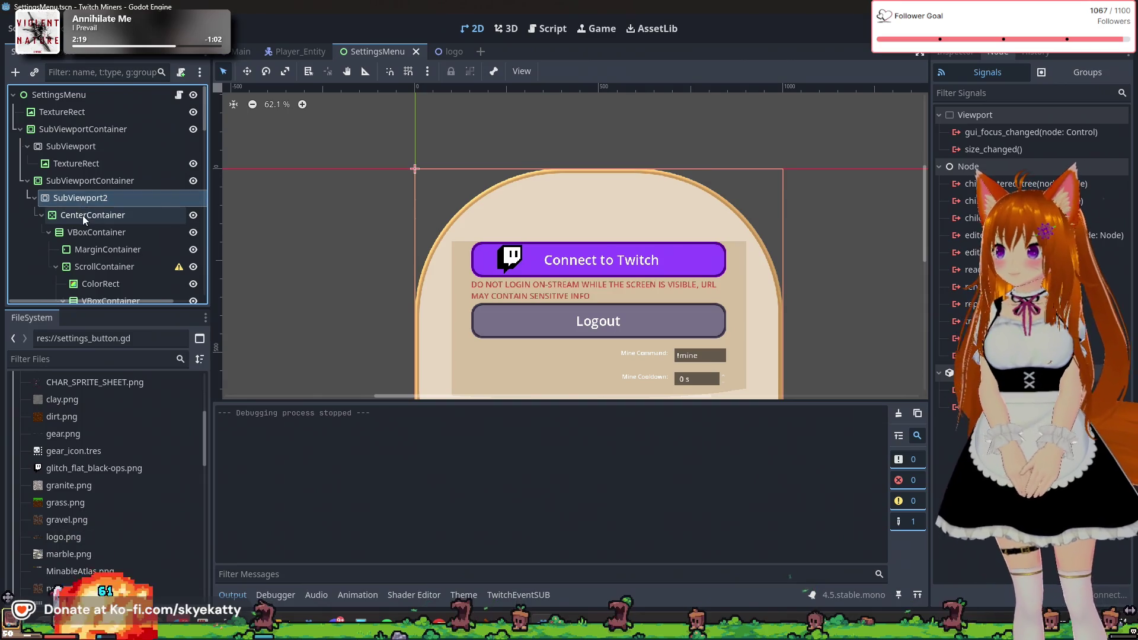
{"action": "scroll", "coordinate": [83, 216], "scroll_direction": "down", "scroll_amount": 1}
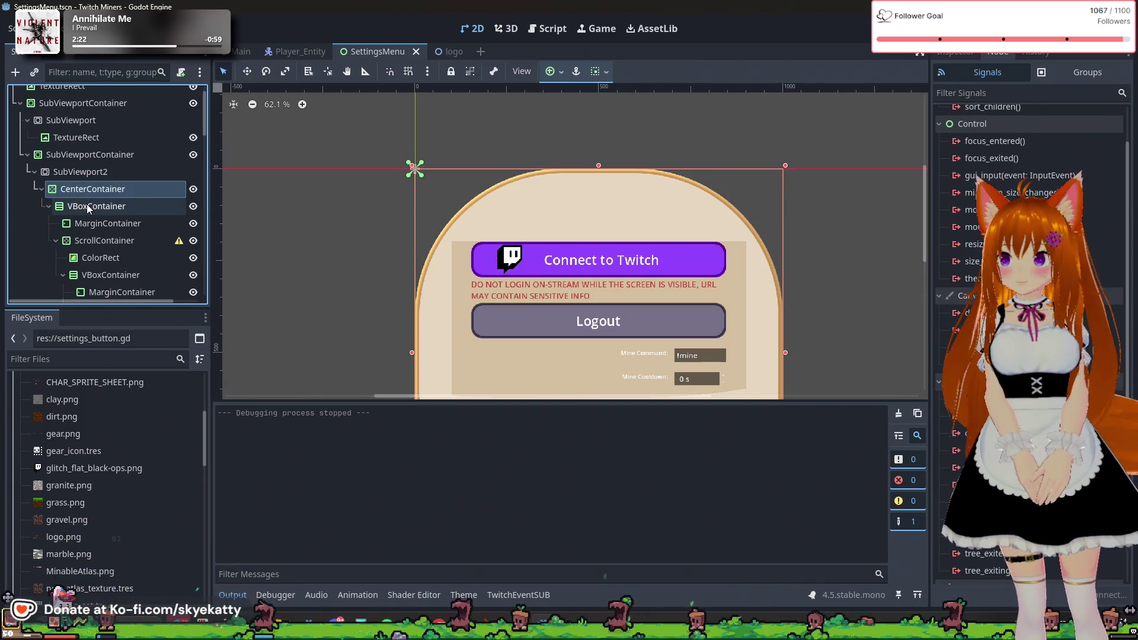
- Select the VBoxContainer node and bring up its context menu
{"action": "left_click", "coordinate": [100, 207]}
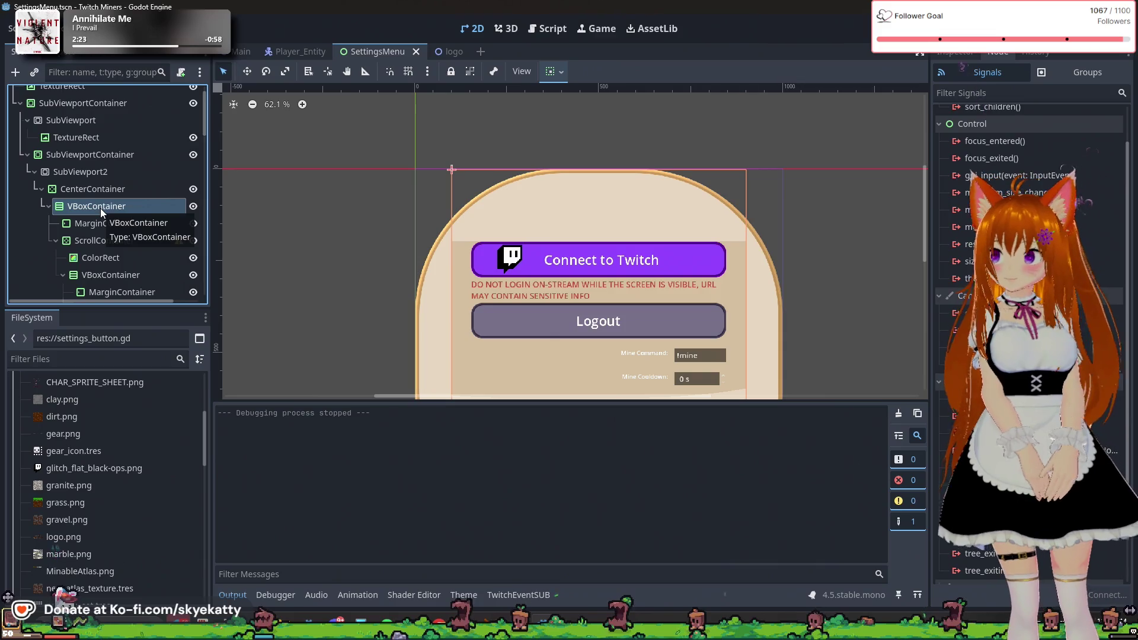
{"action": "scroll", "coordinate": [100, 207], "scroll_direction": "down", "scroll_amount": 2}
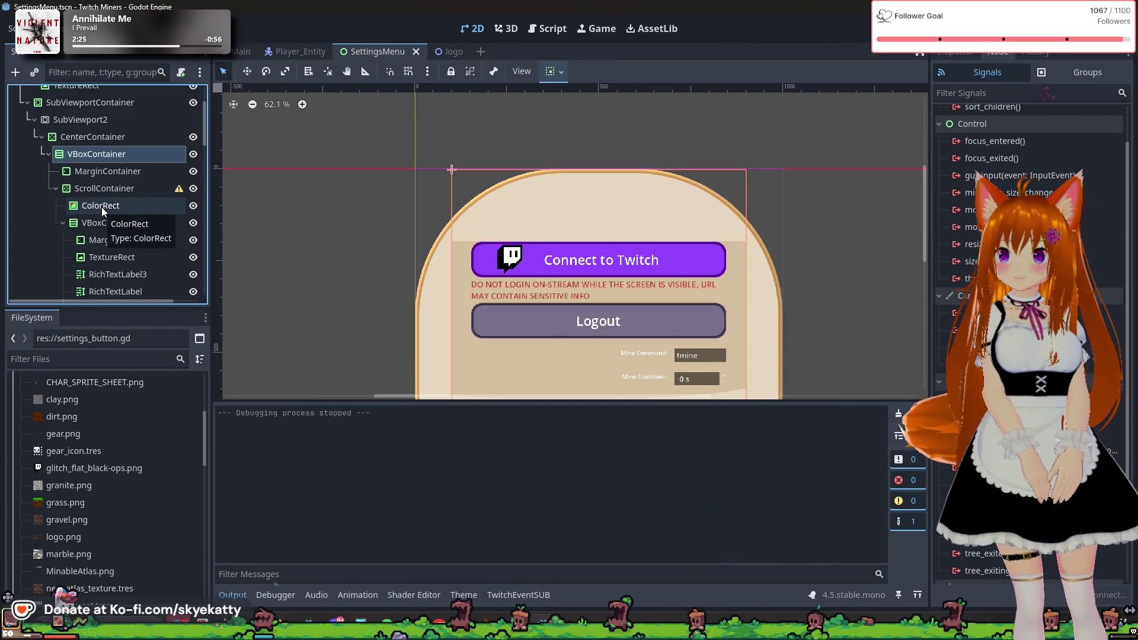
{"action": "scroll", "coordinate": [502, 223], "scroll_direction": "down", "scroll_amount": 1}
{"action": "scroll", "coordinate": [503, 280], "scroll_direction": "down", "scroll_amount": 3}
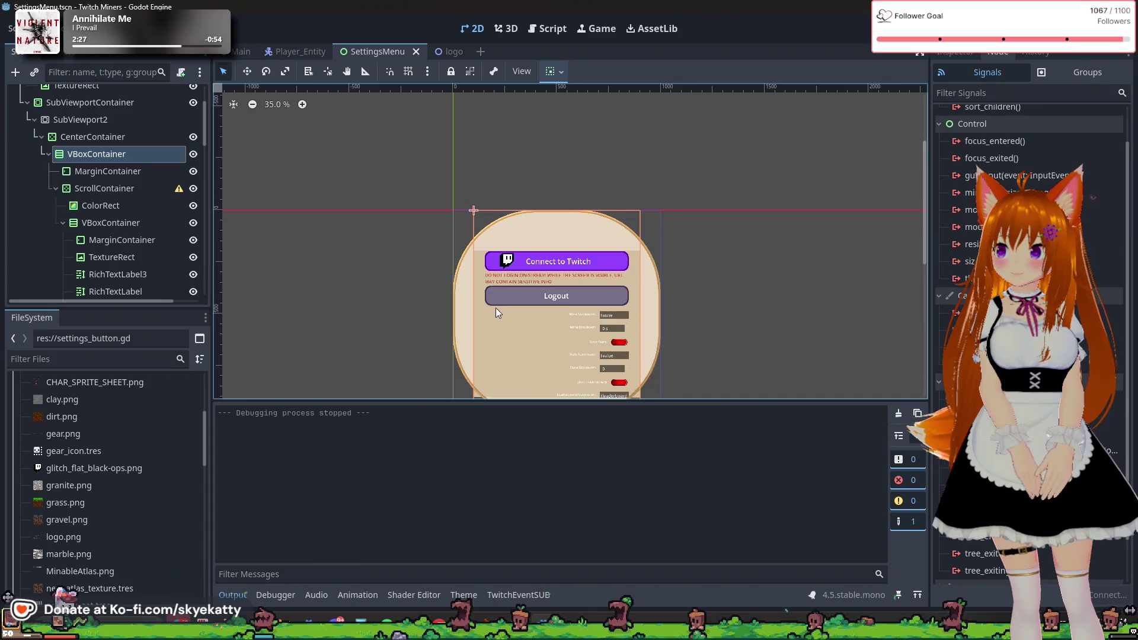
{"action": "scroll", "coordinate": [498, 308], "scroll_direction": "up", "scroll_amount": 4}
{"action": "left_click", "coordinate": [104, 178]}
{"action": "left_click", "coordinate": [105, 157]}
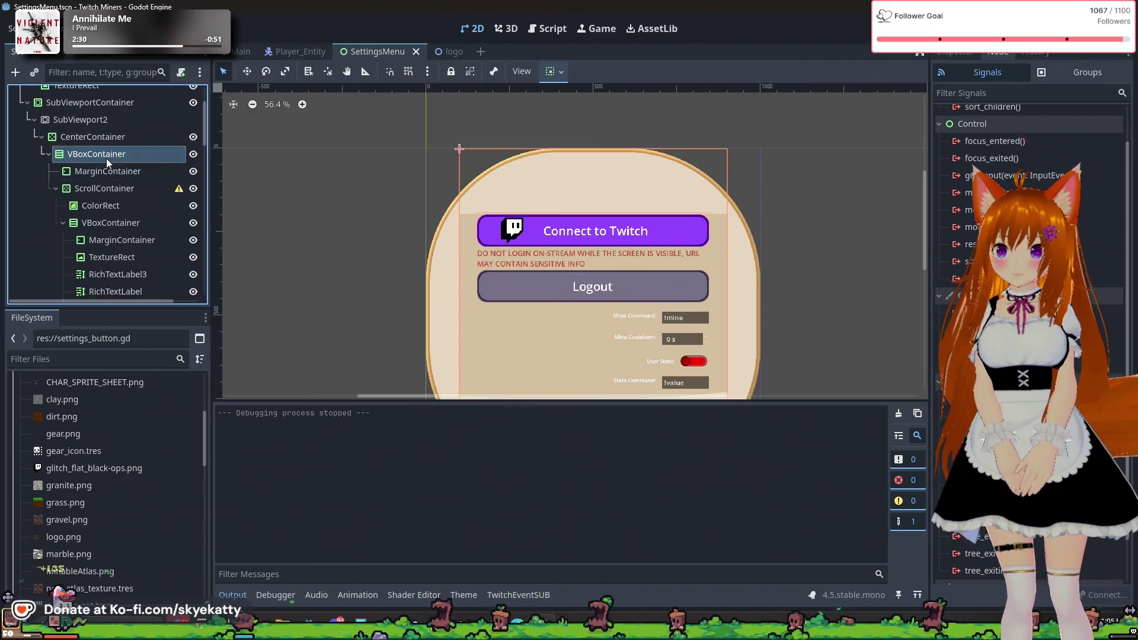
{"action": "left_click", "coordinate": [106, 174]}
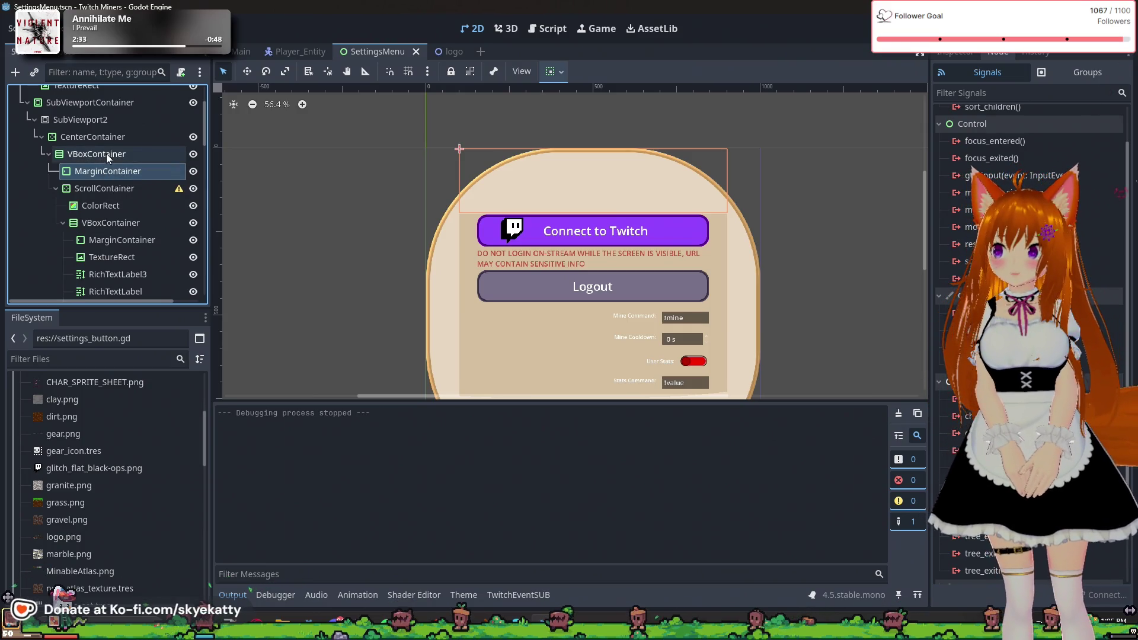
{"action": "left_click", "coordinate": [109, 153]}
{"action": "left_click", "coordinate": [112, 169]}
{"action": "left_click", "coordinate": [113, 155]}
{"action": "right_click", "coordinate": [114, 157]}
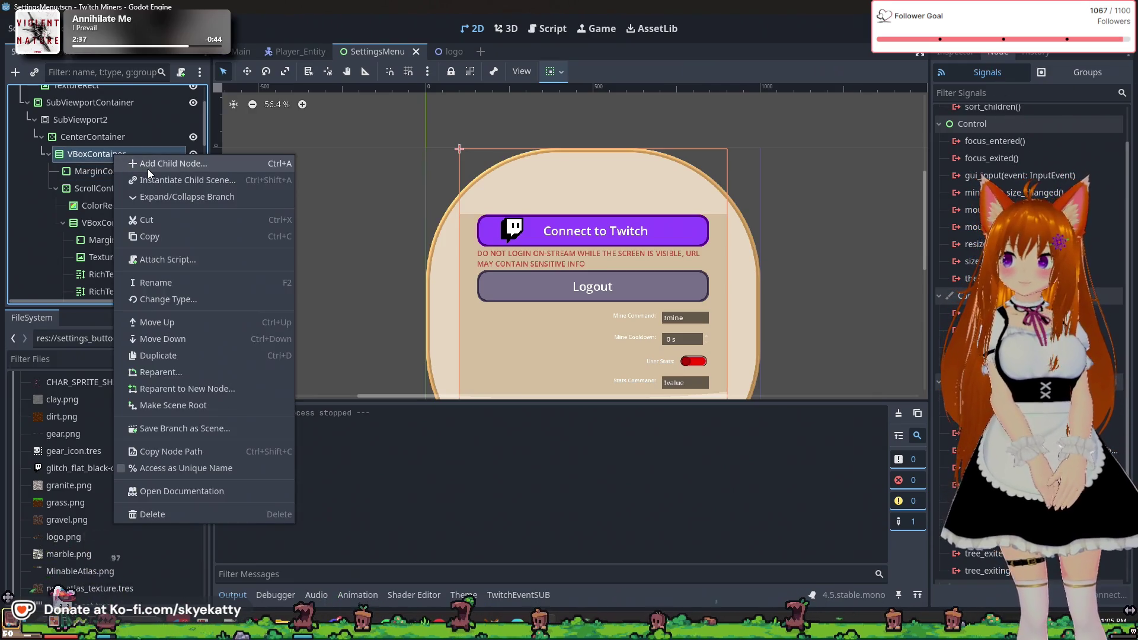
- Add an HBoxContainer as a child node of VBoxContainer
{"action": "left_click", "coordinate": [154, 165]}
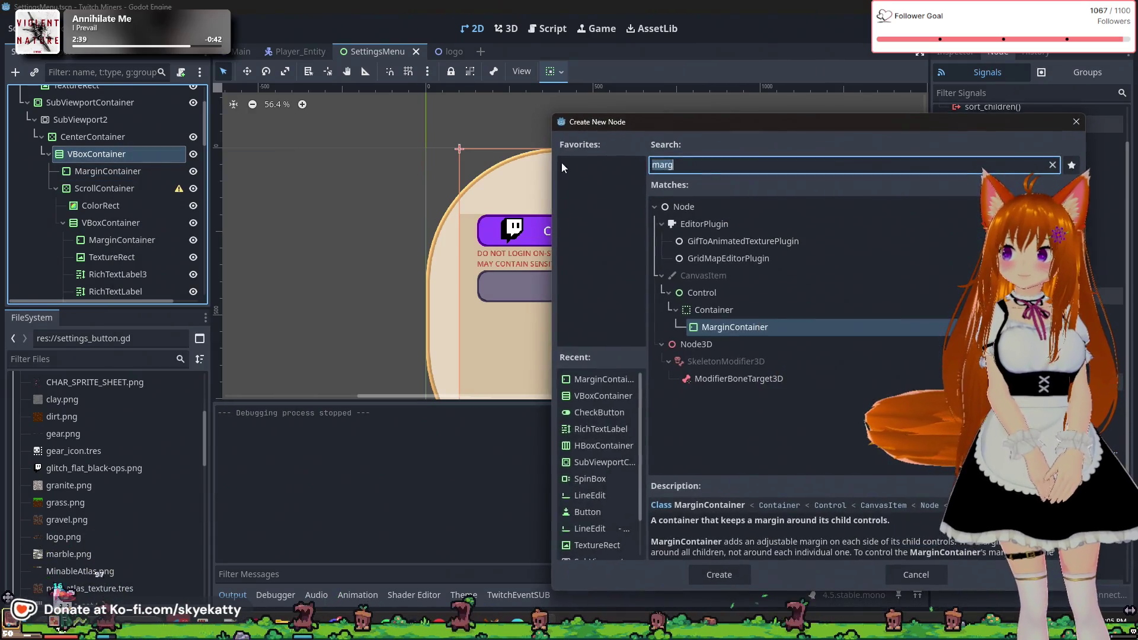
{"action": "type", "text": "HBox"}
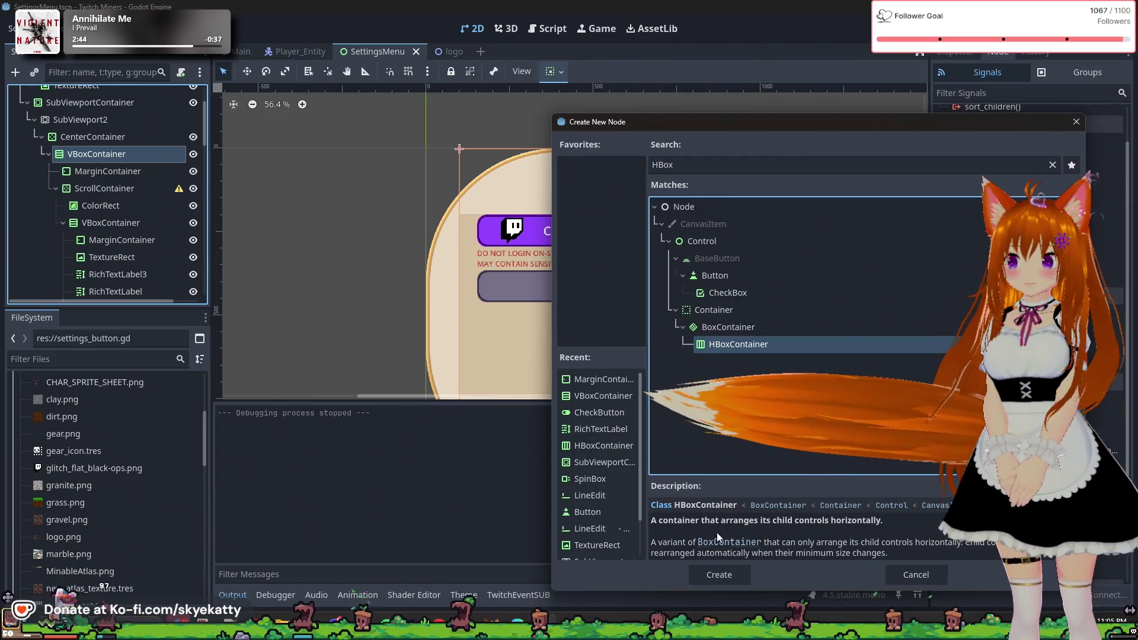
{"action": "left_click", "coordinate": [698, 572]}
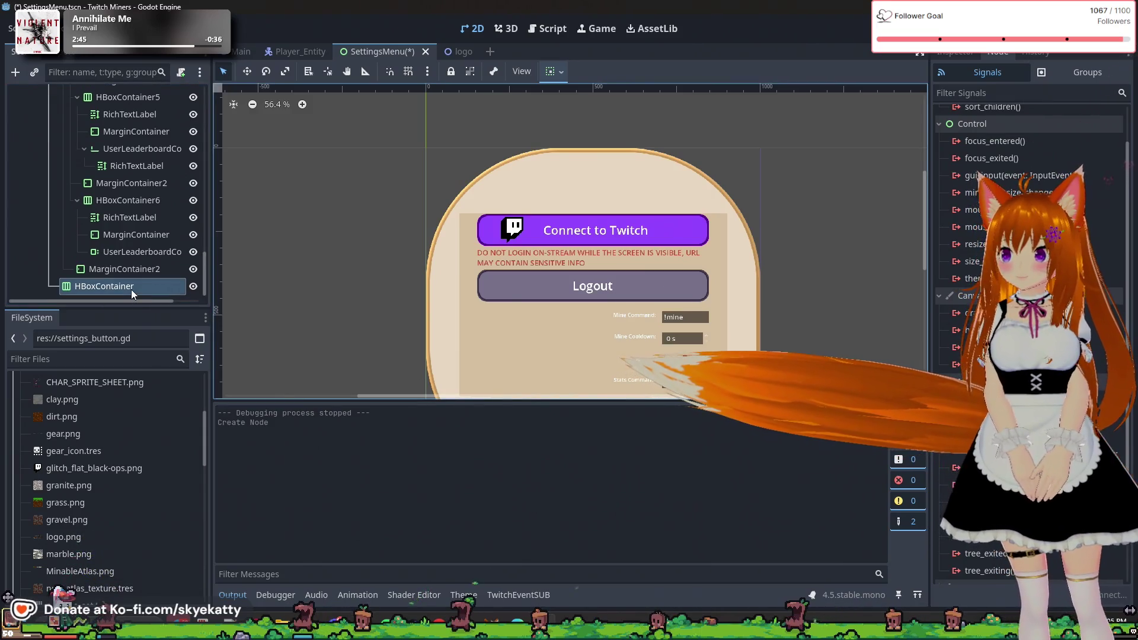
{"action": "scroll", "coordinate": [130, 289], "scroll_direction": "up", "scroll_amount": 3}
{"action": "scroll", "coordinate": [130, 289], "scroll_direction": "down", "scroll_amount": 3}
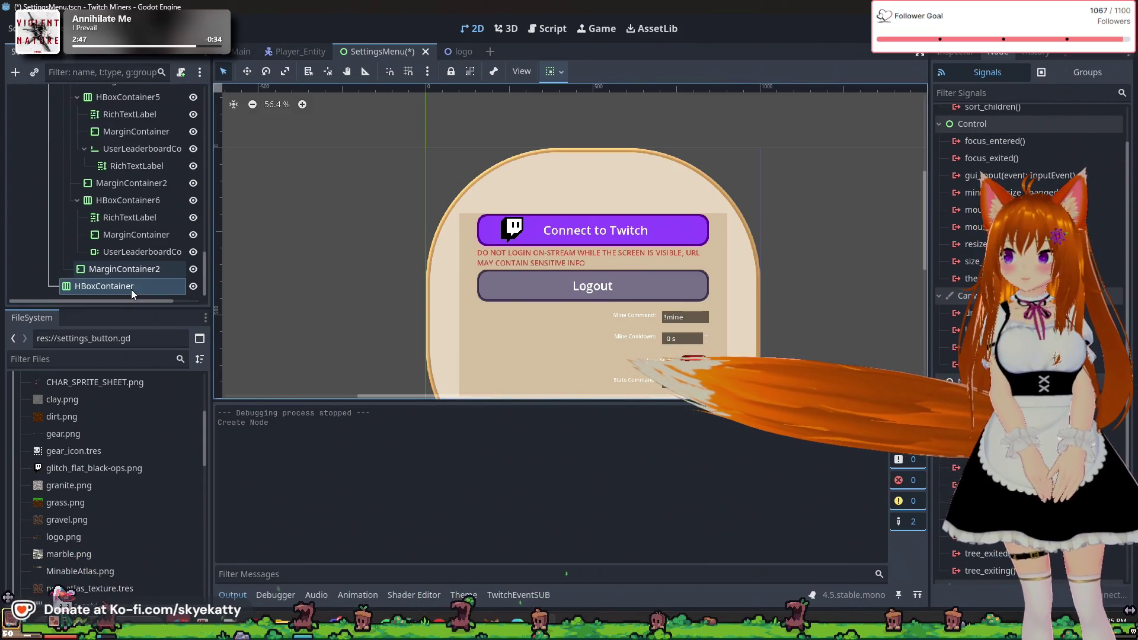
{"action": "left_click", "coordinate": [129, 289]}
- Drag the HBoxContainer into the top VBoxContainer just below MarginContainer
{"action": "left_click_drag", "start_coordinate": [129, 289], "coordinate": [140, 212]}
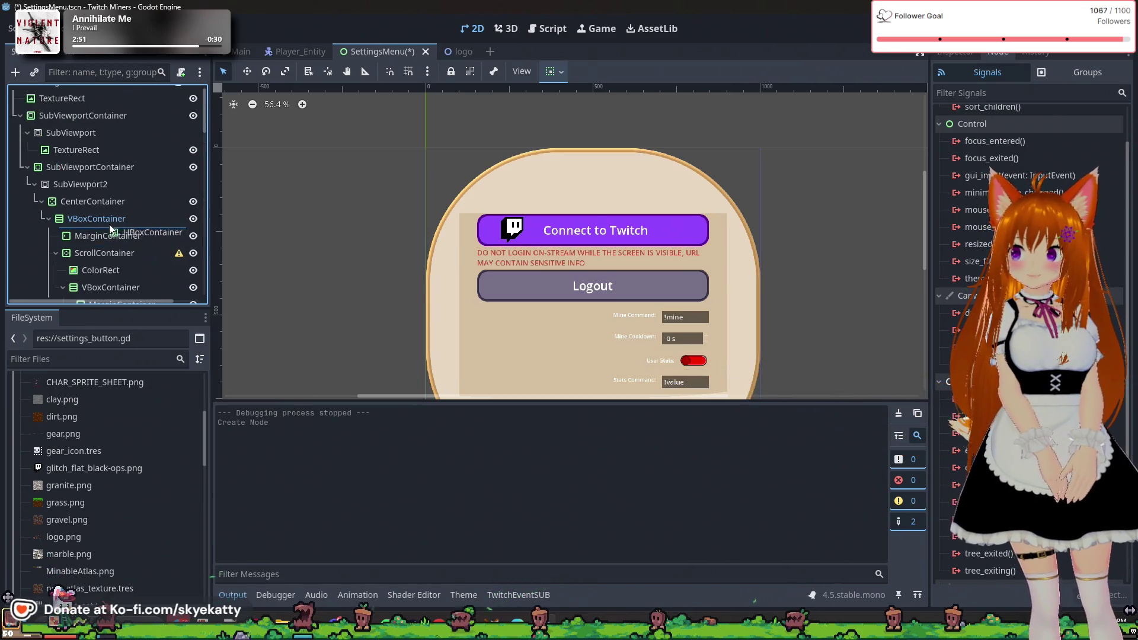
{"action": "left_click_drag", "start_coordinate": [115, 251], "coordinate": [113, 204]}
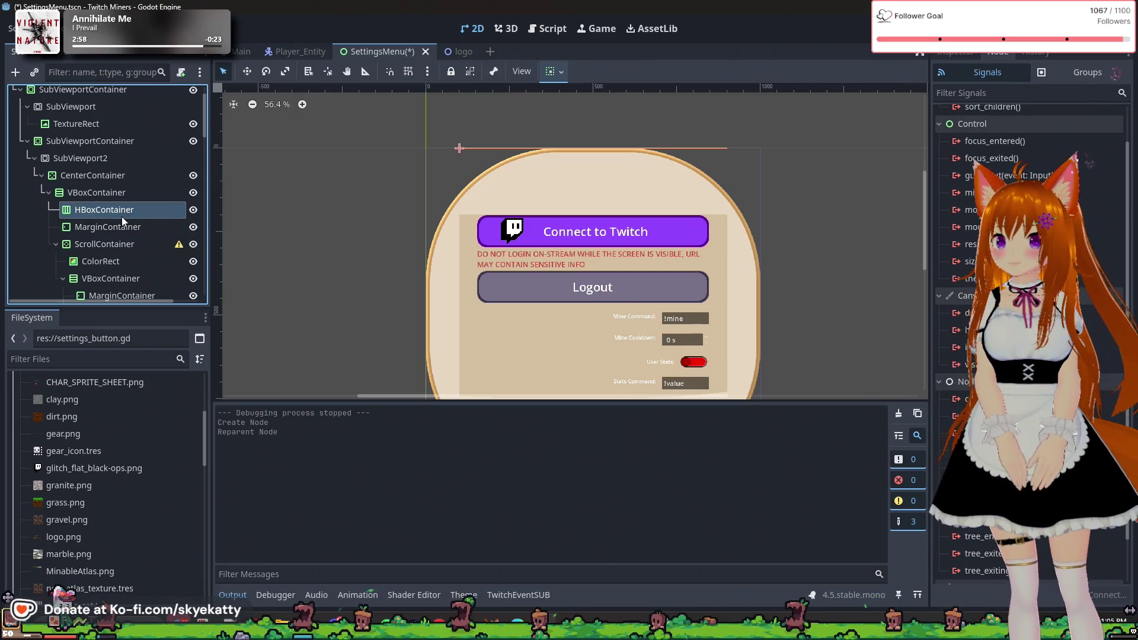
{"action": "key", "text": "Down"}
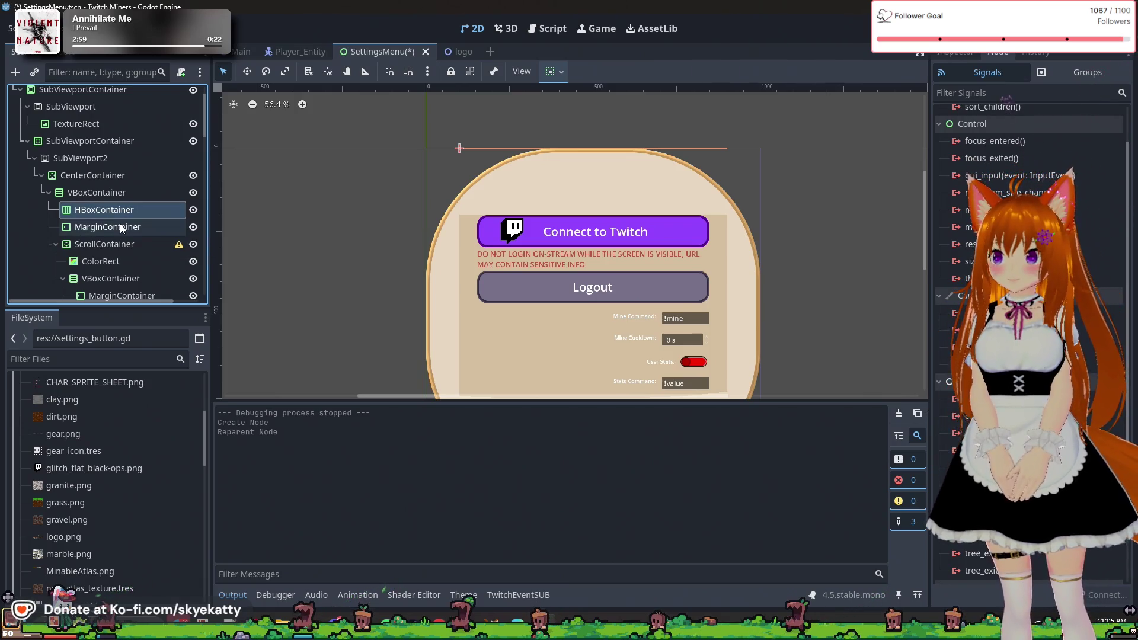
{"action": "left_click_drag", "start_coordinate": [122, 211], "coordinate": [121, 235]}
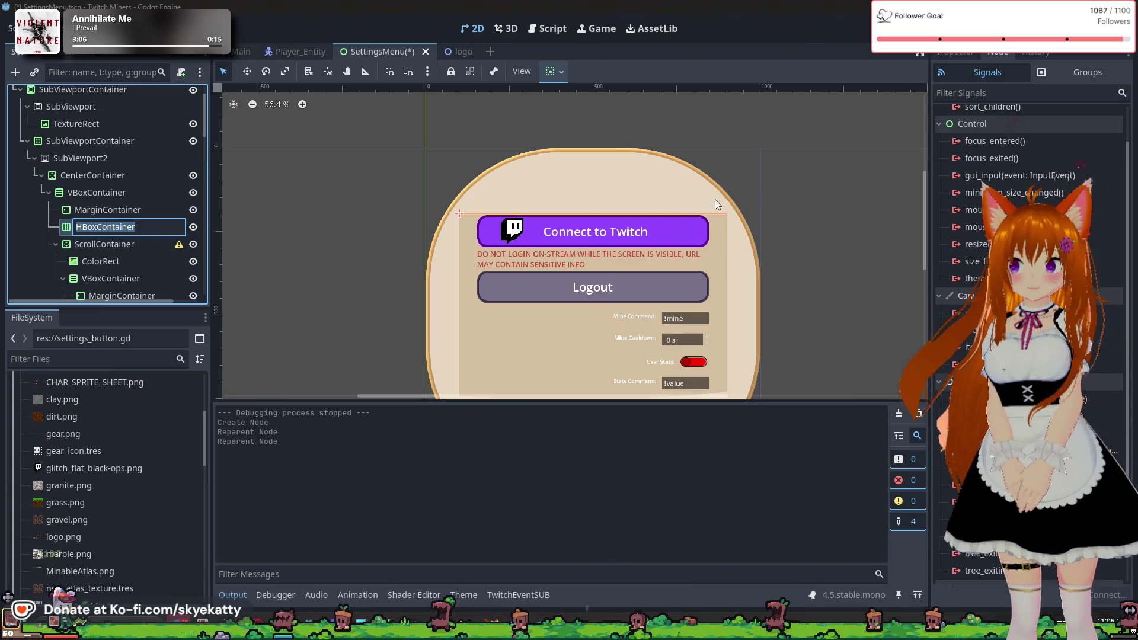
- Set the HBoxContainer's Alignment to End in the Inspector
{"action": "left_click", "coordinate": [968, 53]}
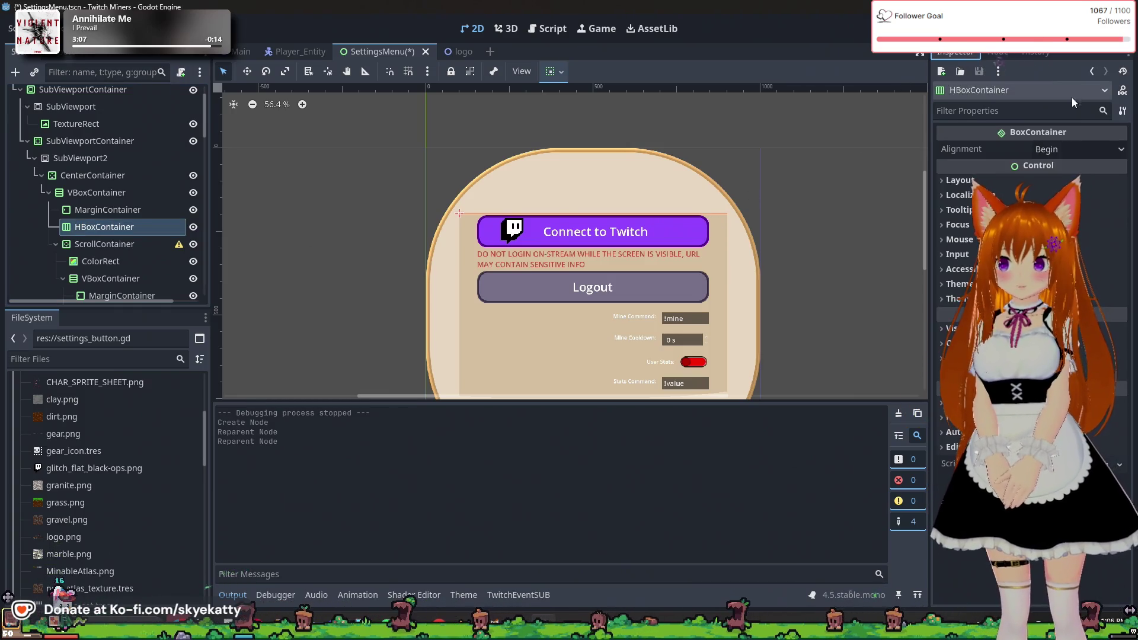
{"action": "left_click", "coordinate": [1073, 151]}
{"action": "left_click", "coordinate": [1061, 200]}
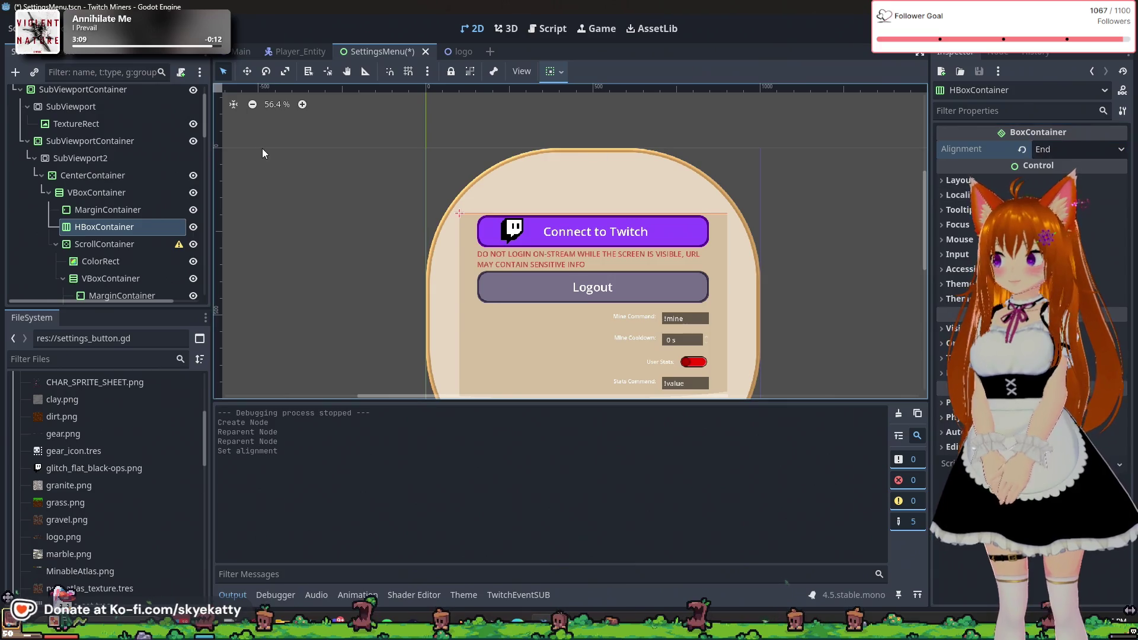
{"action": "left_click", "coordinate": [108, 229]}
- Add a TextureButton child node to the HBoxContainer
{"action": "right_click", "coordinate": [108, 229]}
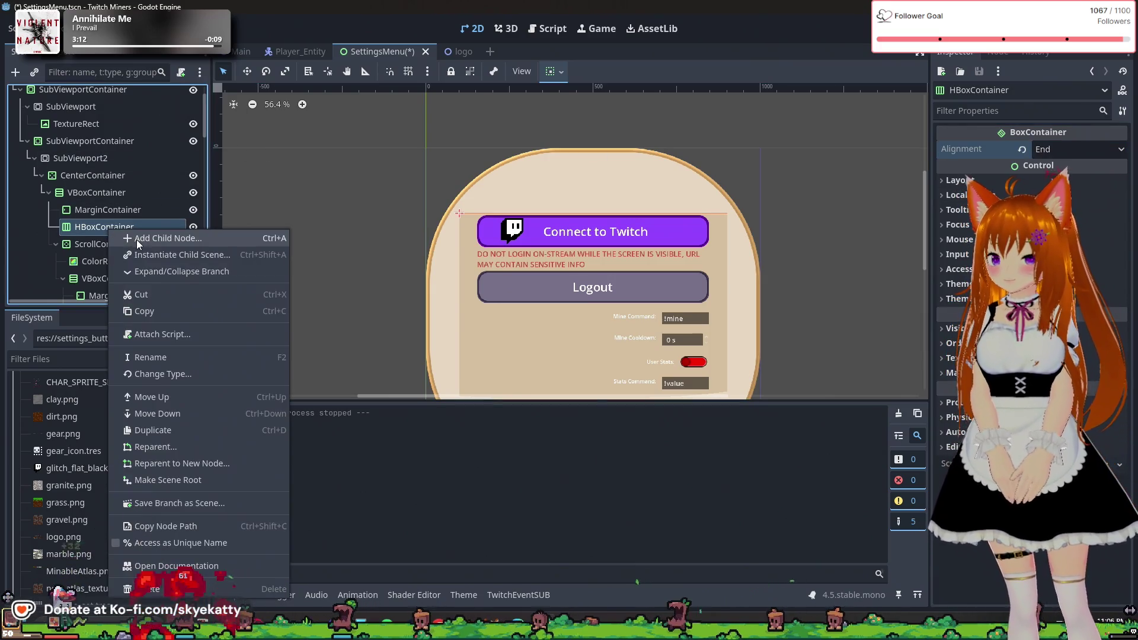
{"action": "left_click", "coordinate": [98, 229]}
{"action": "right_click", "coordinate": [98, 228]}
{"action": "left_click", "coordinate": [121, 231]}
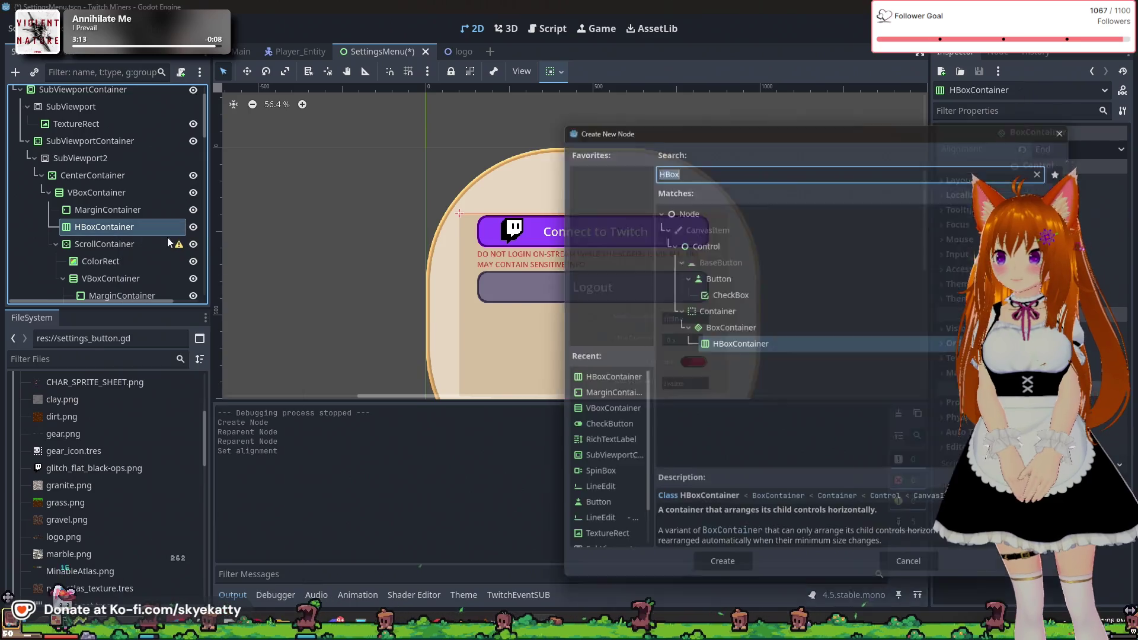
{"action": "type", "text": "Butto"}
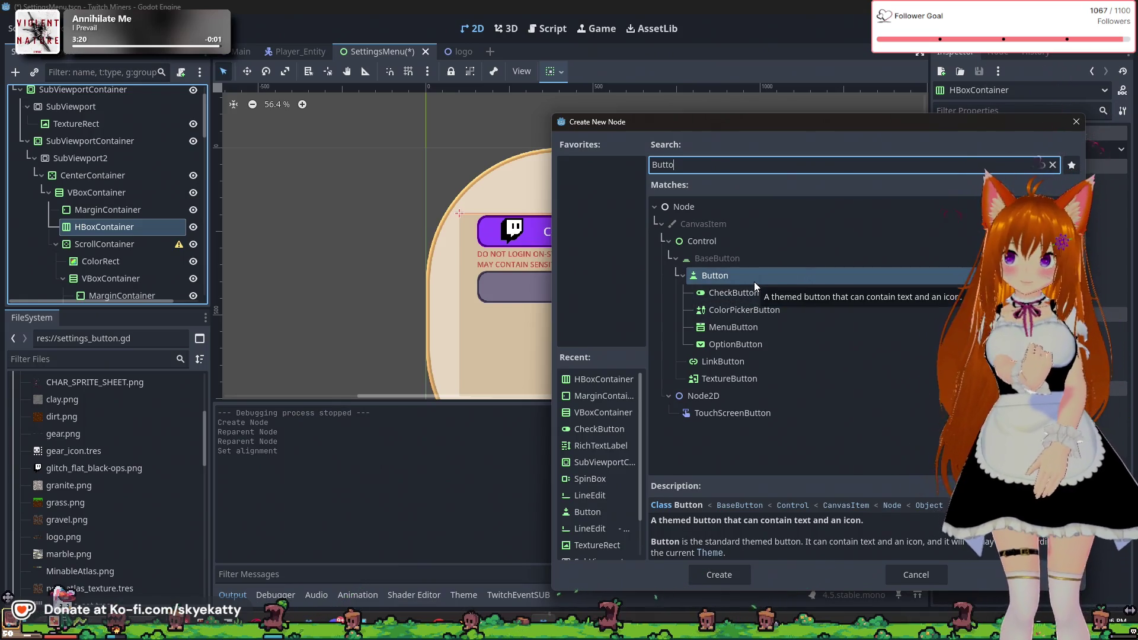
{"action": "left_click", "coordinate": [754, 378]}
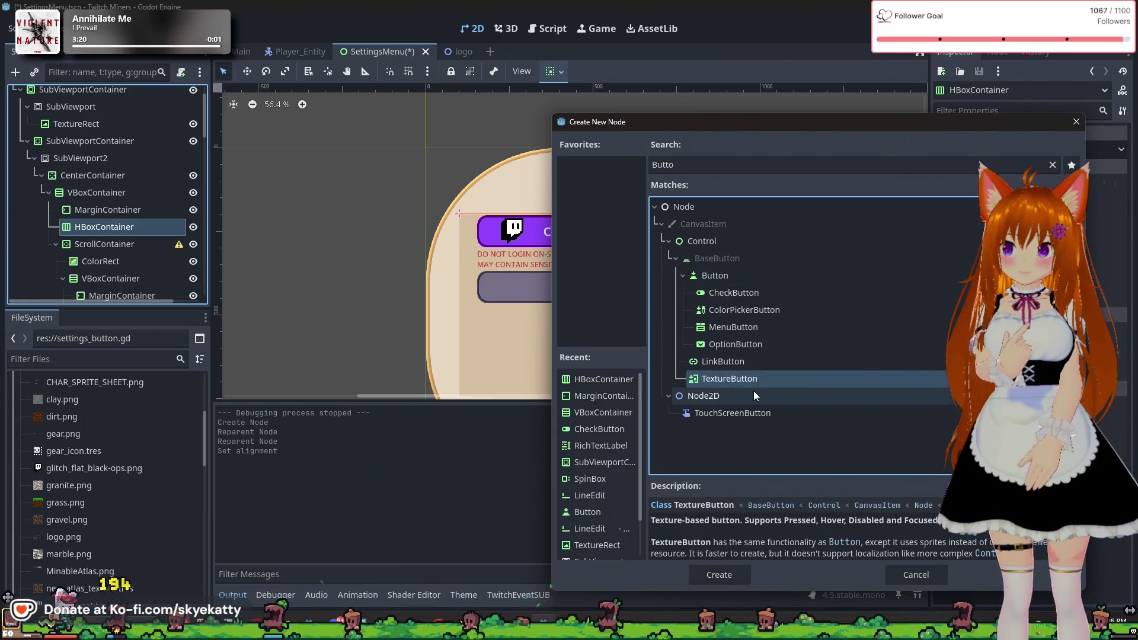
{"action": "left_click", "coordinate": [738, 572]}
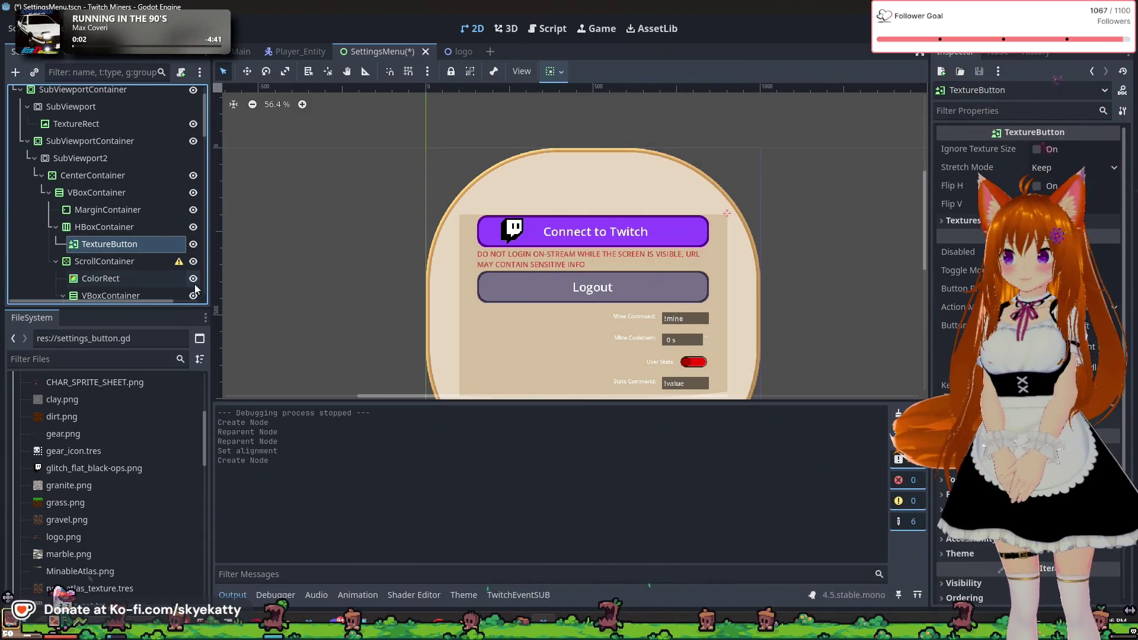
- Rename the new TextureButton to Exit
{"action": "left_click", "coordinate": [116, 247]}
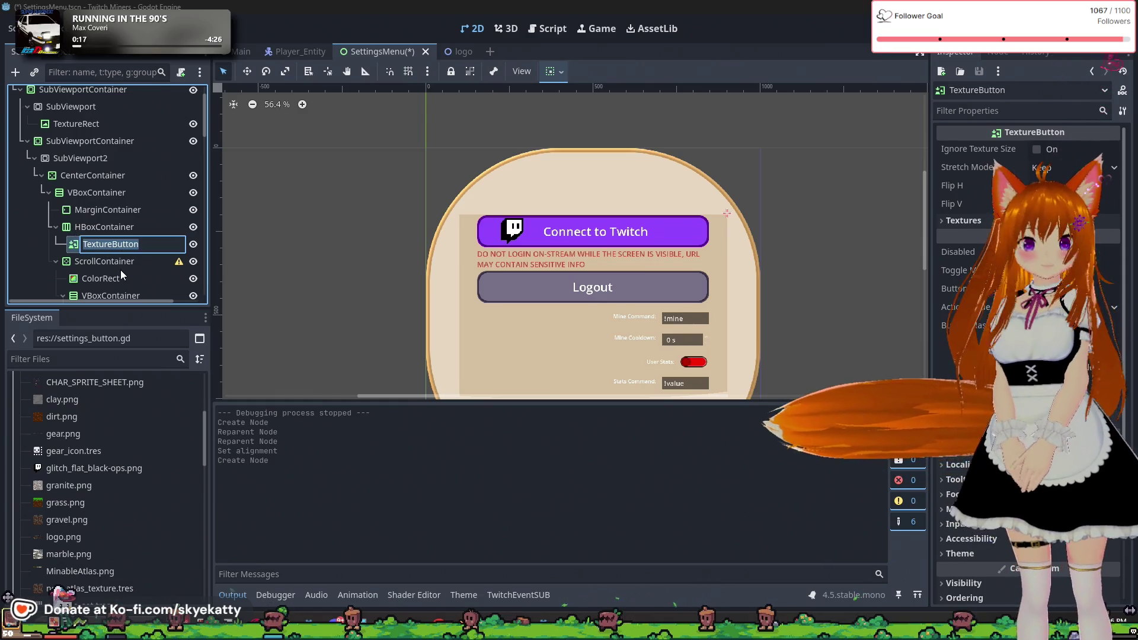
{"action": "key", "text": "Return"}
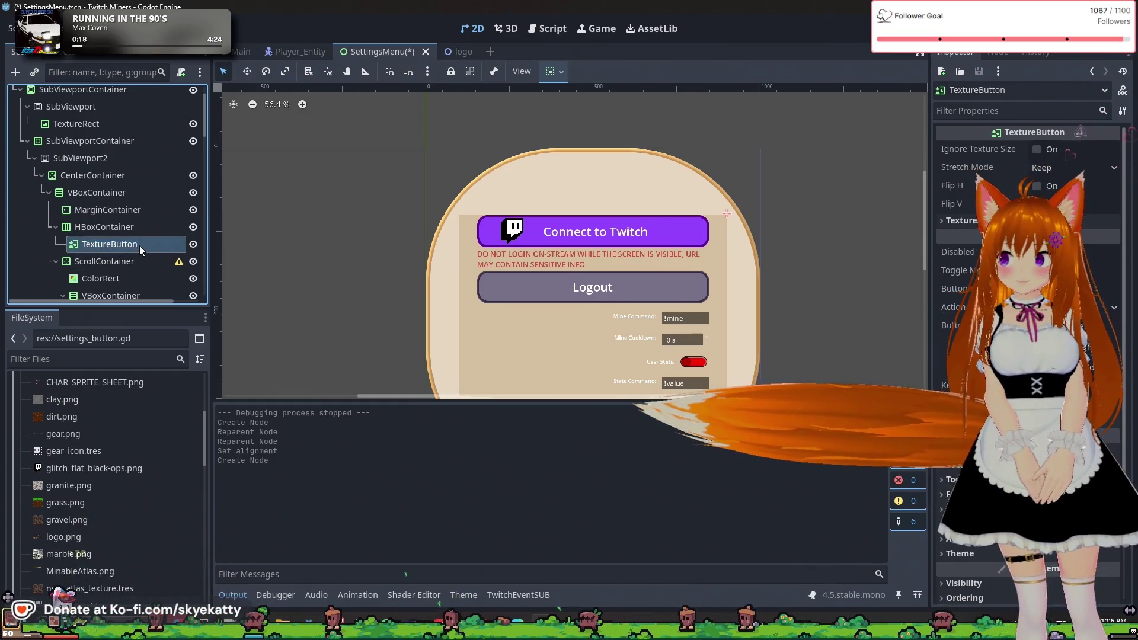
{"action": "left_click", "coordinate": [140, 245]}
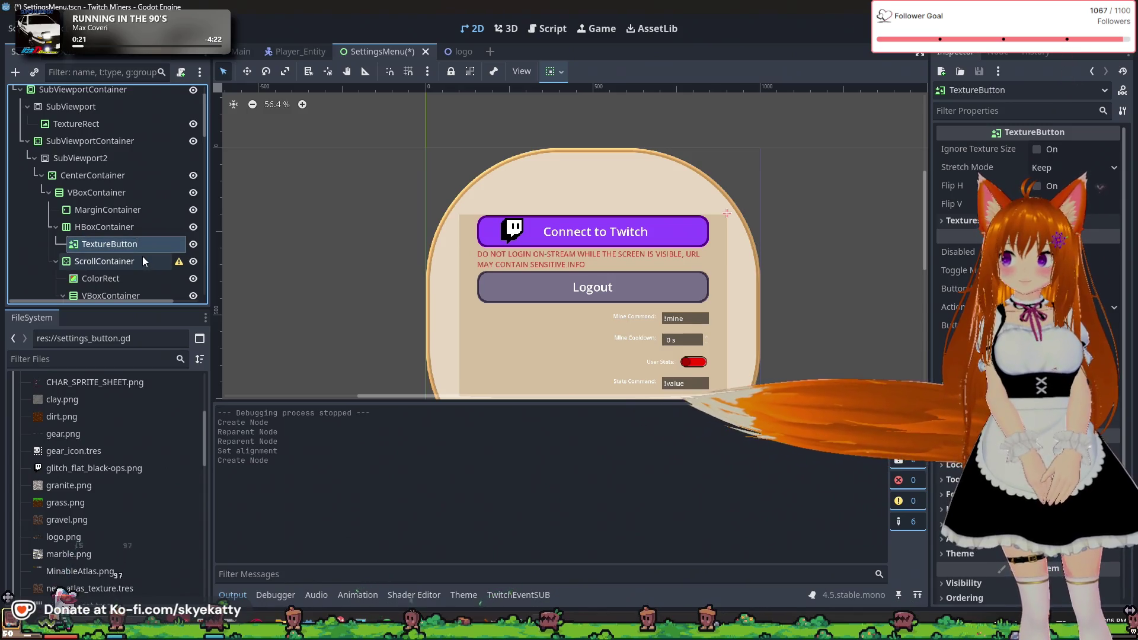
{"action": "left_click", "coordinate": [129, 244]}
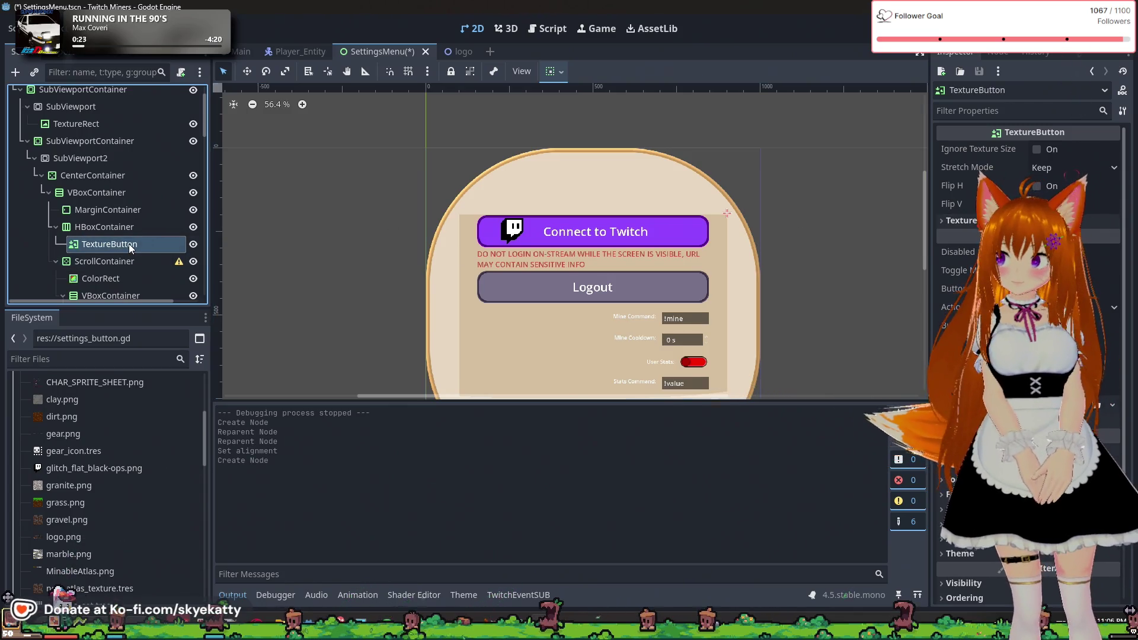
{"action": "type", "text": "Exit"}
{"action": "key", "text": "Return"}
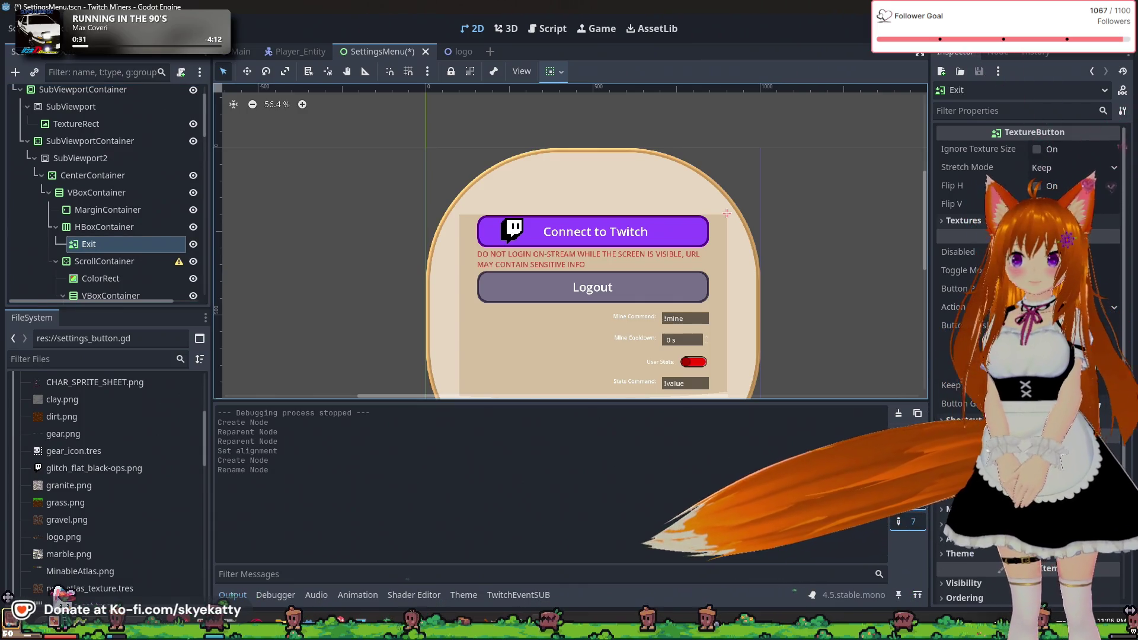
{"action": "scroll", "coordinate": [1028, 356], "scroll_direction": "down", "scroll_amount": 2}
{"action": "scroll", "coordinate": [1028, 296], "scroll_direction": "up", "scroll_amount": 2}
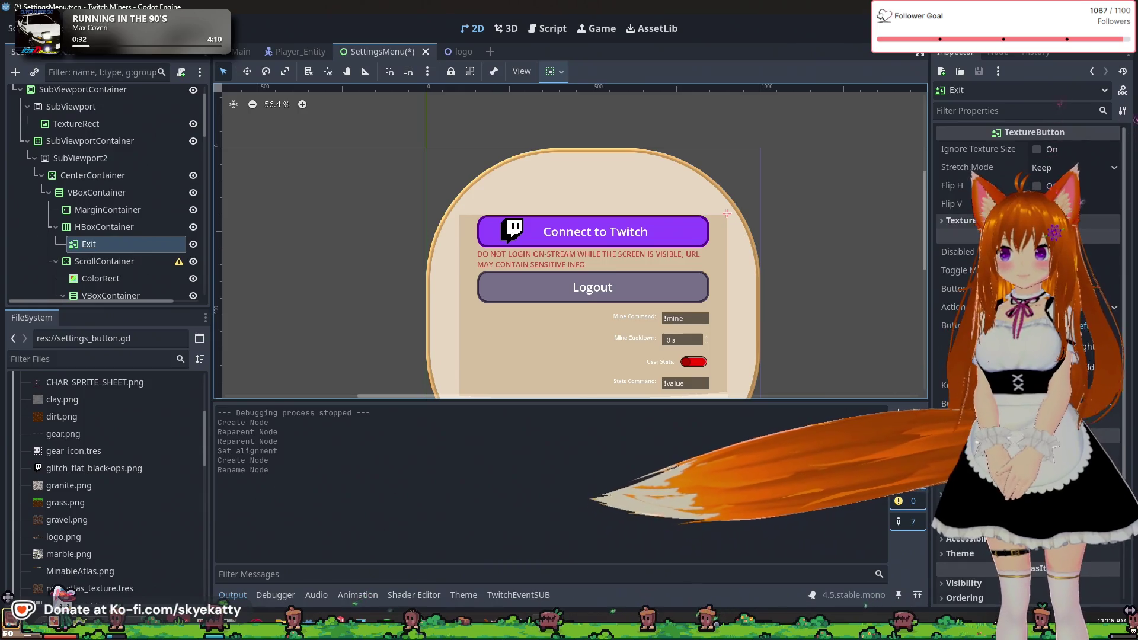
{"action": "left_click", "coordinate": [962, 220]}
- Load SettingsExitButton.png from the textures folder as the Exit button's Normal texture
{"action": "left_click", "coordinate": [1112, 238]}
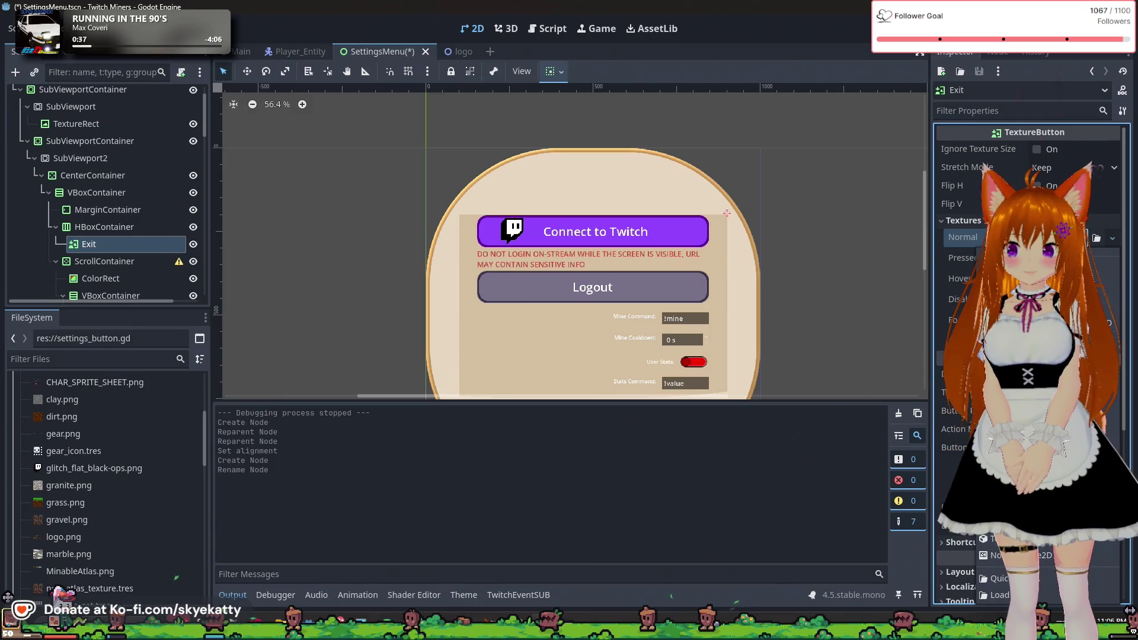
{"action": "left_click", "coordinate": [1001, 594]}
{"action": "double_click", "coordinate": [568, 191]}
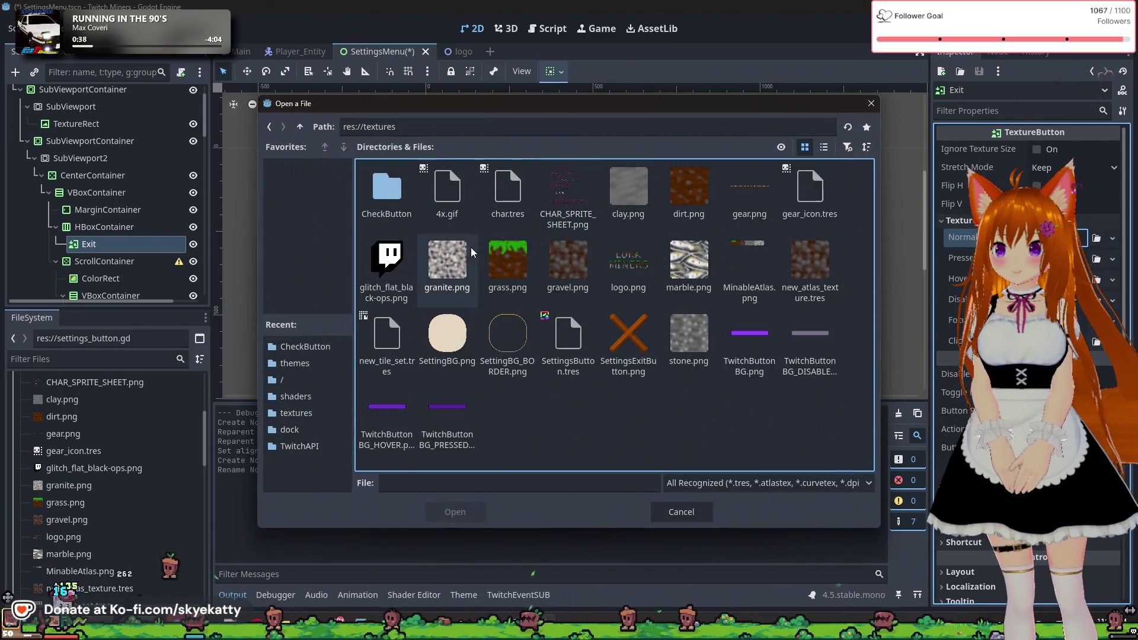
{"action": "left_click", "coordinate": [628, 341]}
{"action": "left_click", "coordinate": [460, 518]}
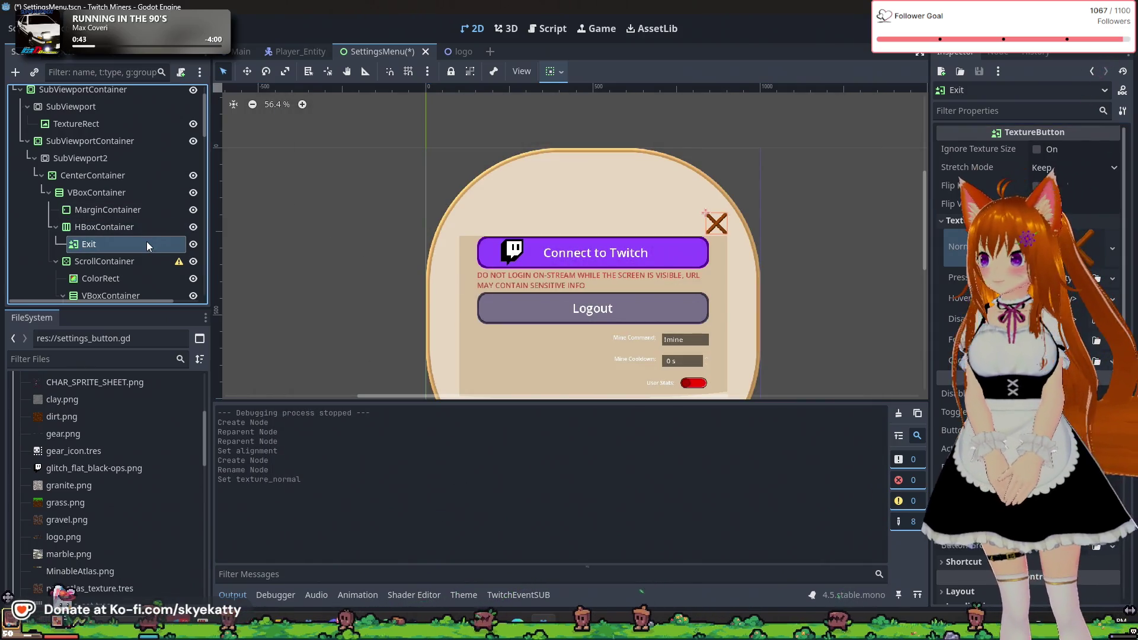
- Lower the MarginContainer's Custom Minimum Size height so the panel contents move up under the X
{"action": "left_click", "coordinate": [93, 210]}
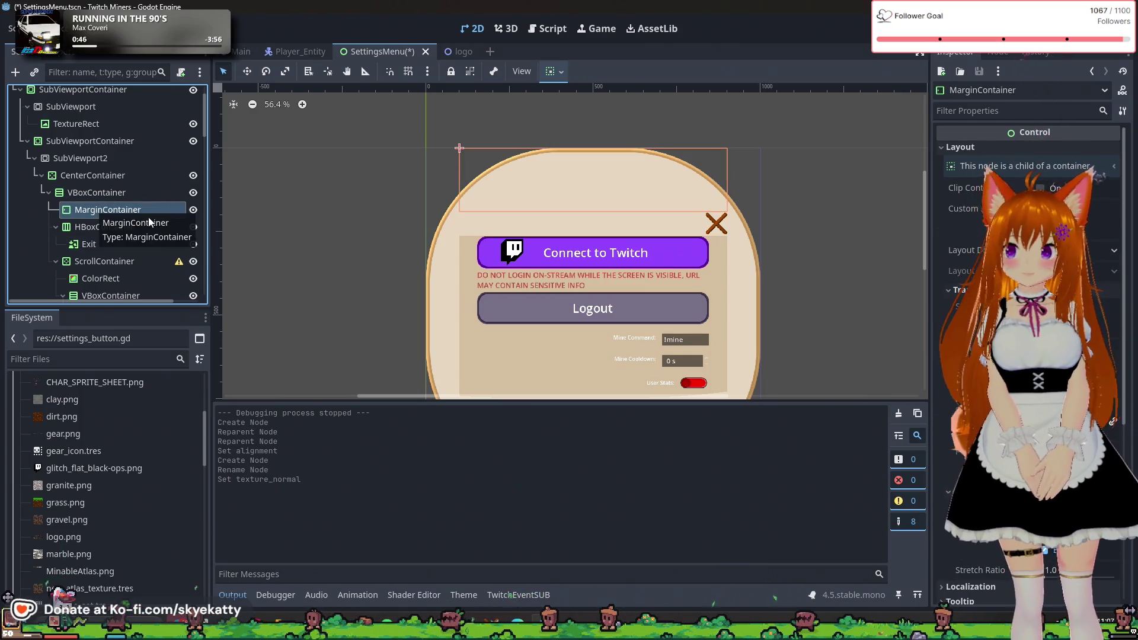
{"action": "left_click", "coordinate": [117, 245]}
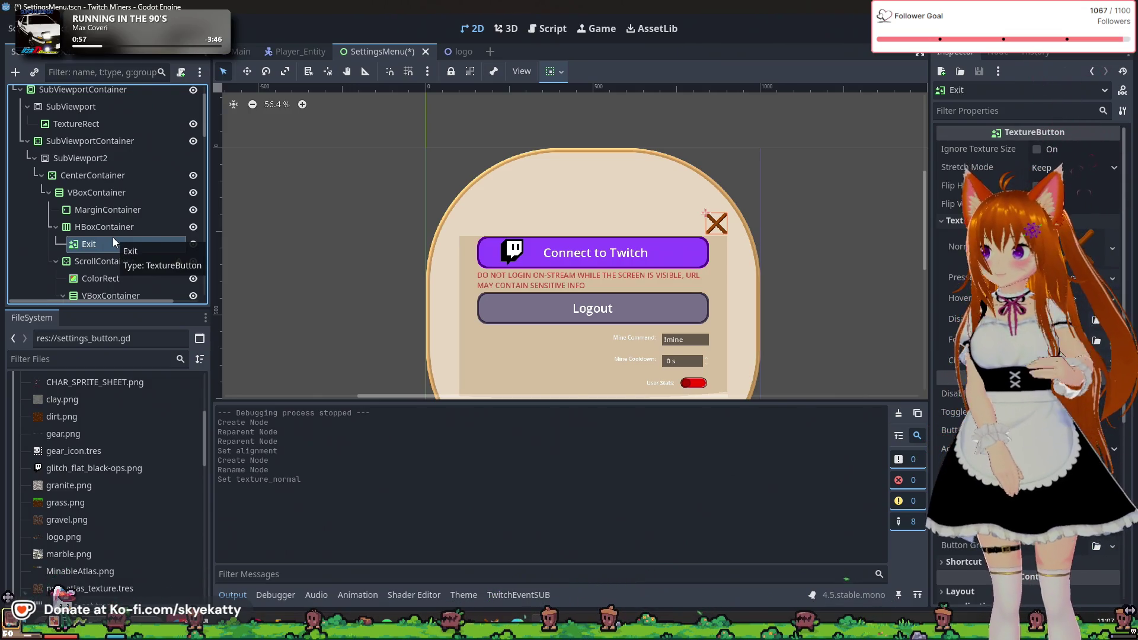
{"action": "left_click", "coordinate": [109, 209]}
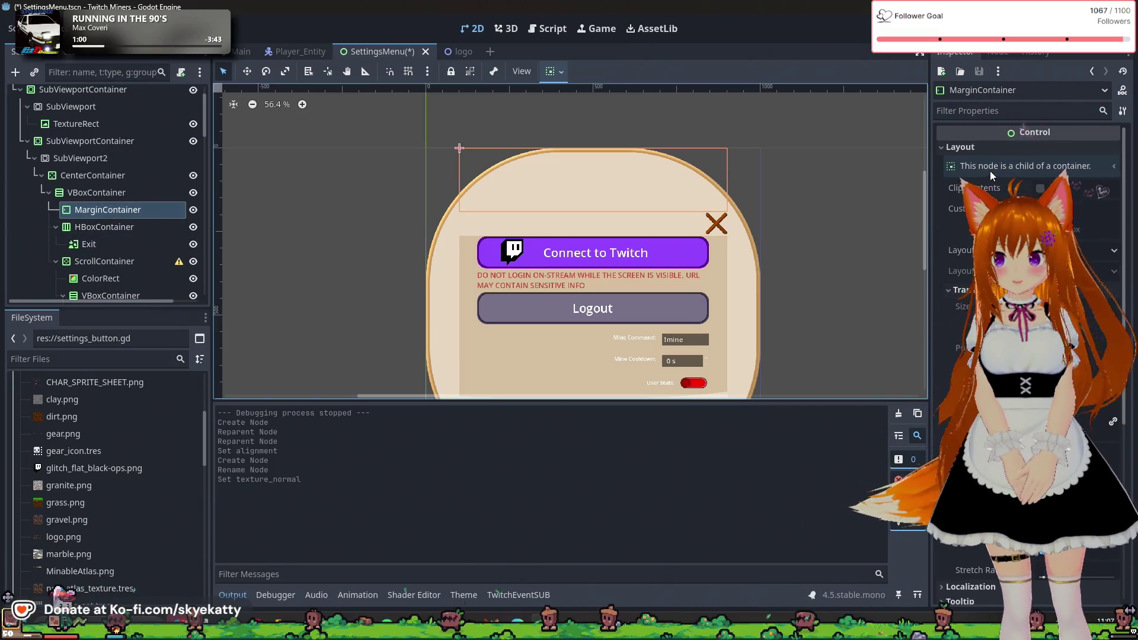
{"action": "left_click", "coordinate": [984, 148]}
{"action": "left_click", "coordinate": [984, 148]}
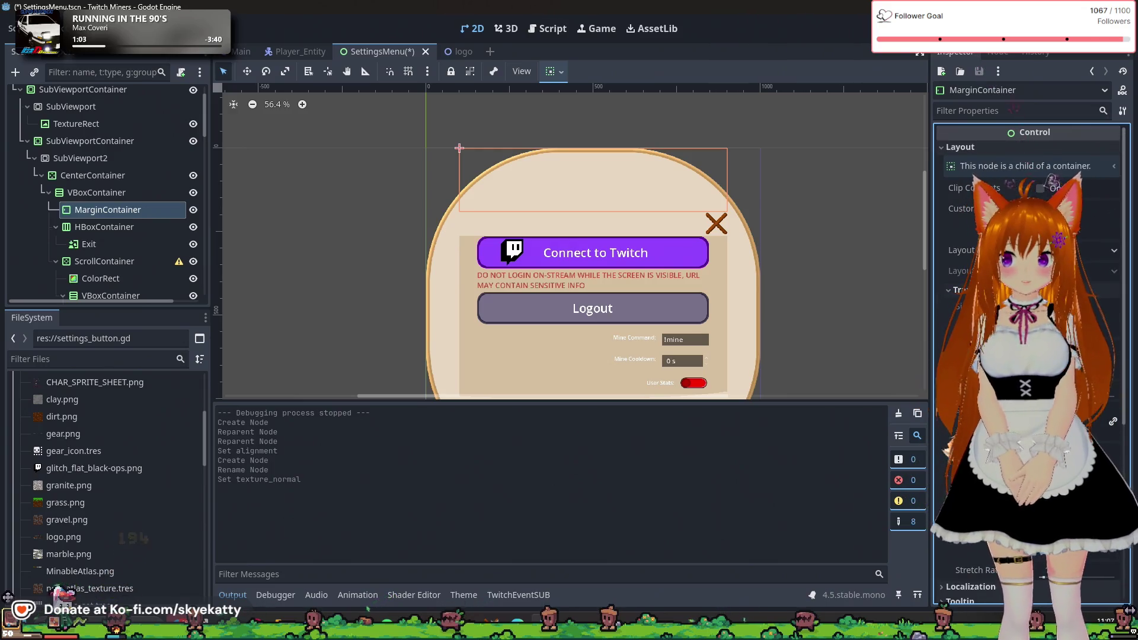
{"action": "left_click", "coordinate": [1079, 230]}
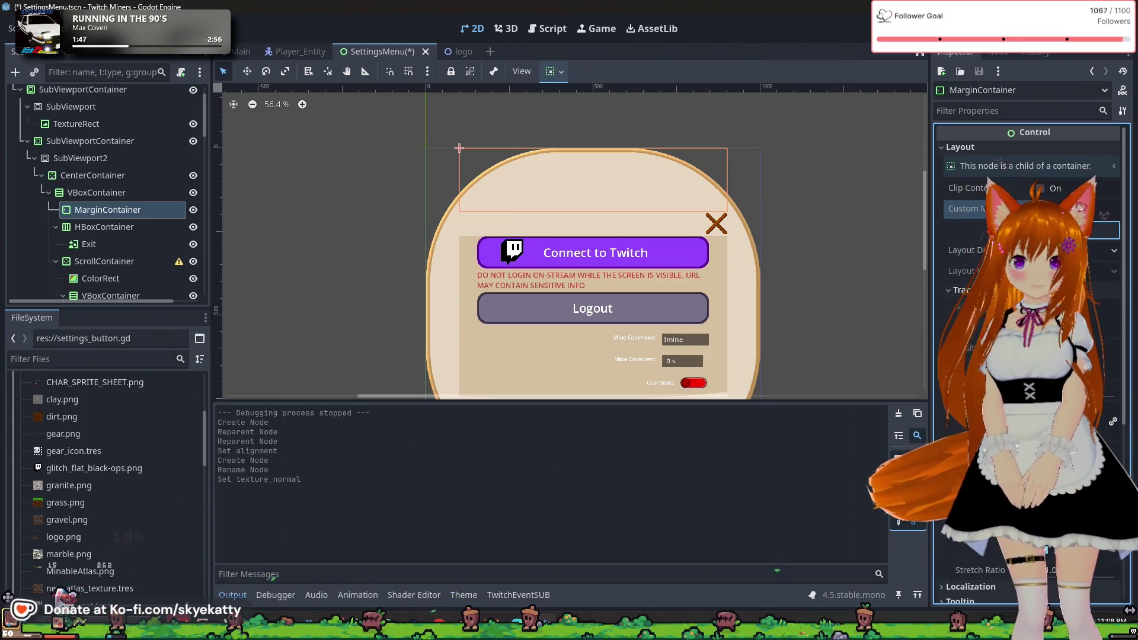
{"action": "key", "text": "Return"}
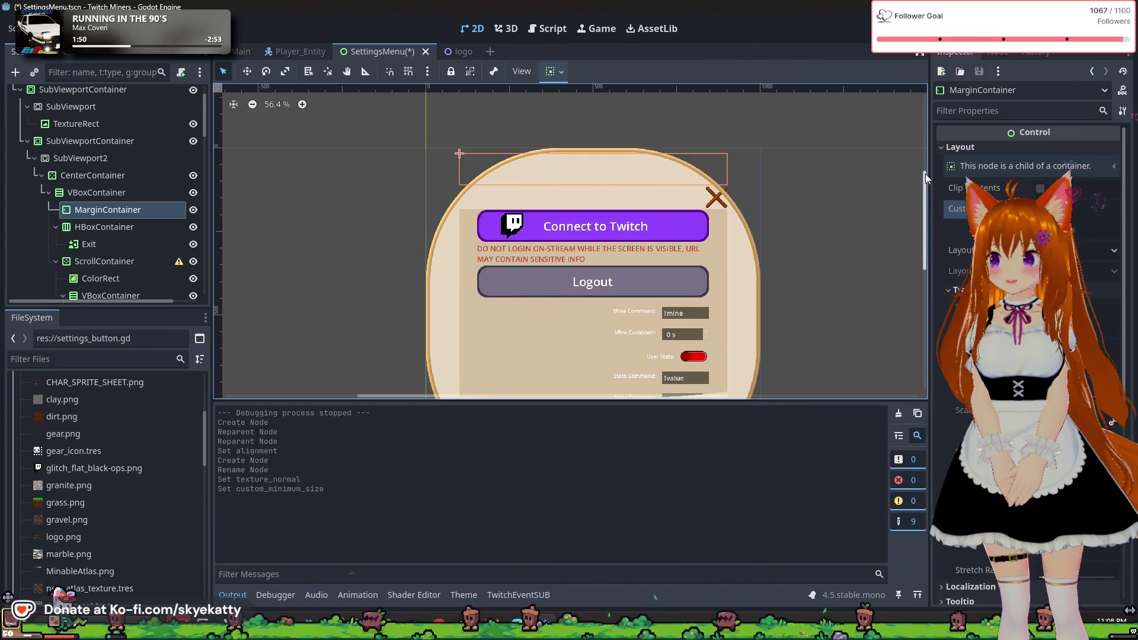
{"action": "left_click", "coordinate": [856, 190]}
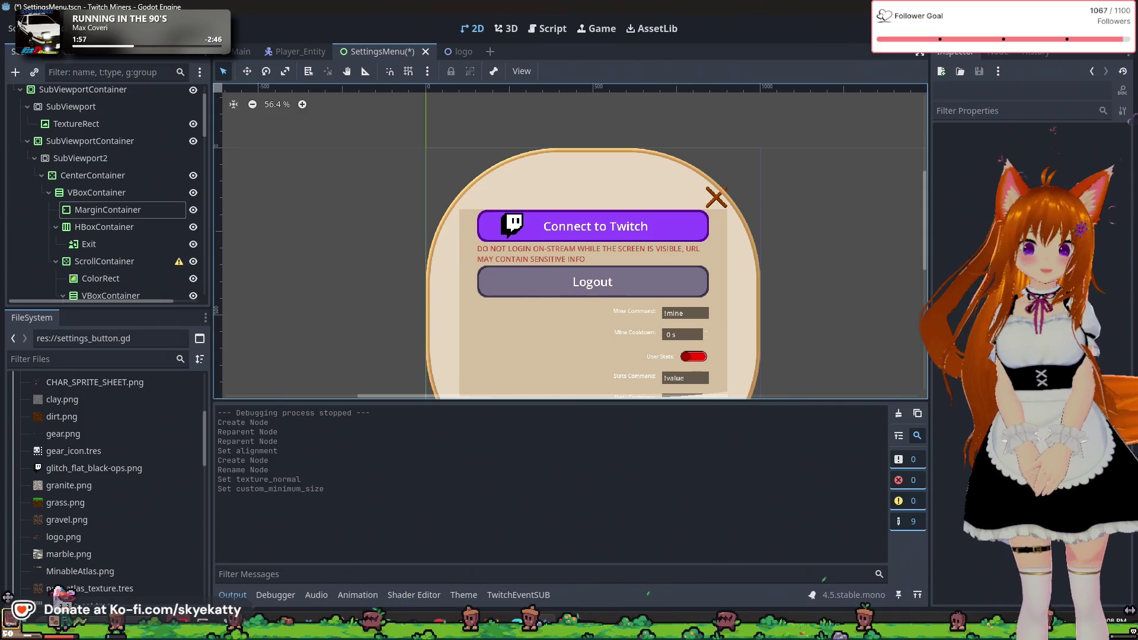
- Add a MarginContainer after Exit inside the HBoxContainer
{"action": "right_click", "coordinate": [112, 229]}
{"action": "left_click", "coordinate": [144, 243]}
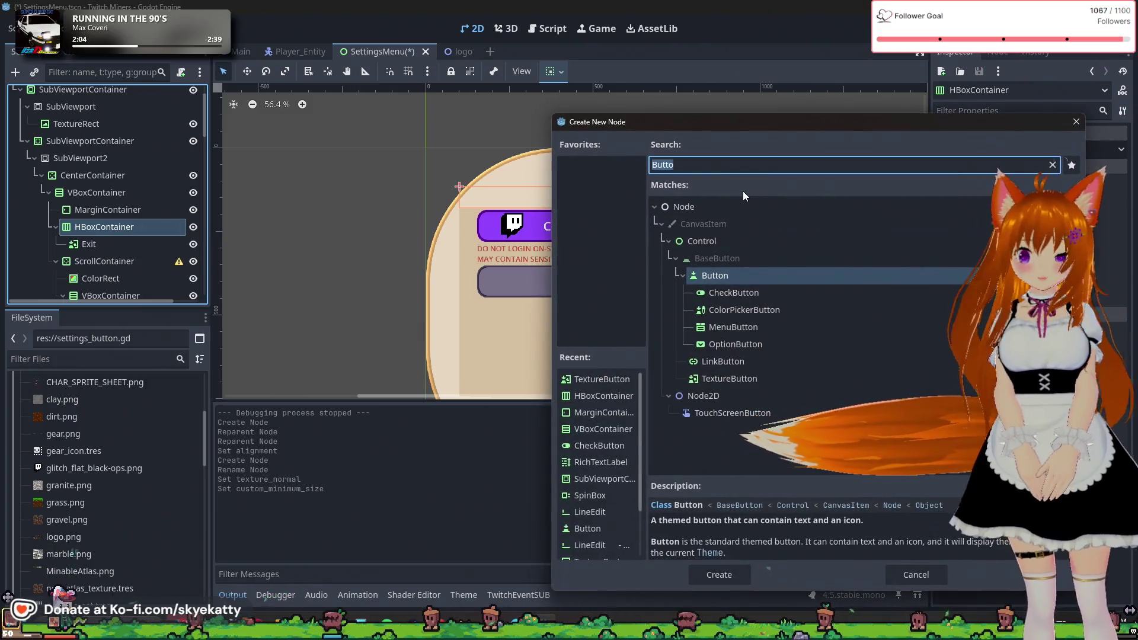
{"action": "type", "text": "Margin"}
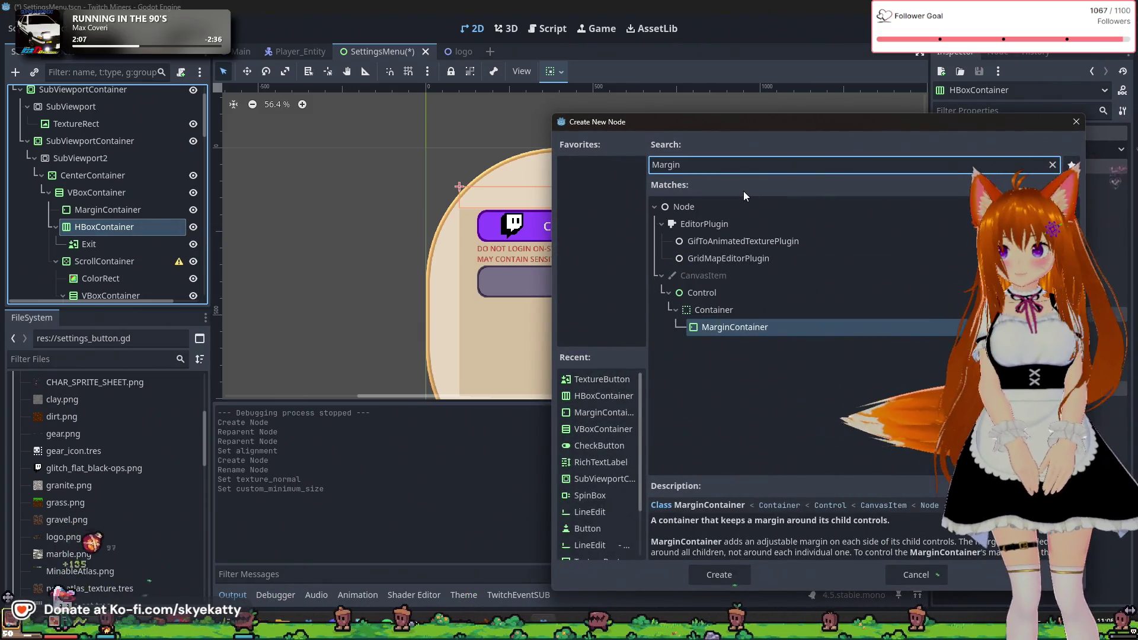
{"action": "left_click", "coordinate": [733, 579]}
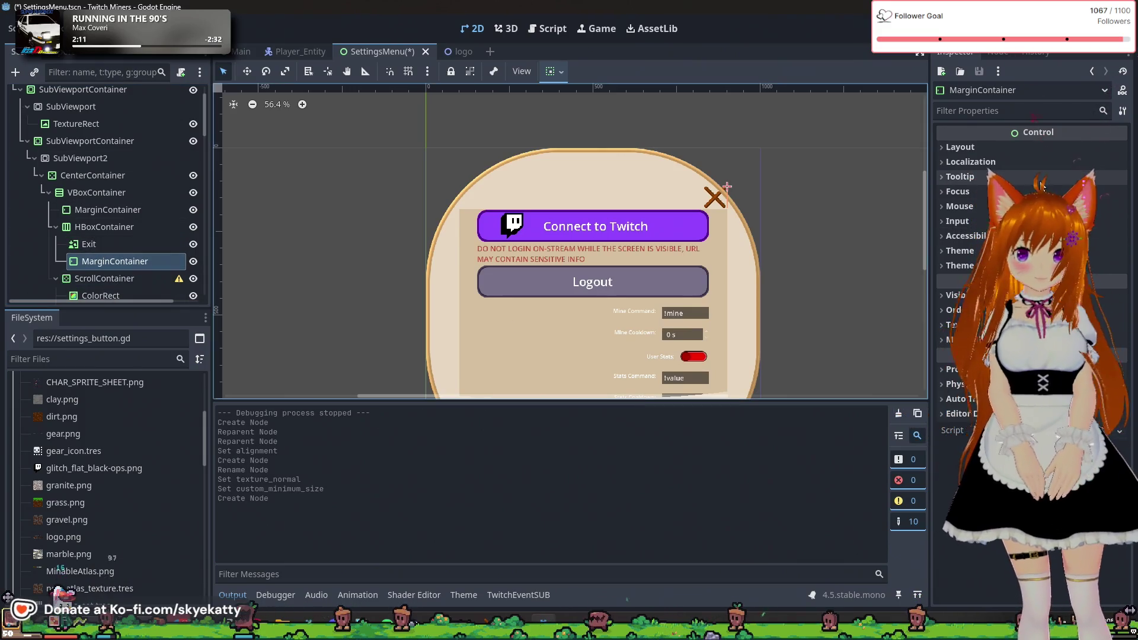
- Increase the spacer's Custom Minimum Size so the orange X shifts inward
{"action": "left_click", "coordinate": [996, 148]}
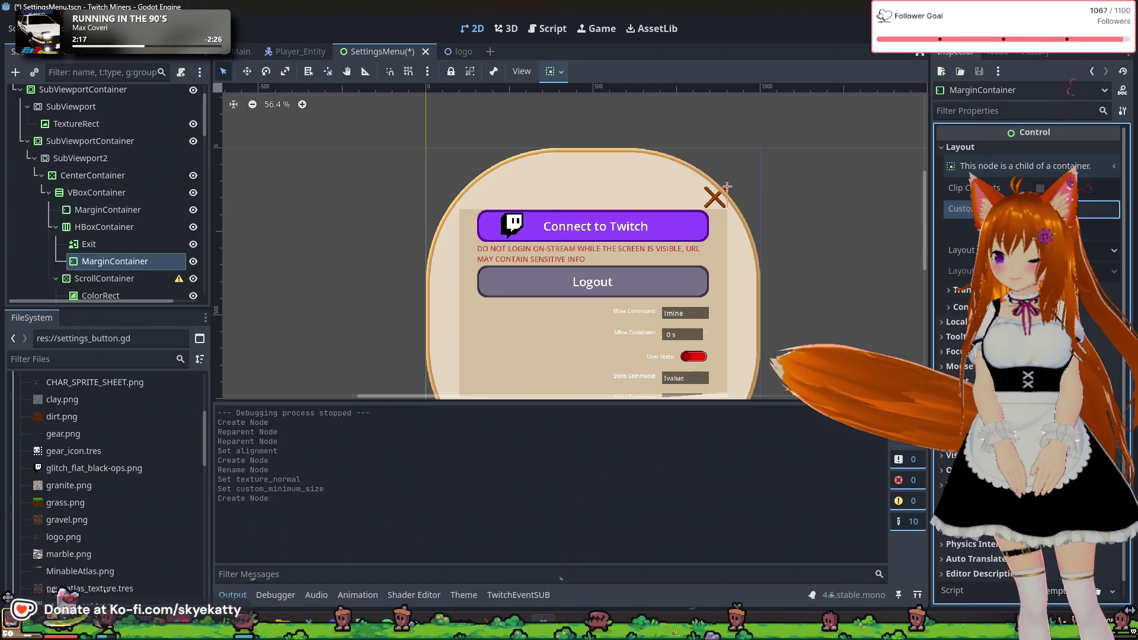
{"action": "key", "text": "Return"}
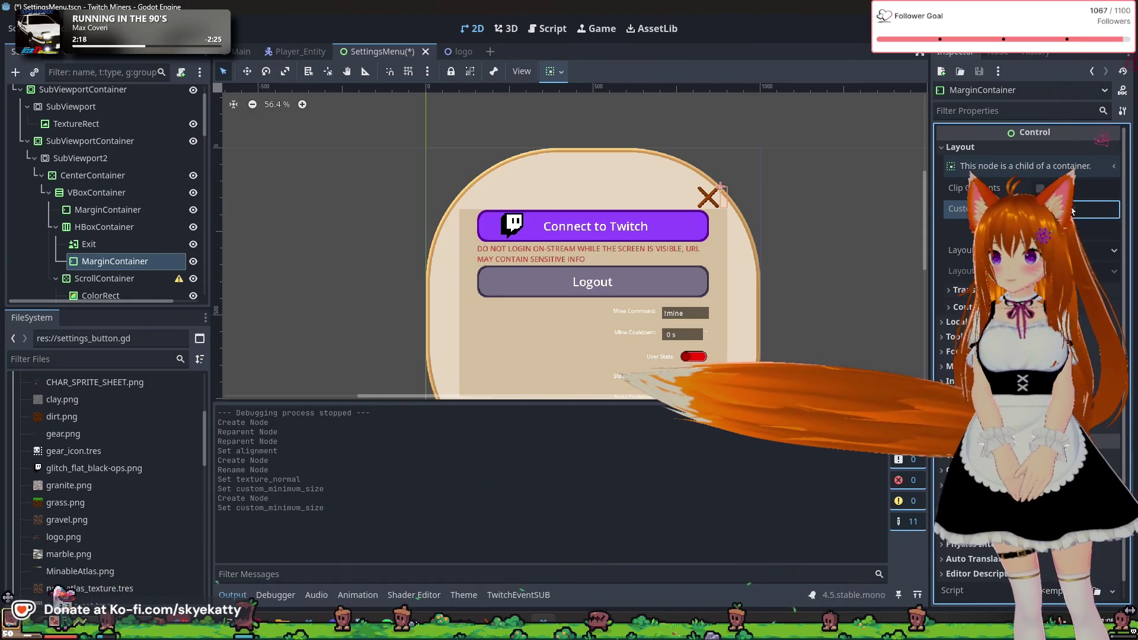
{"action": "key", "text": "Return"}
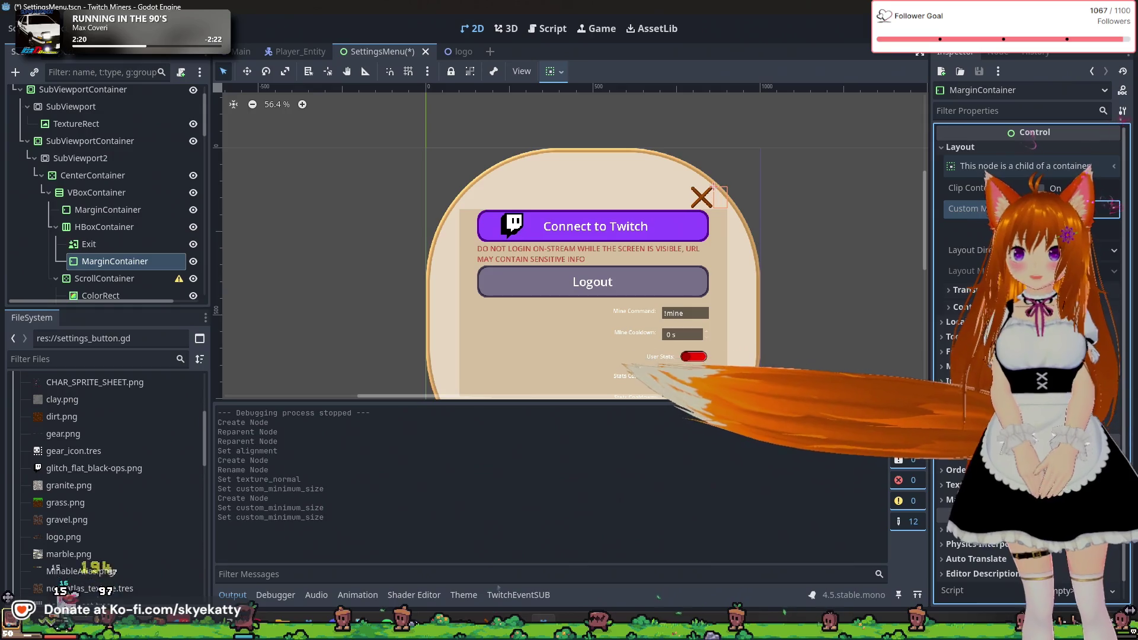
{"action": "left_click", "coordinate": [822, 162]}
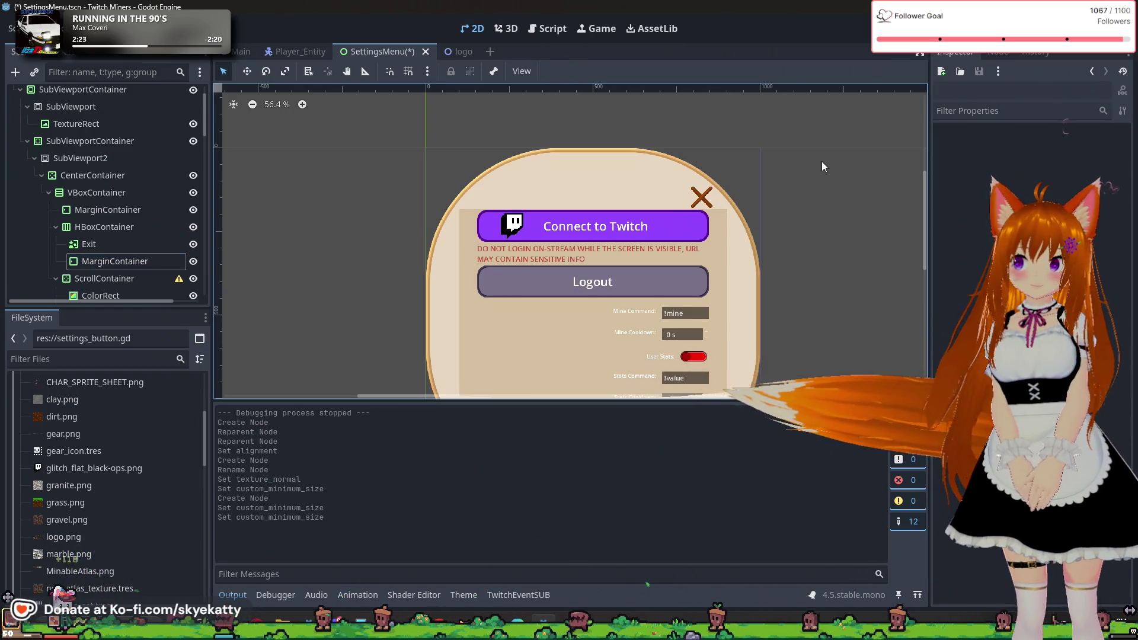
{"action": "scroll", "coordinate": [701, 205], "scroll_direction": "up", "scroll_amount": 3}
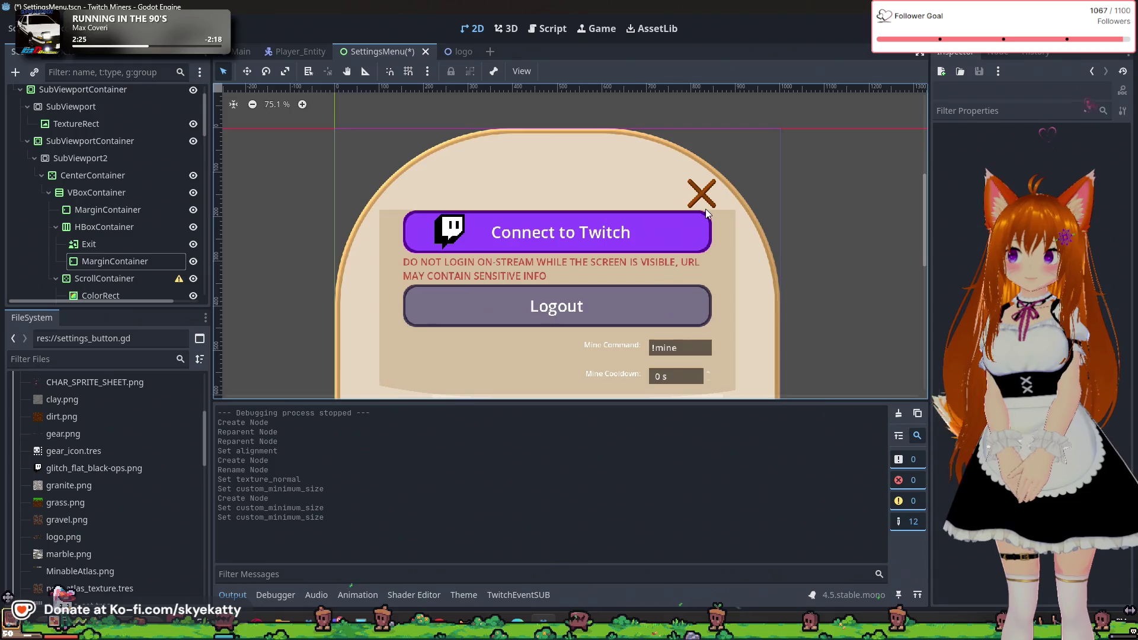
{"action": "scroll", "coordinate": [705, 211], "scroll_direction": "up", "scroll_amount": 3}
{"action": "scroll", "coordinate": [702, 182], "scroll_direction": "down", "scroll_amount": 5}
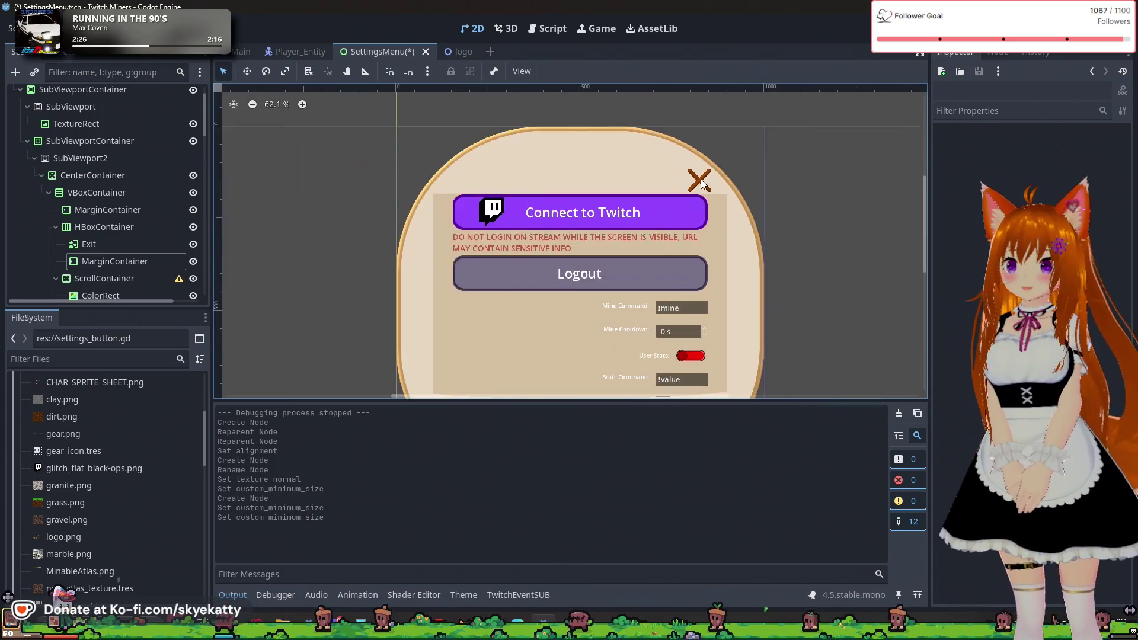
{"action": "scroll", "coordinate": [703, 196], "scroll_direction": "down", "scroll_amount": 10}
{"action": "scroll", "coordinate": [710, 240], "scroll_direction": "up", "scroll_amount": 10}
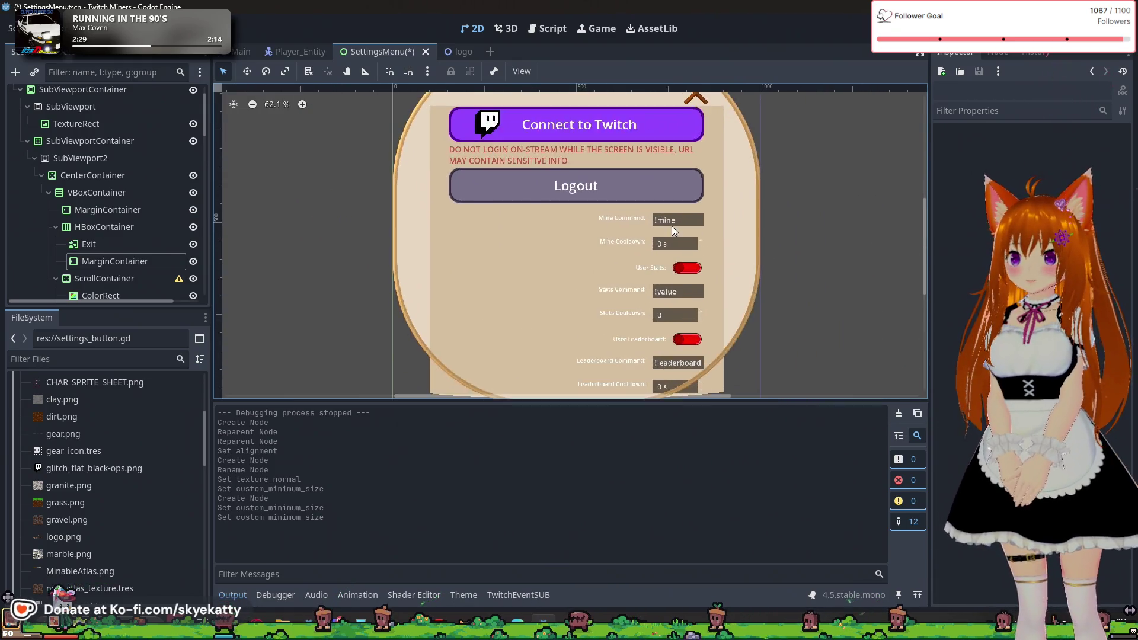
{"action": "scroll", "coordinate": [646, 200], "scroll_direction": "down", "scroll_amount": 2}
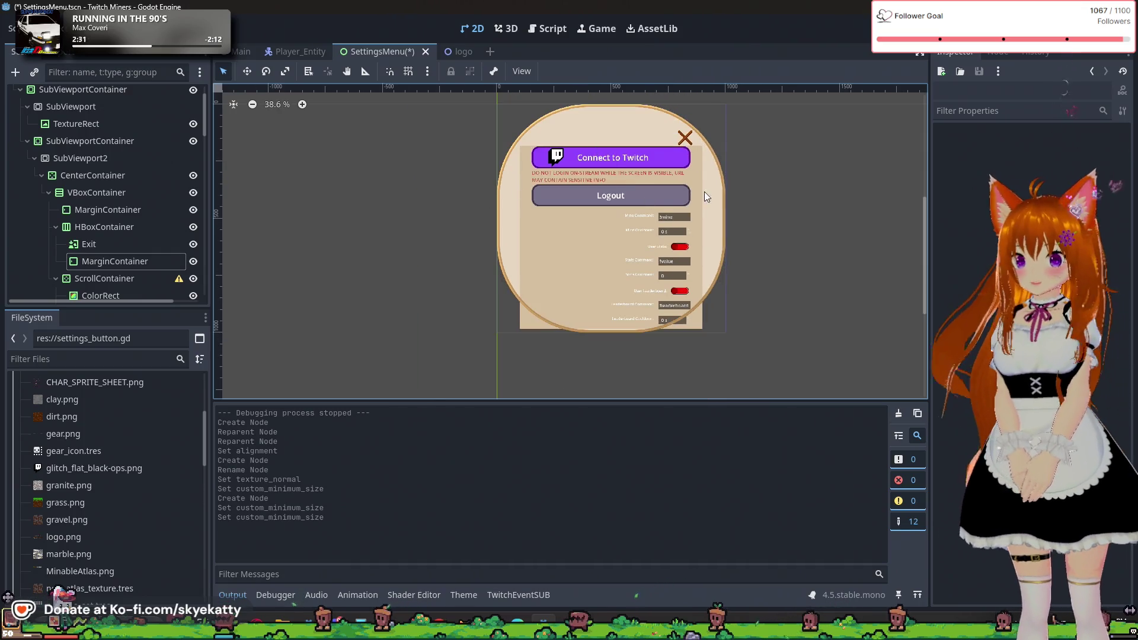
{"action": "scroll", "coordinate": [665, 157], "scroll_direction": "up", "scroll_amount": 1}
{"action": "scroll", "coordinate": [674, 140], "scroll_direction": "down", "scroll_amount": 2}
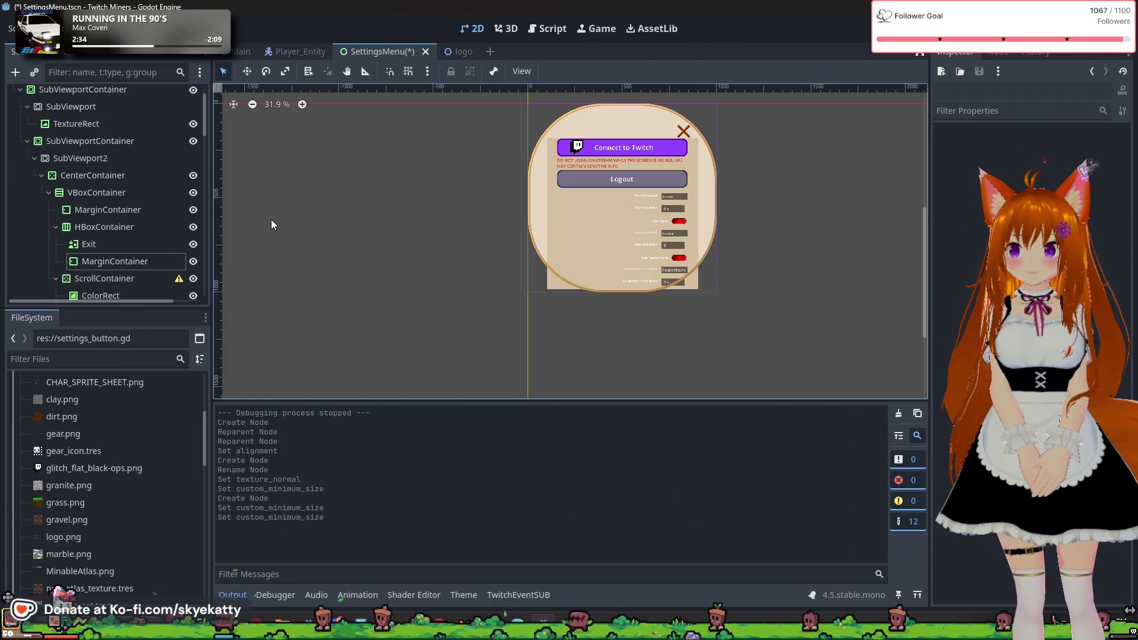
{"action": "left_click", "coordinate": [155, 244]}
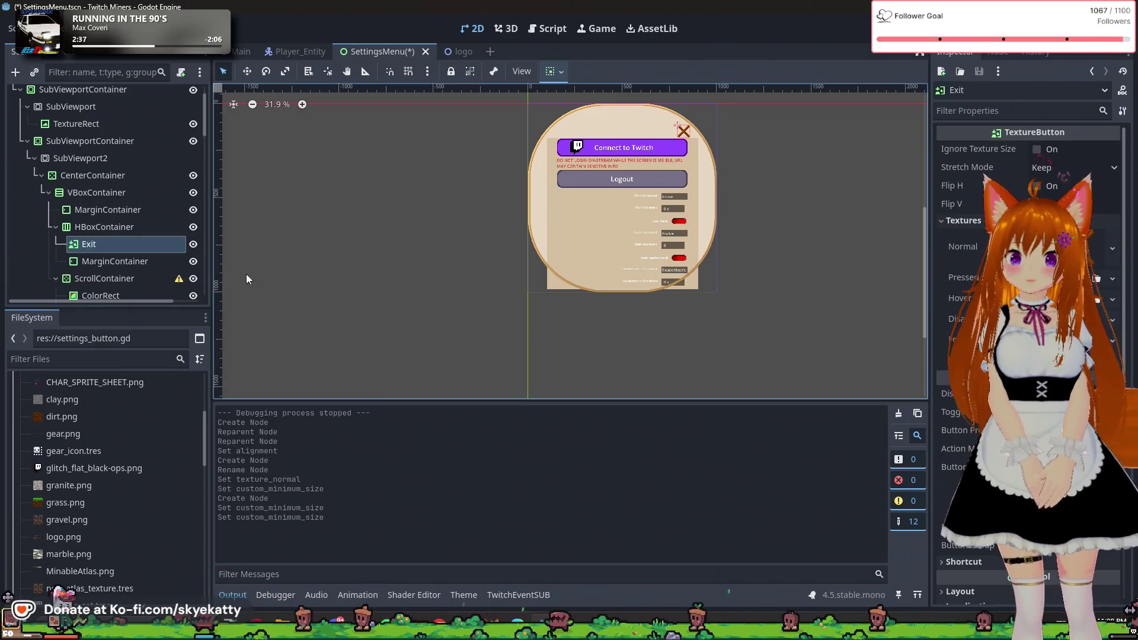
{"action": "scroll", "coordinate": [978, 296], "scroll_direction": "down", "scroll_amount": 5}
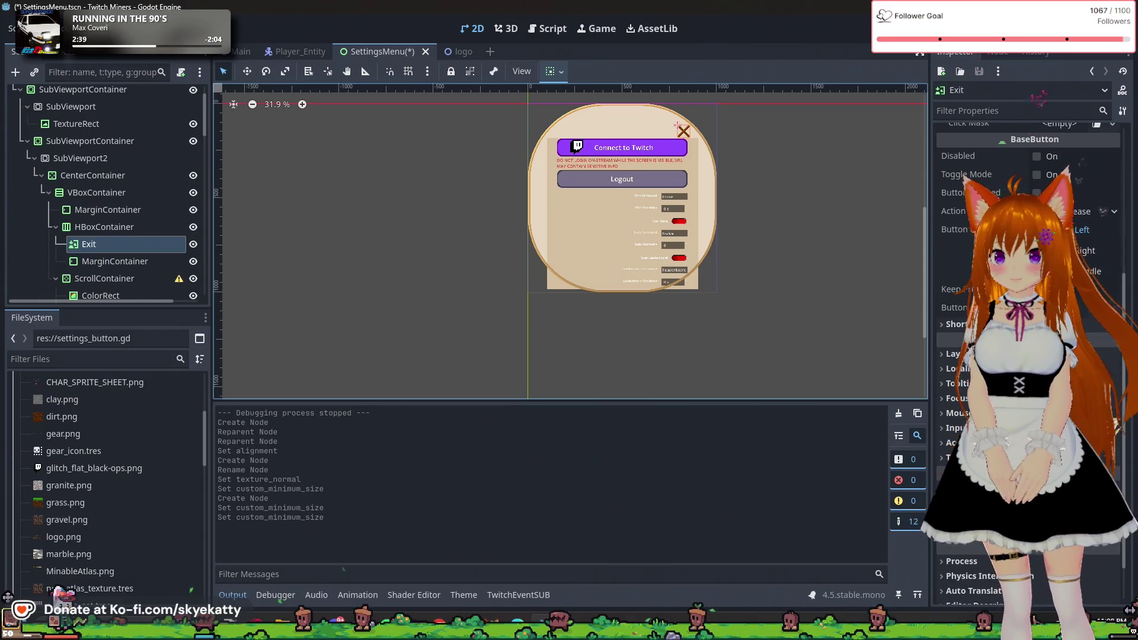
{"action": "scroll", "coordinate": [978, 296], "scroll_direction": "down", "scroll_amount": 3}
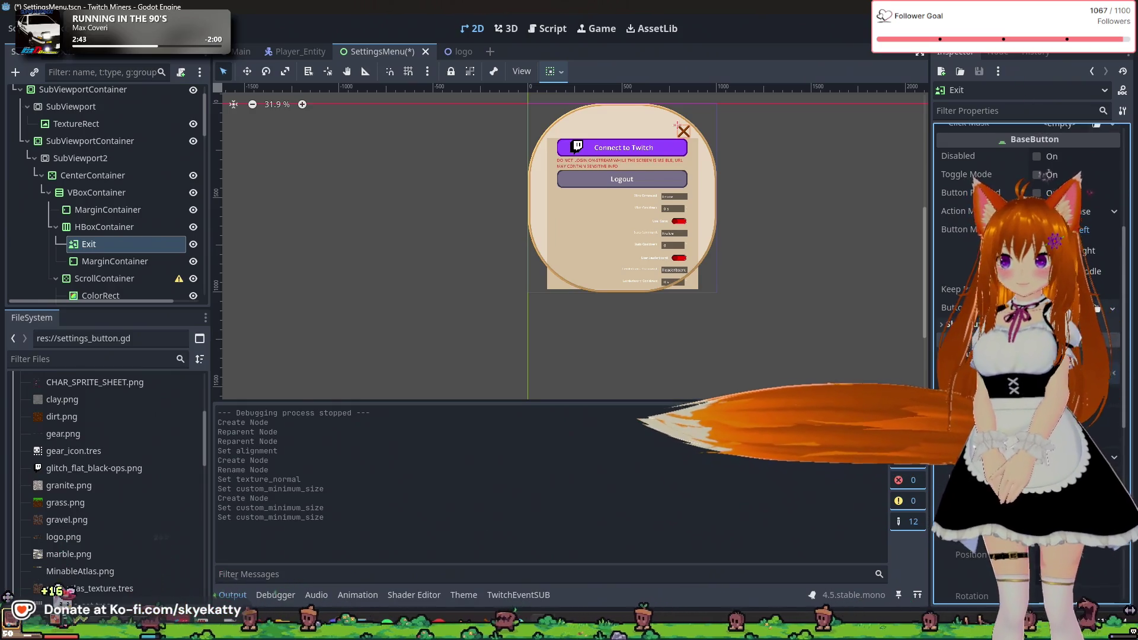
{"action": "scroll", "coordinate": [979, 297], "scroll_direction": "down", "scroll_amount": 3}
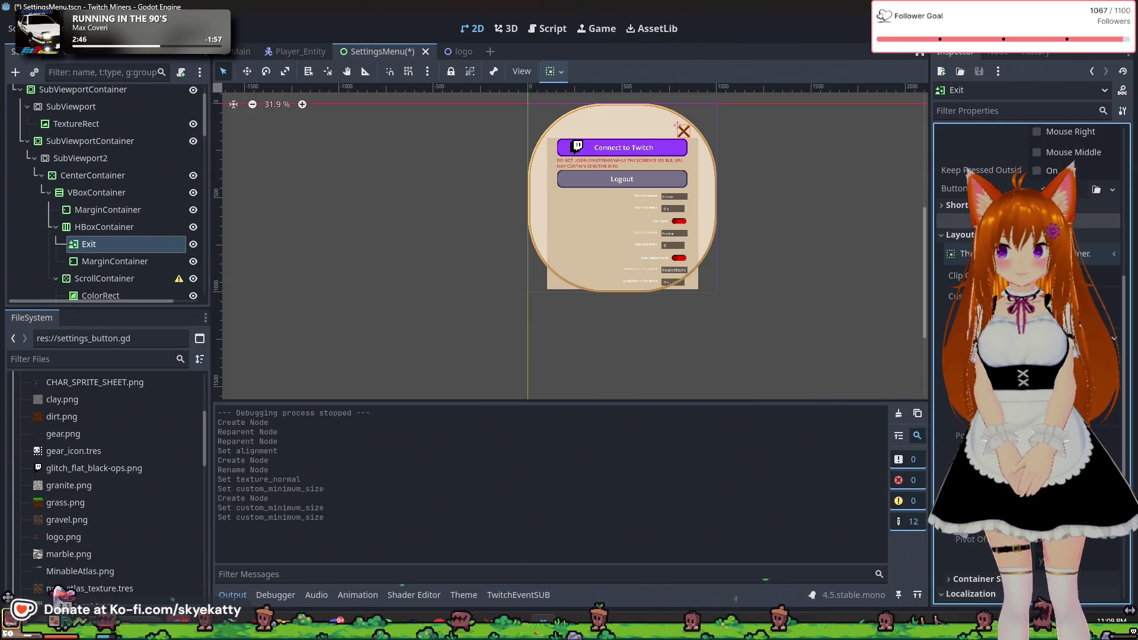
{"action": "left_click", "coordinate": [481, 190]}
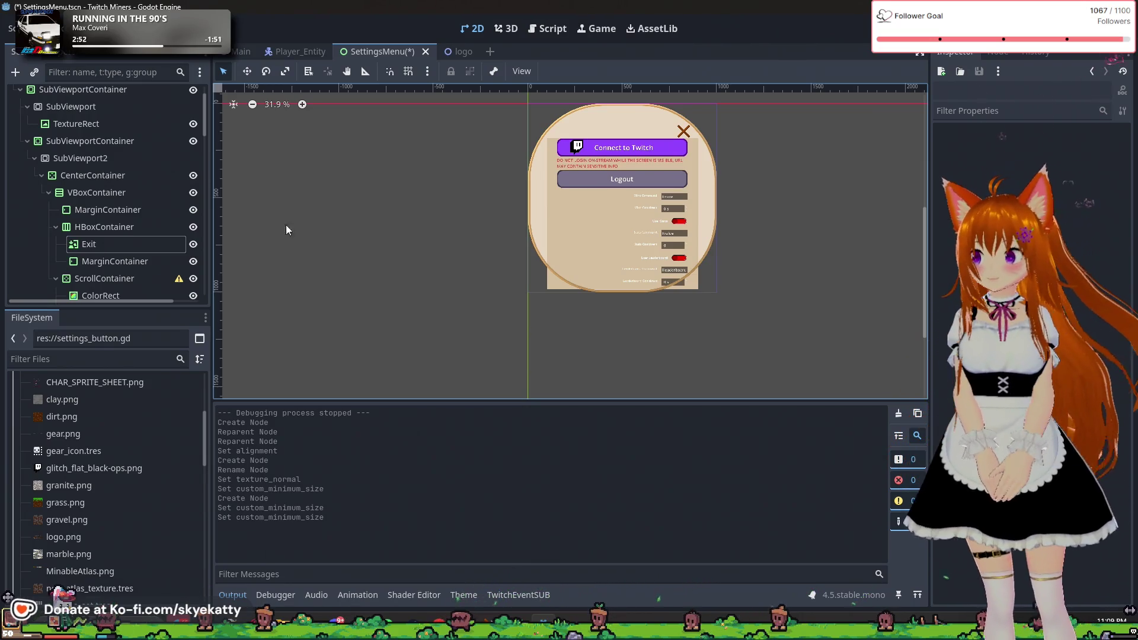
{"action": "left_click", "coordinate": [56, 225]}
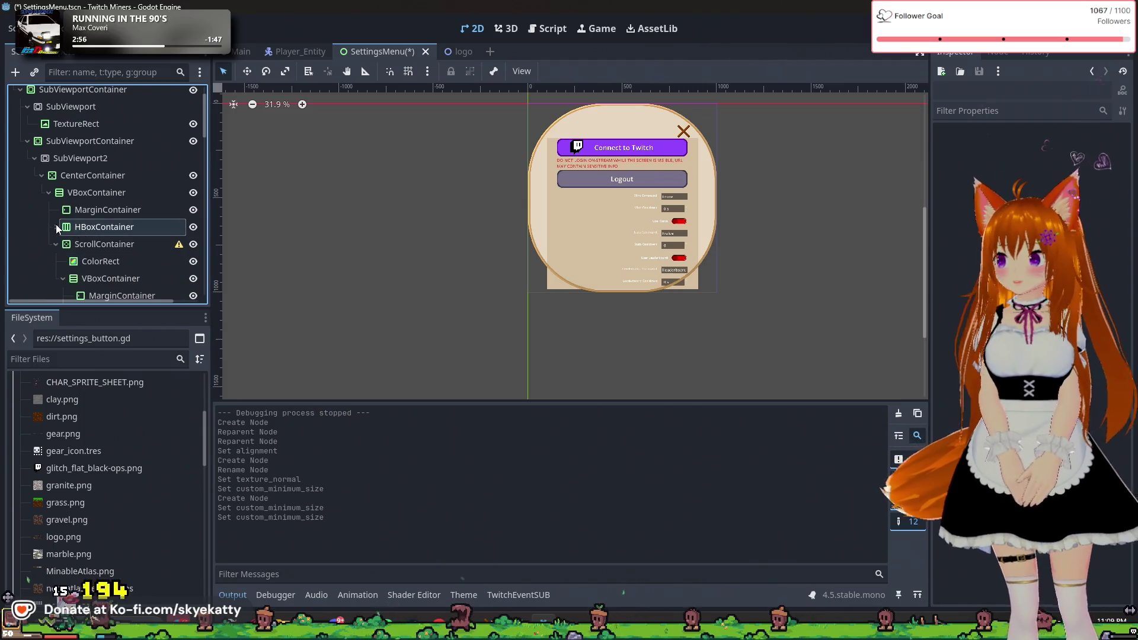
{"action": "left_click", "coordinate": [95, 231]}
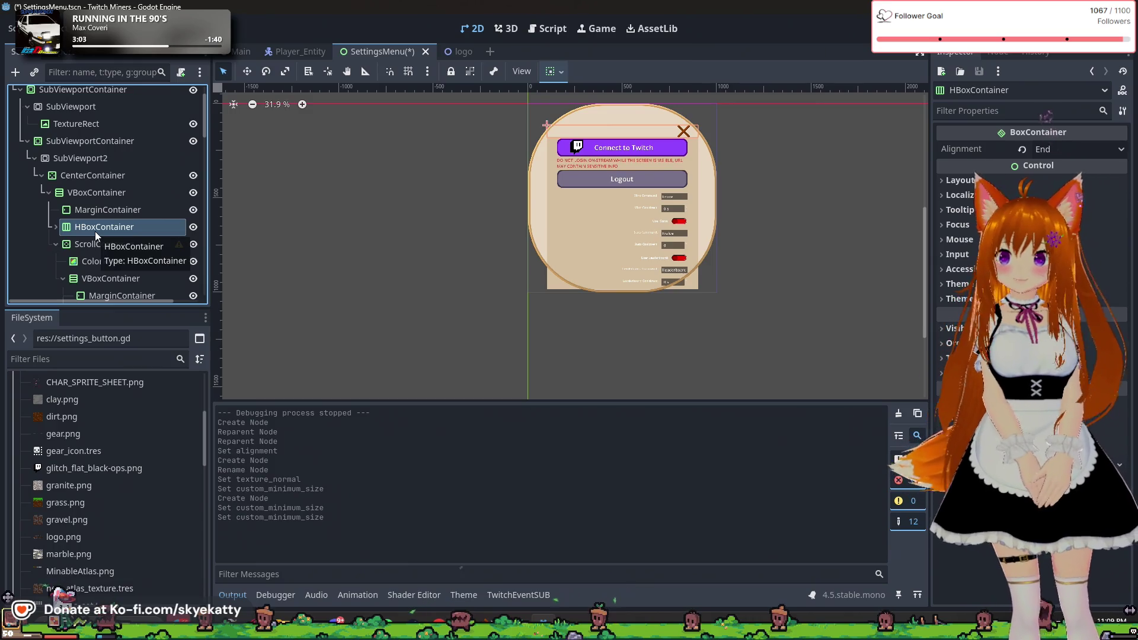
{"action": "left_click", "coordinate": [96, 228]}
{"action": "key", "text": "Escape"}
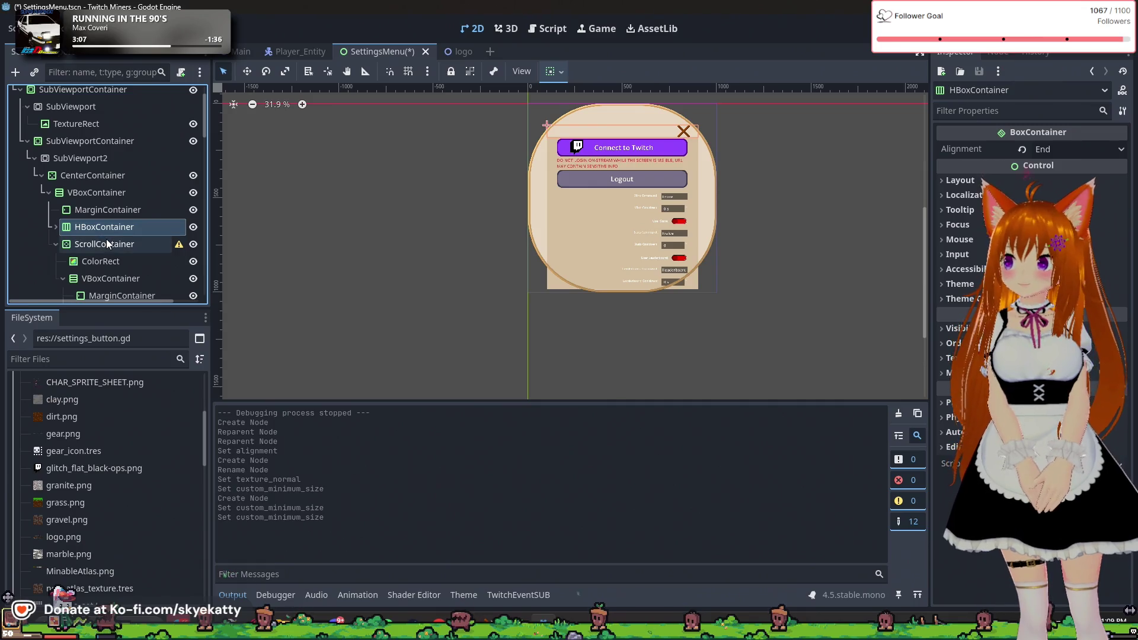
{"action": "left_click", "coordinate": [123, 229]}
{"action": "key", "text": "Escape"}
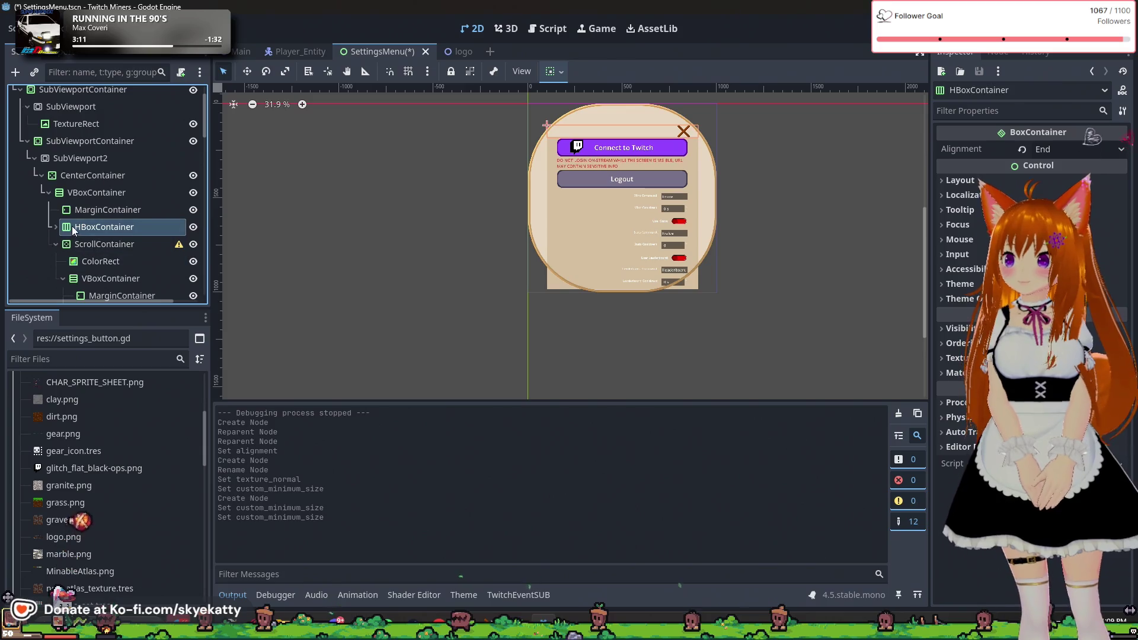
- Create a RichTextLabel under VBoxContainer via a 'Text' search and drag it up the tree
{"action": "left_click", "coordinate": [94, 191]}
{"action": "right_click", "coordinate": [98, 194]}
{"action": "left_click", "coordinate": [169, 204]}
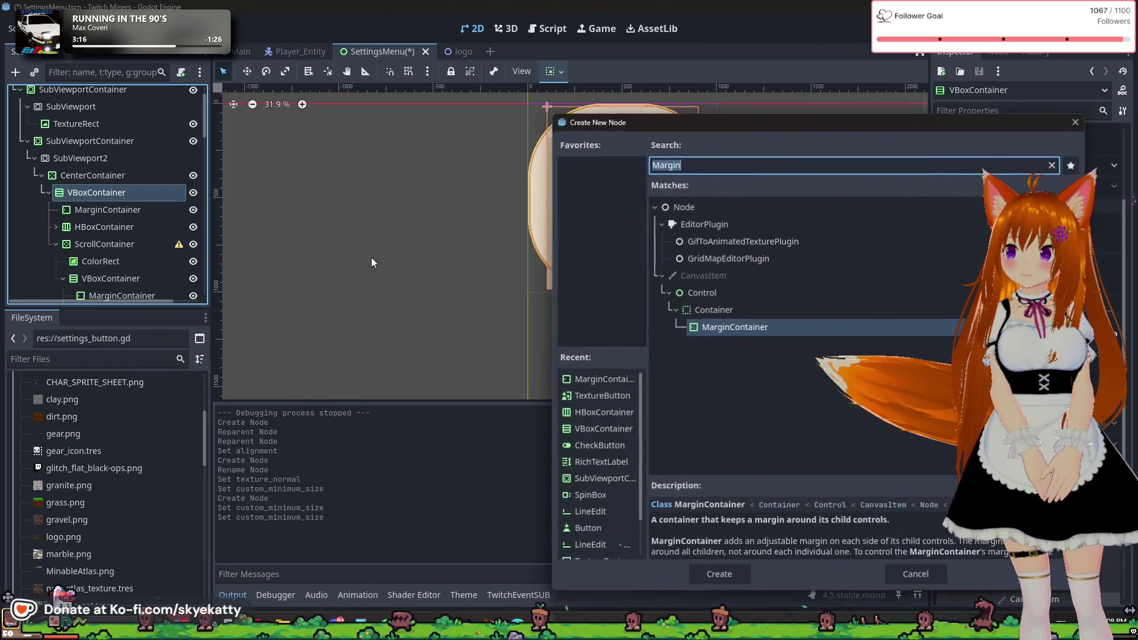
{"action": "type", "text": "Text"}
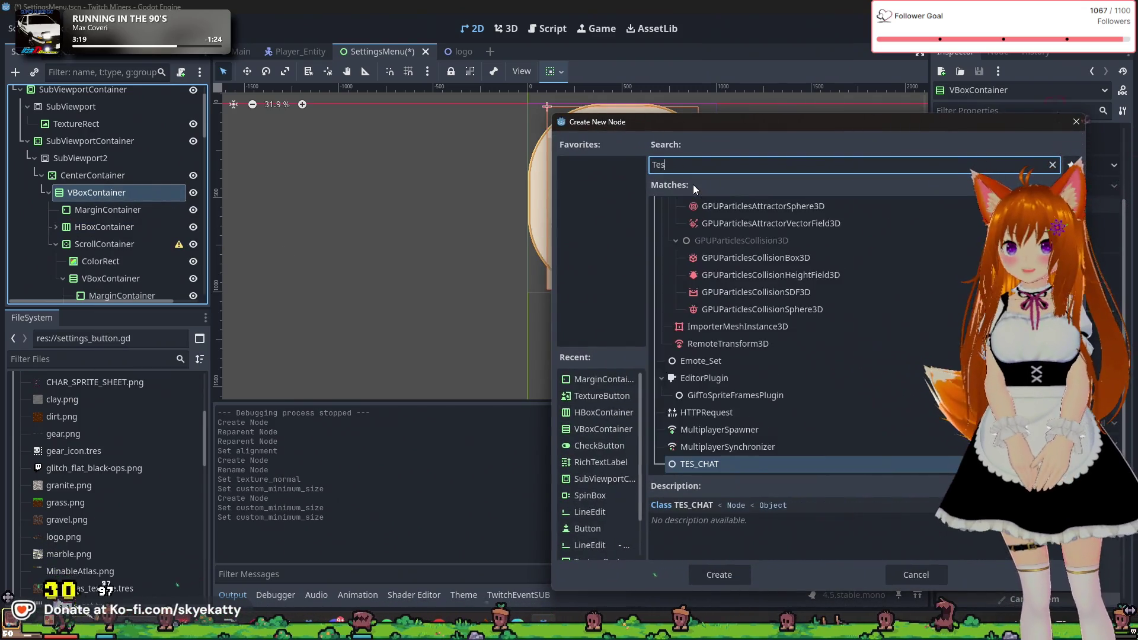
{"action": "key", "text": "BackSpace"}
{"action": "key", "text": "BackSpace"}
{"action": "key", "text": "BackSpace"}
{"action": "type", "text": "ext"}
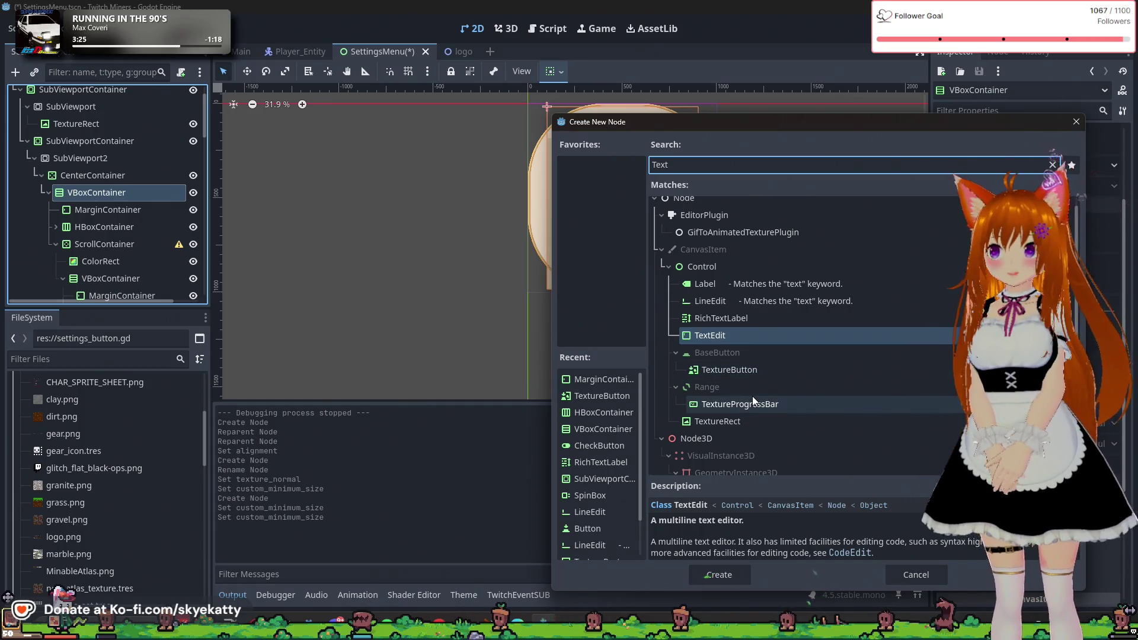
{"action": "scroll", "coordinate": [788, 409], "scroll_direction": "up", "scroll_amount": 1}
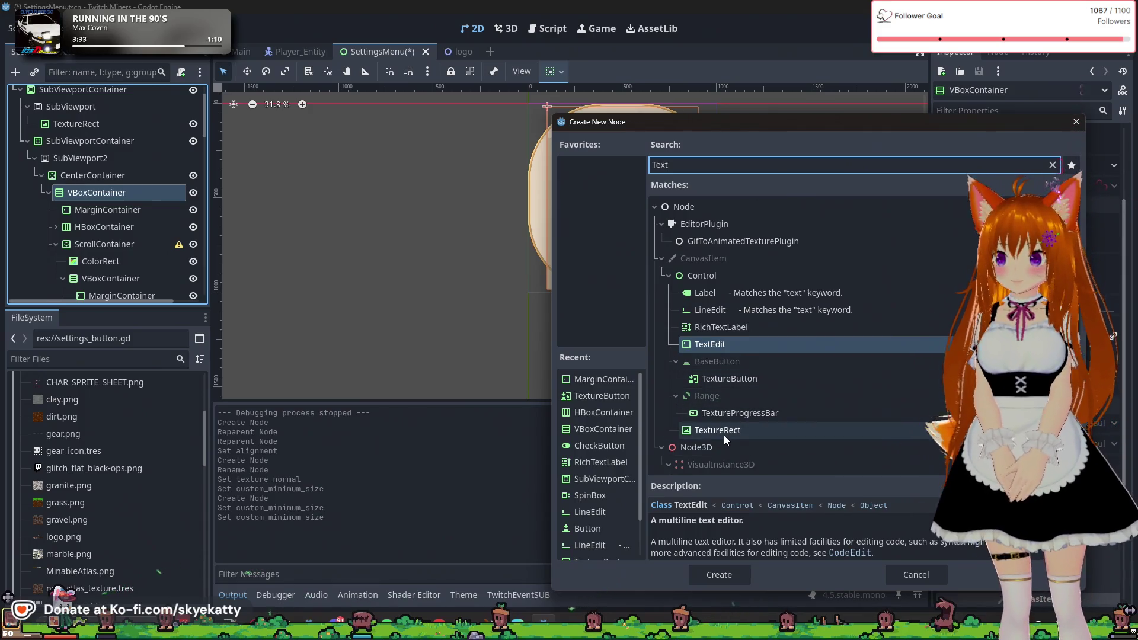
{"action": "left_click", "coordinate": [721, 326]}
{"action": "left_click", "coordinate": [716, 568]}
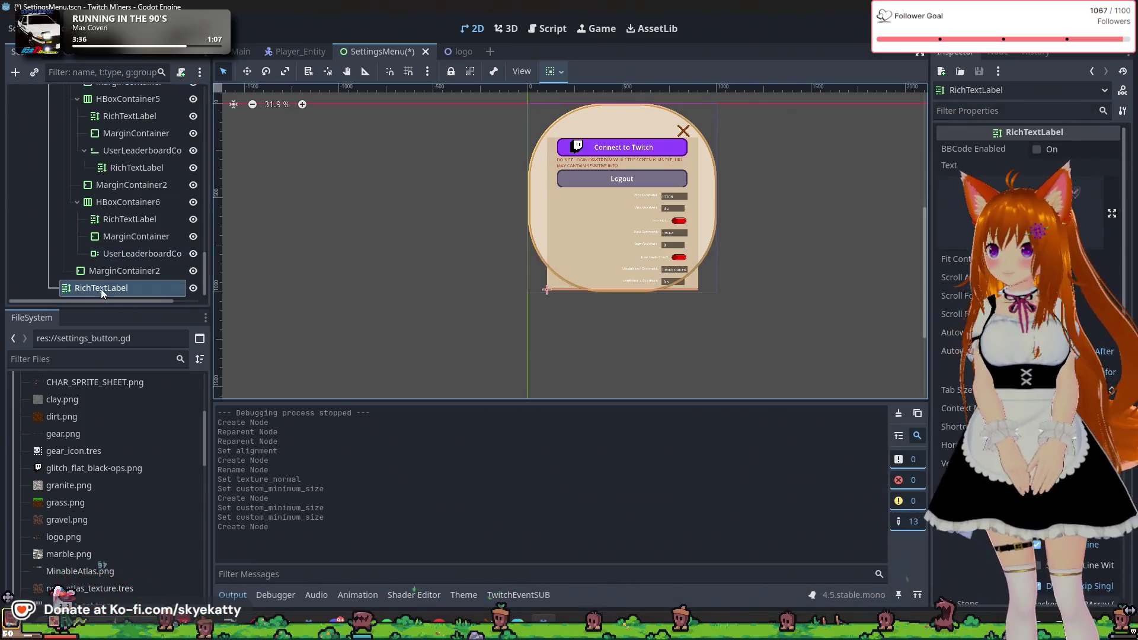
{"action": "mouse_move", "coordinate": [108, 290]}
{"action": "left_mouse_down"}
{"action": "mouse_move", "coordinate": [120, 233]}
{"action": "mouse_move", "coordinate": [127, 244]}
{"action": "mouse_move", "coordinate": [152, 211]}
{"action": "mouse_move", "coordinate": [144, 243]}
{"action": "mouse_move", "coordinate": [137, 187]}
{"action": "mouse_move", "coordinate": [106, 166]}
{"action": "left_mouse_up"}
- Scroll to the RichTextLabel's Text property to set the heading to 'Settings'
{"action": "scroll", "coordinate": [120, 233], "scroll_direction": "up", "scroll_amount": 5}
{"action": "scroll", "coordinate": [121, 233], "scroll_direction": "up", "scroll_amount": 3}
{"action": "scroll", "coordinate": [122, 242], "scroll_direction": "down", "scroll_amount": 3}
{"action": "scroll", "coordinate": [136, 186], "scroll_direction": "up", "scroll_amount": 1}
{"action": "scroll", "coordinate": [130, 191], "scroll_direction": "up", "scroll_amount": 1}
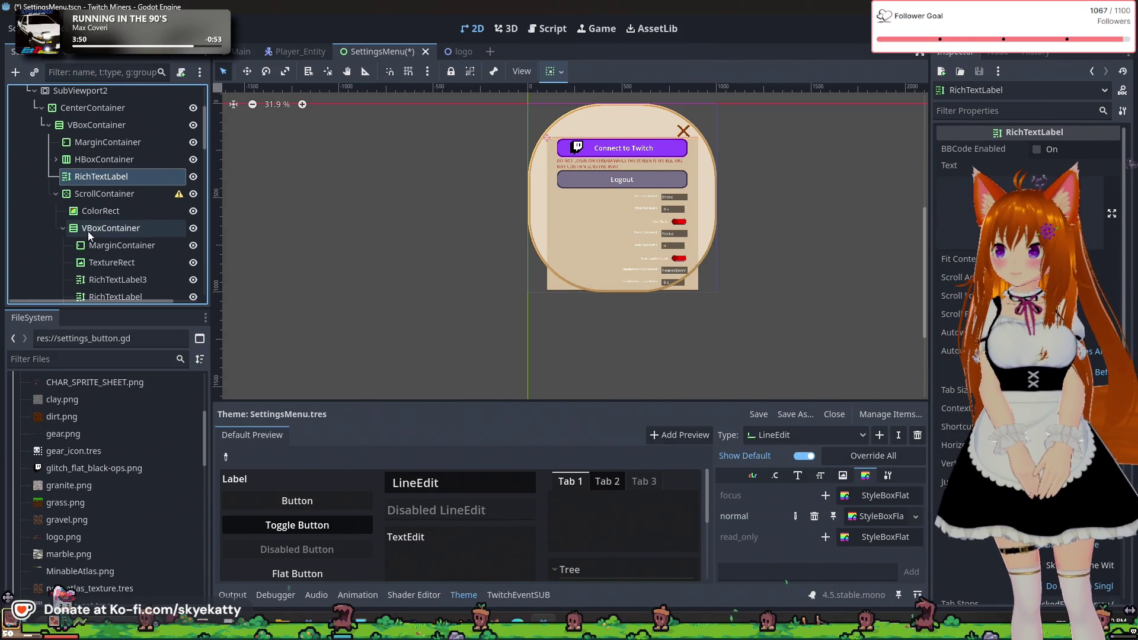
{"action": "scroll", "coordinate": [87, 232], "scroll_direction": "up", "scroll_amount": 1}
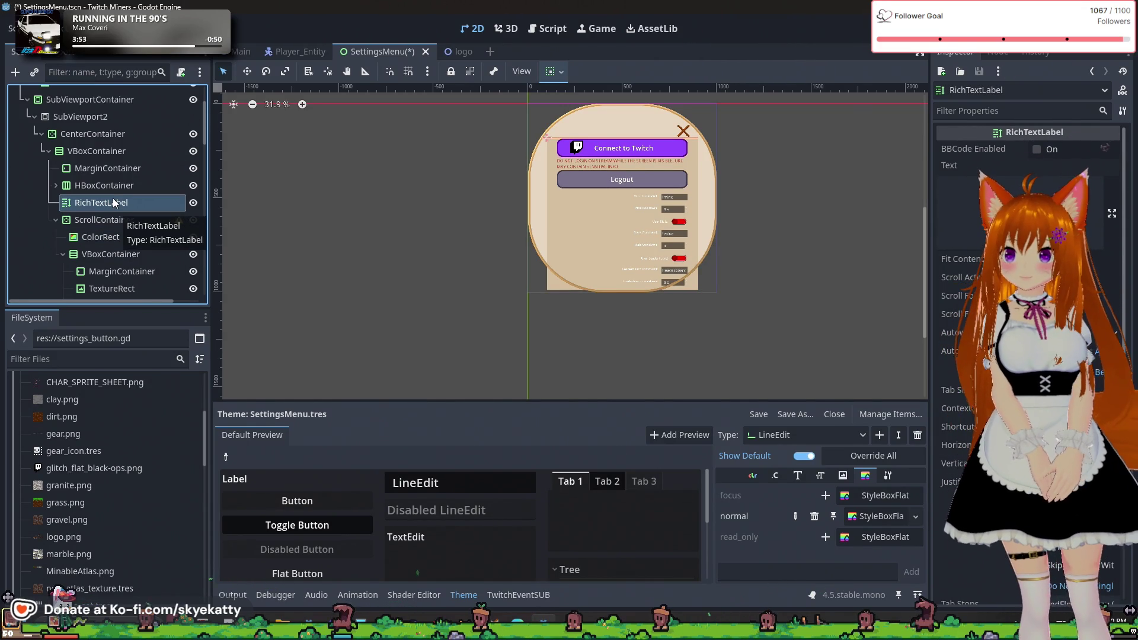
{"action": "left_click", "coordinate": [948, 189]}
{"action": "type", "text": "Settings"}
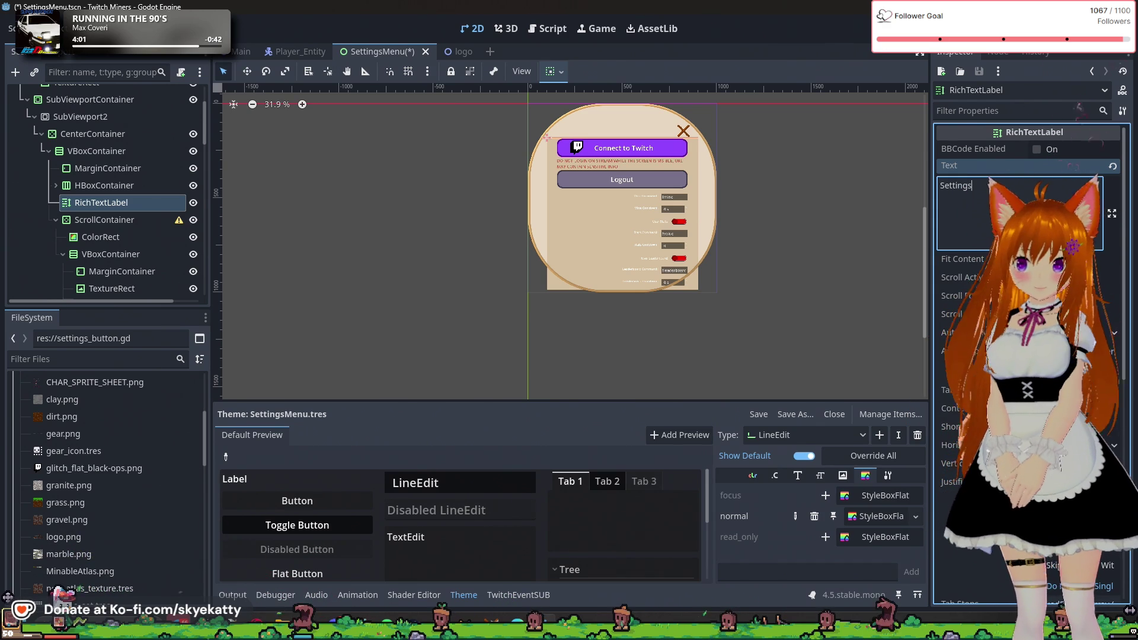
- Wrap the 'Settings' label text in [color=black] markup
{"action": "left_click", "coordinate": [960, 259]}
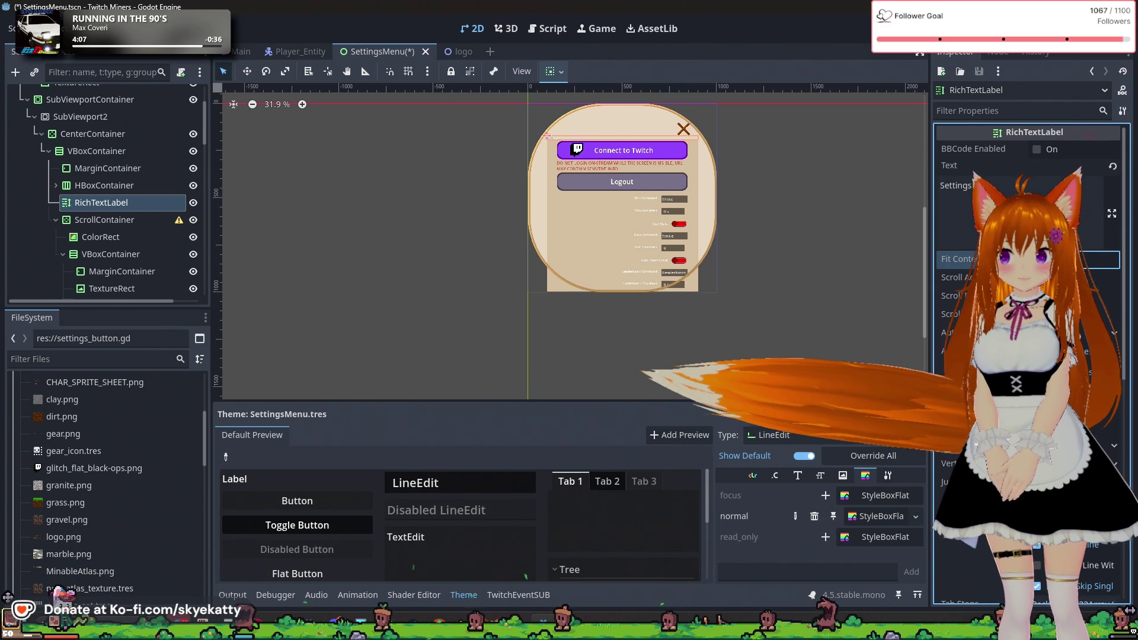
{"action": "left_click", "coordinate": [948, 464]}
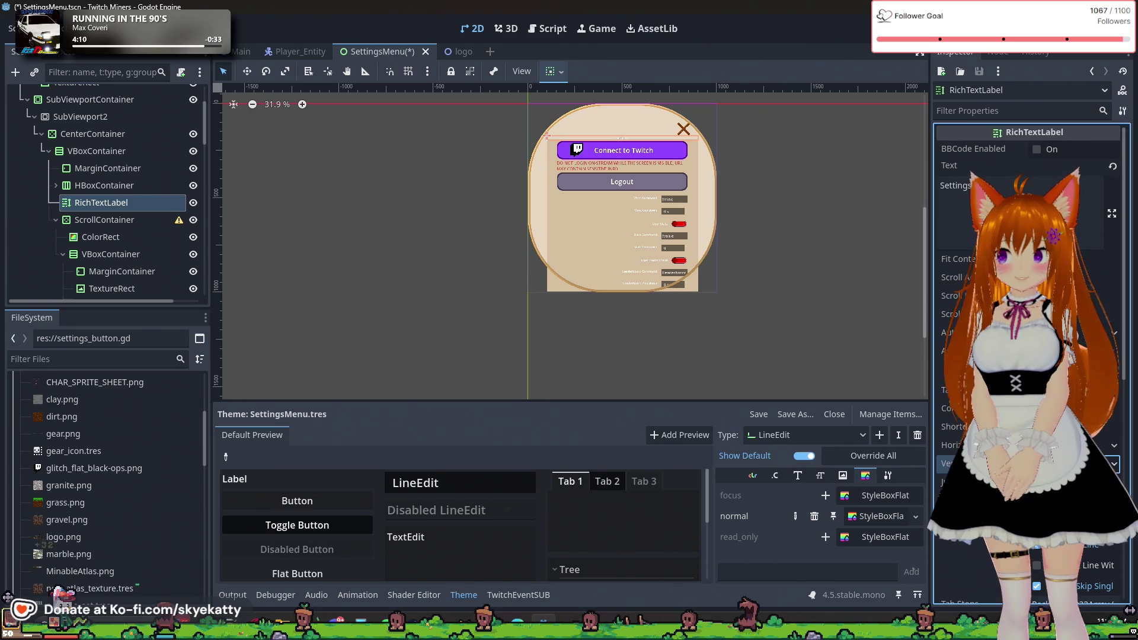
{"action": "scroll", "coordinate": [613, 106], "scroll_direction": "up", "scroll_amount": 8}
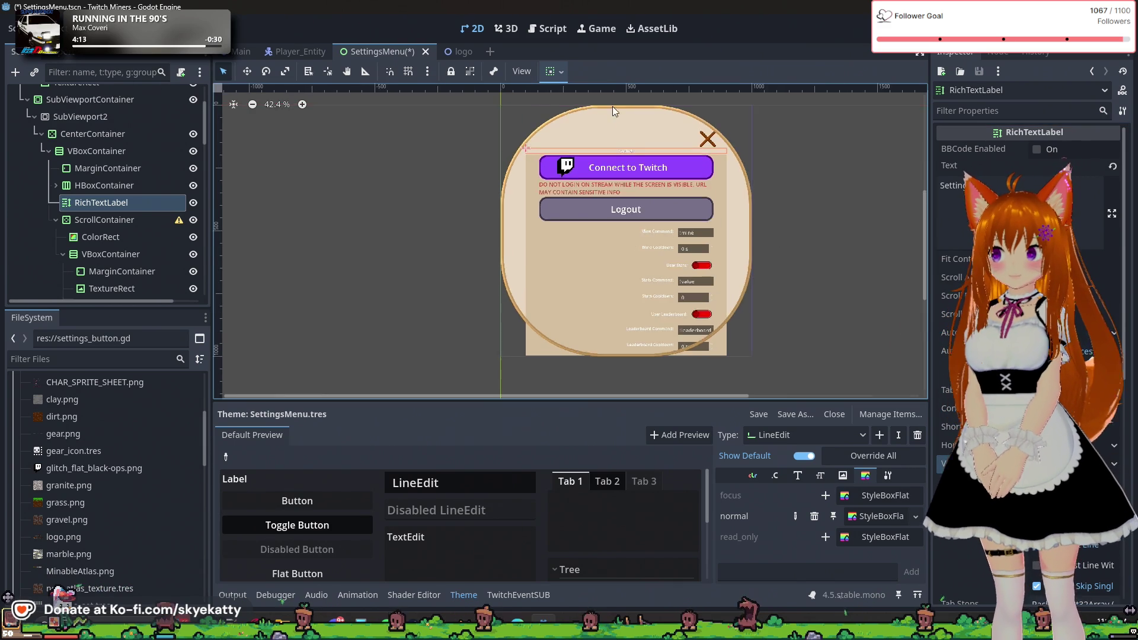
{"action": "scroll", "coordinate": [576, 118], "scroll_direction": "up", "scroll_amount": 2}
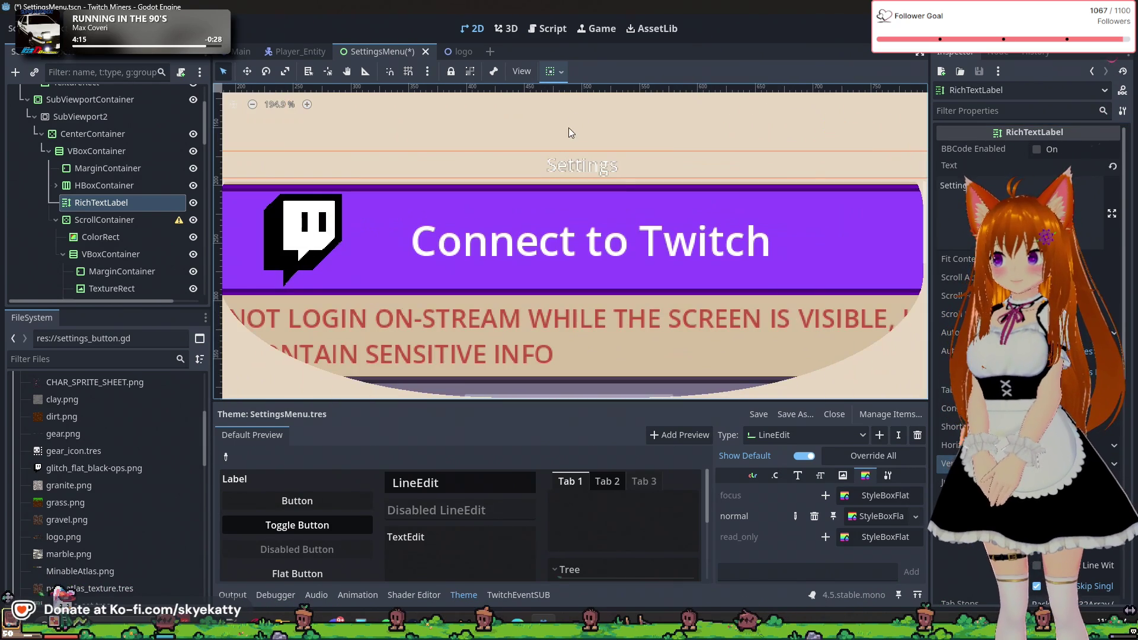
{"action": "left_click", "coordinate": [940, 194]}
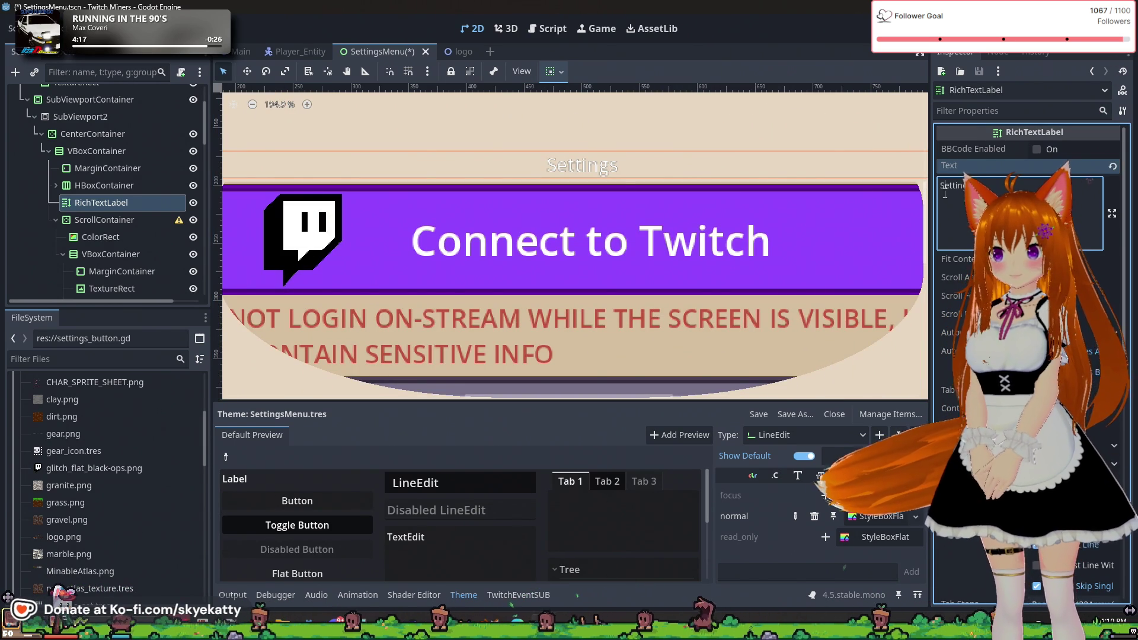
{"action": "key", "text": "ctrl+v"}
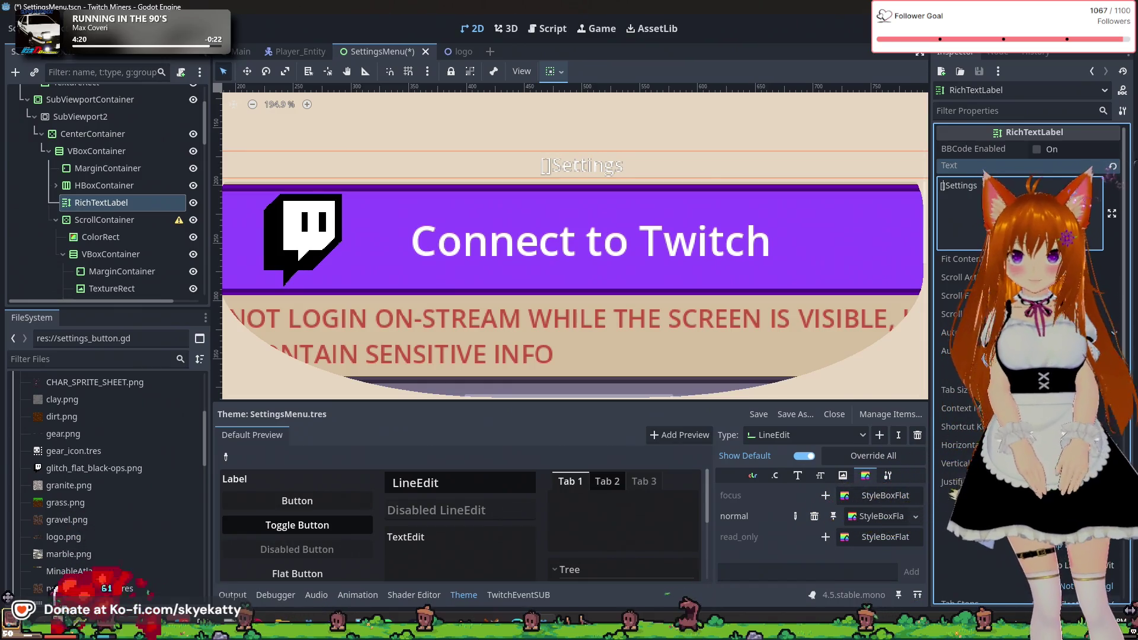
{"action": "type", "text": "[color "}
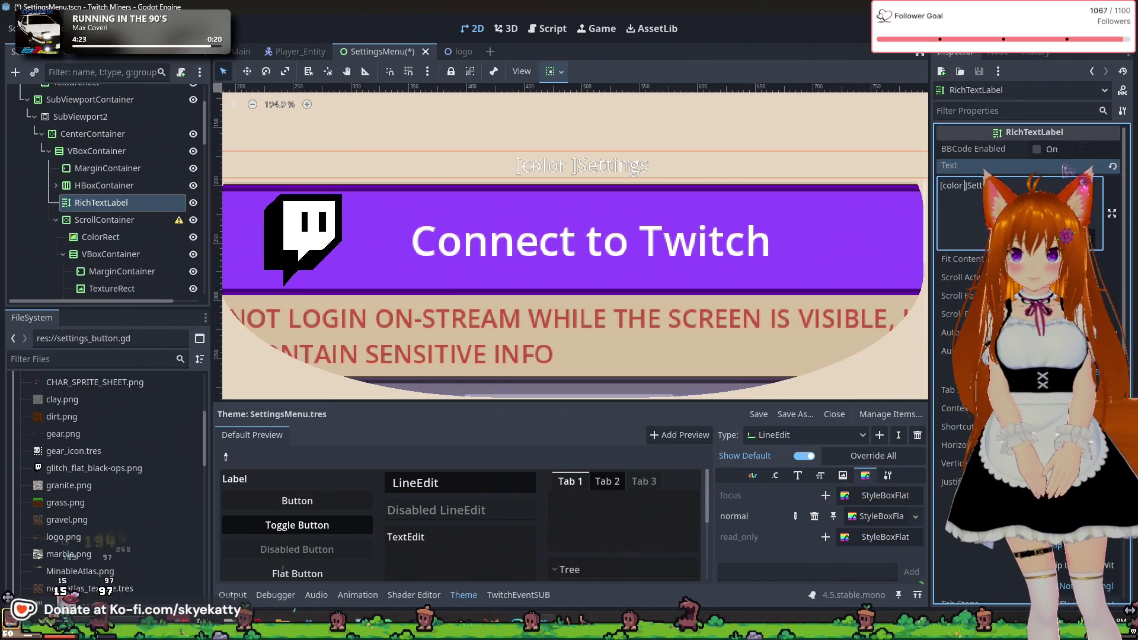
{"action": "type", "text": "="}
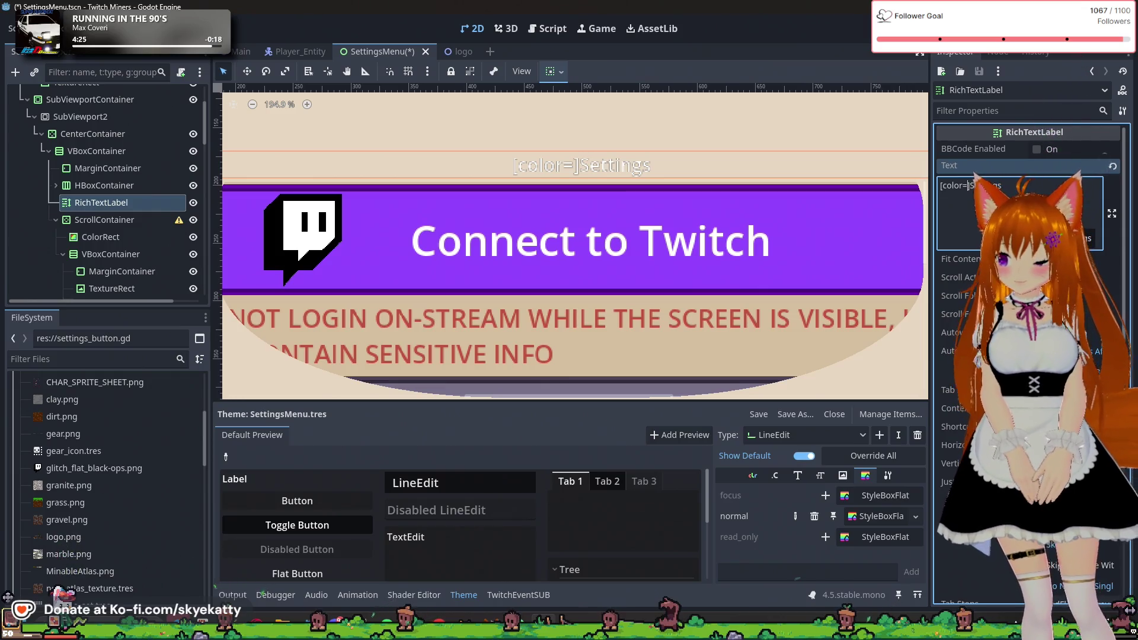
{"action": "type", "text": "black"}
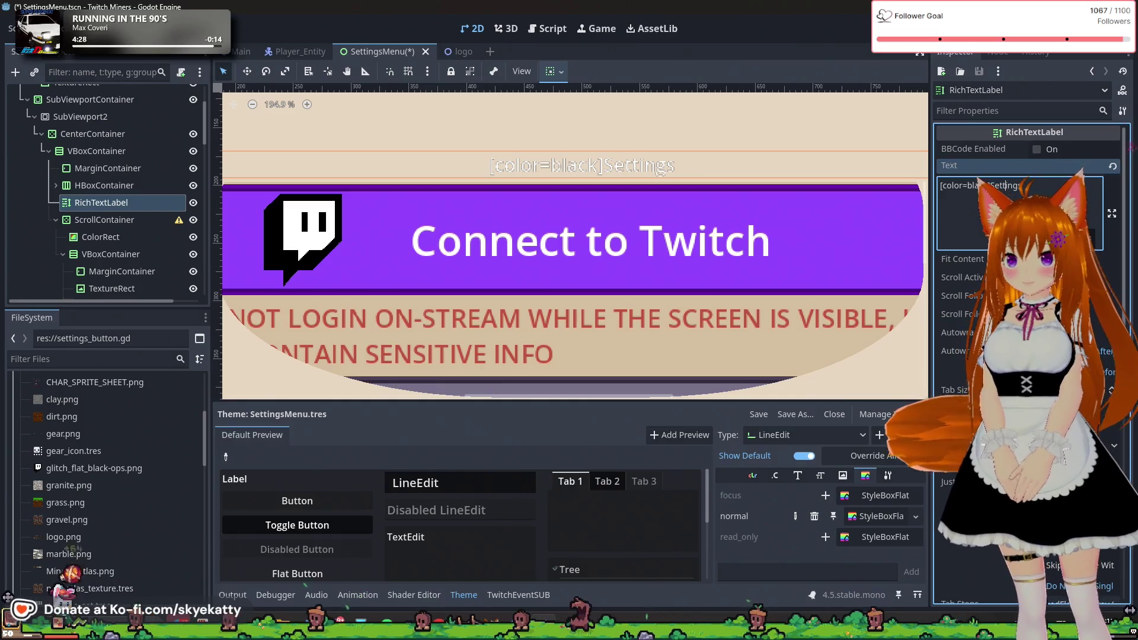
{"action": "type", "text": "[]"}
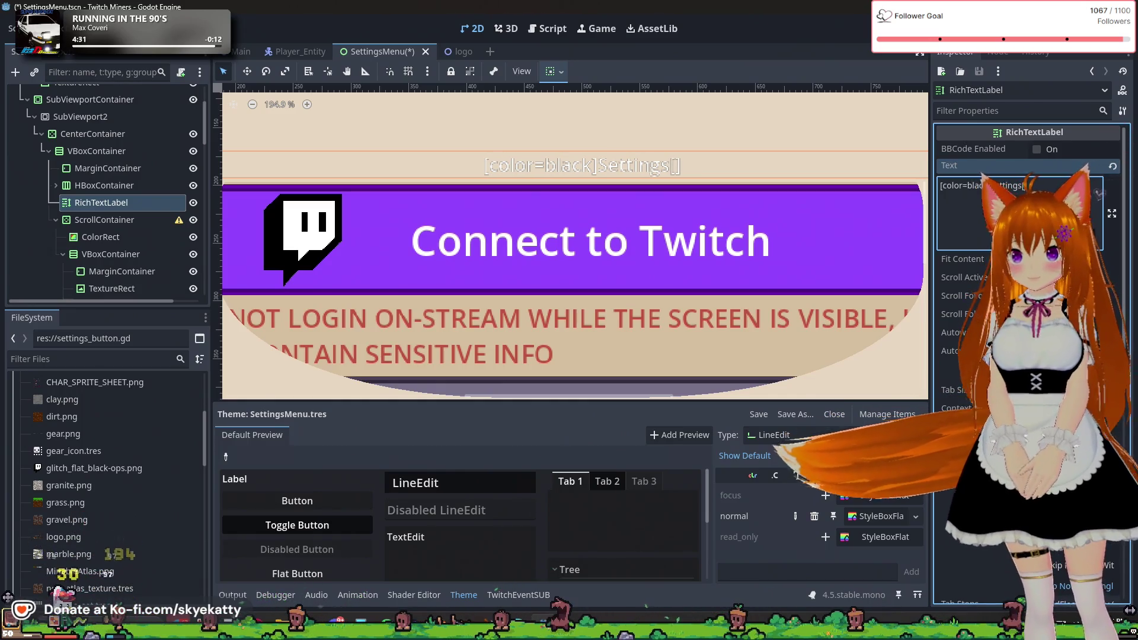
{"action": "type", "text": "/c"}
{"action": "type", "text": "lor"}
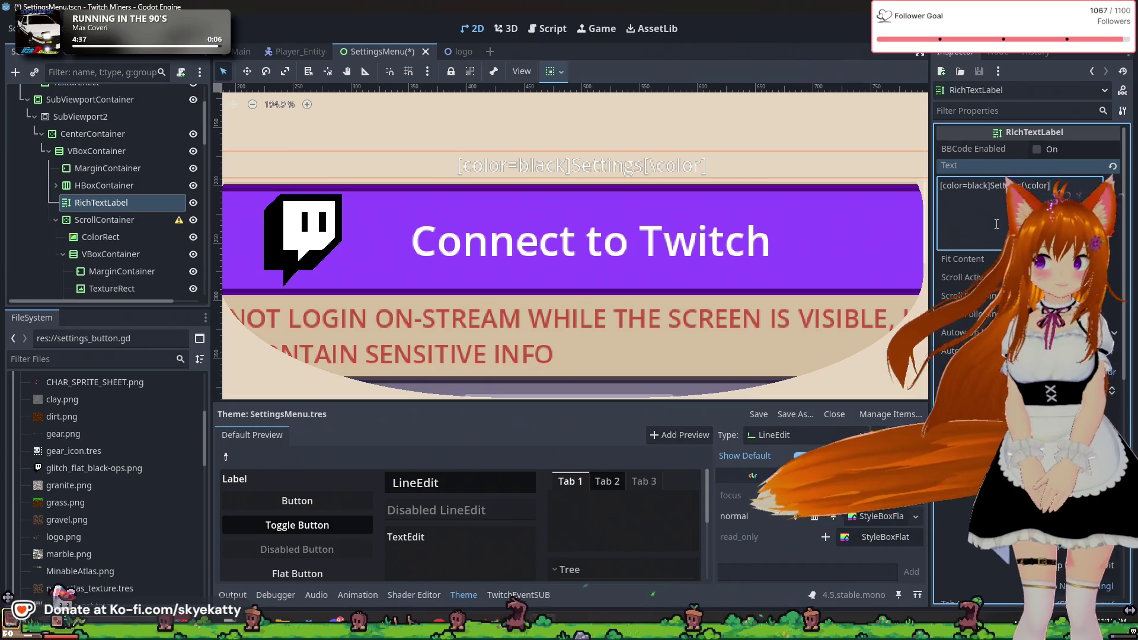
- Turn on BBCode Enabled under the label's Markup properties
{"action": "scroll", "coordinate": [1053, 171], "scroll_direction": "down", "scroll_amount": 5}
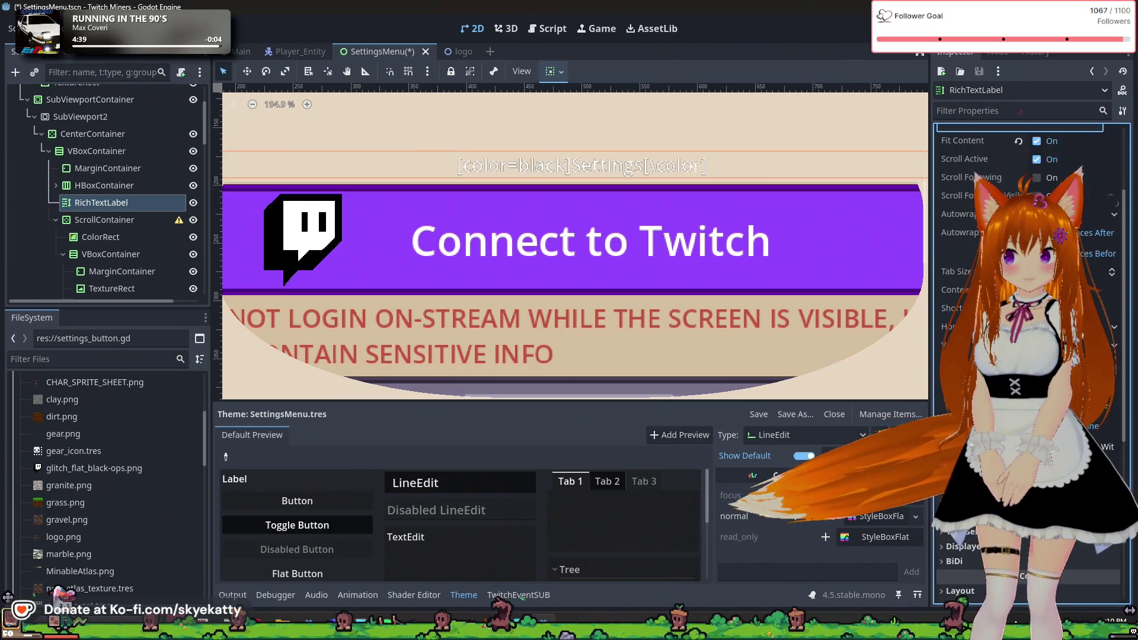
{"action": "left_click", "coordinate": [1015, 562]}
{"action": "scroll", "coordinate": [1015, 571], "scroll_direction": "down", "scroll_amount": 3}
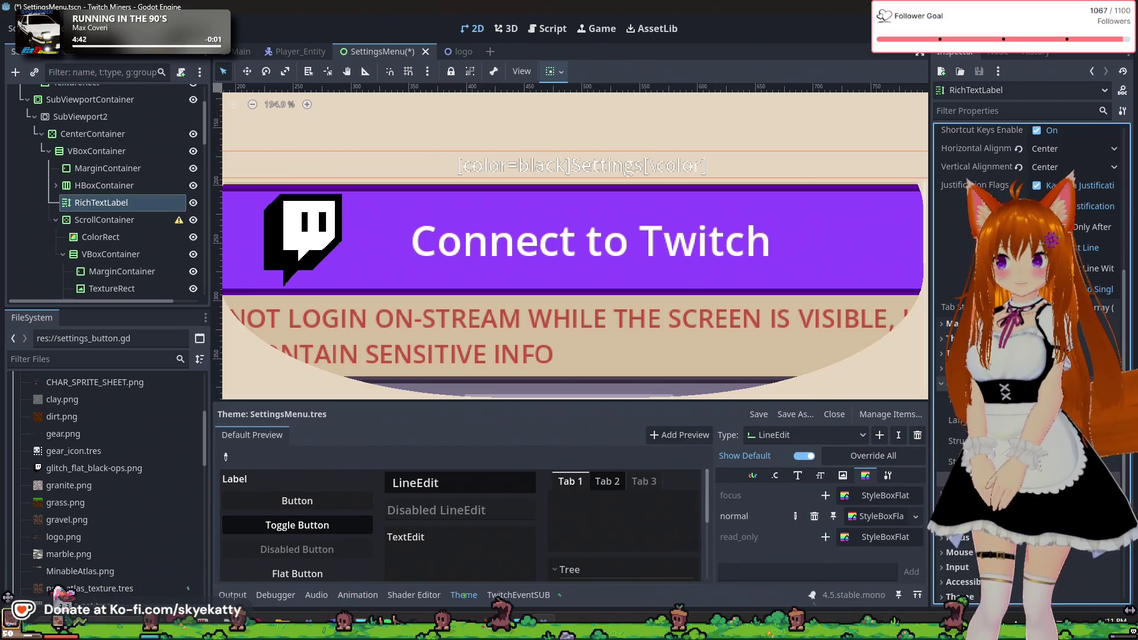
{"action": "left_click", "coordinate": [955, 323]}
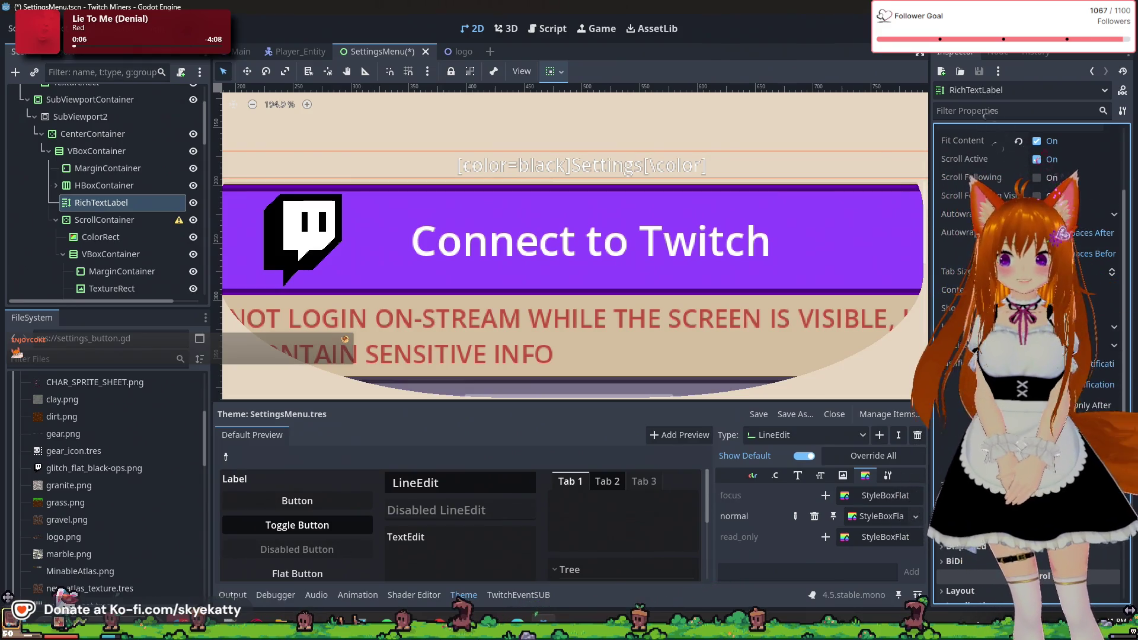
{"action": "scroll", "coordinate": [973, 356], "scroll_direction": "up", "scroll_amount": 3}
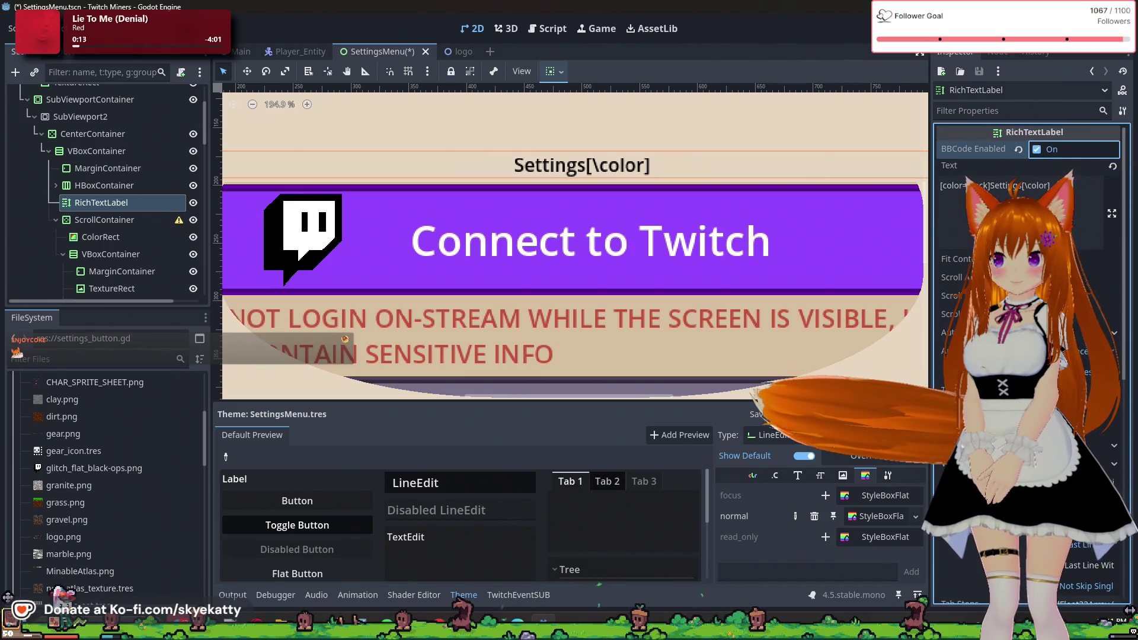
- Change [\color] to [/color] in the label's Text field
{"action": "left_click", "coordinate": [1032, 188]}
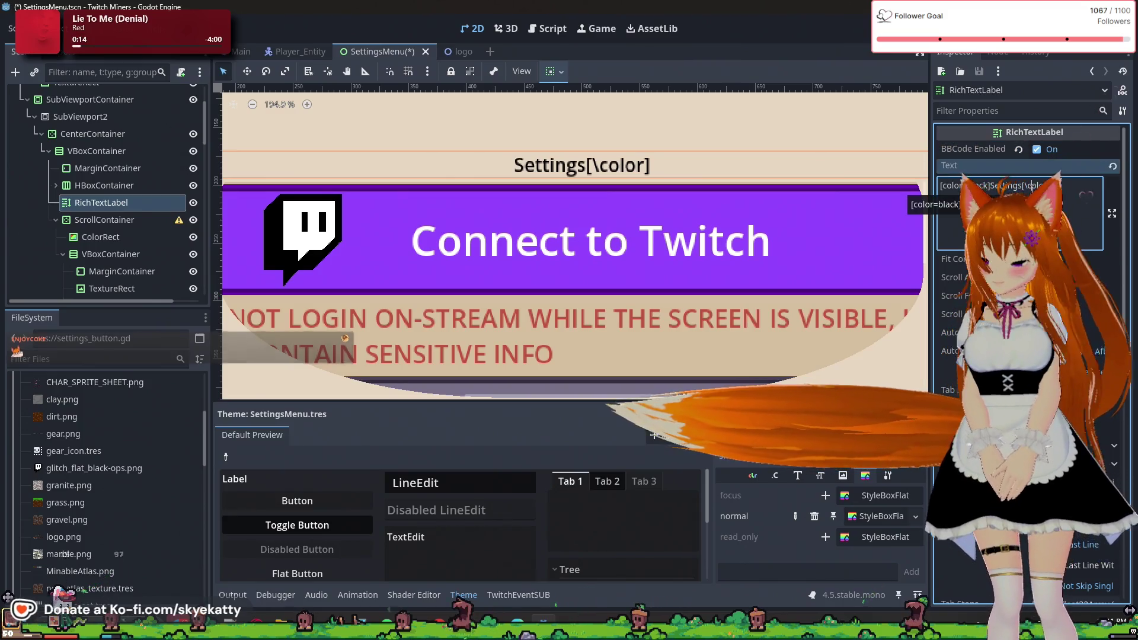
{"action": "key", "text": "BackSpace"}
{"action": "type", "text": "/"}
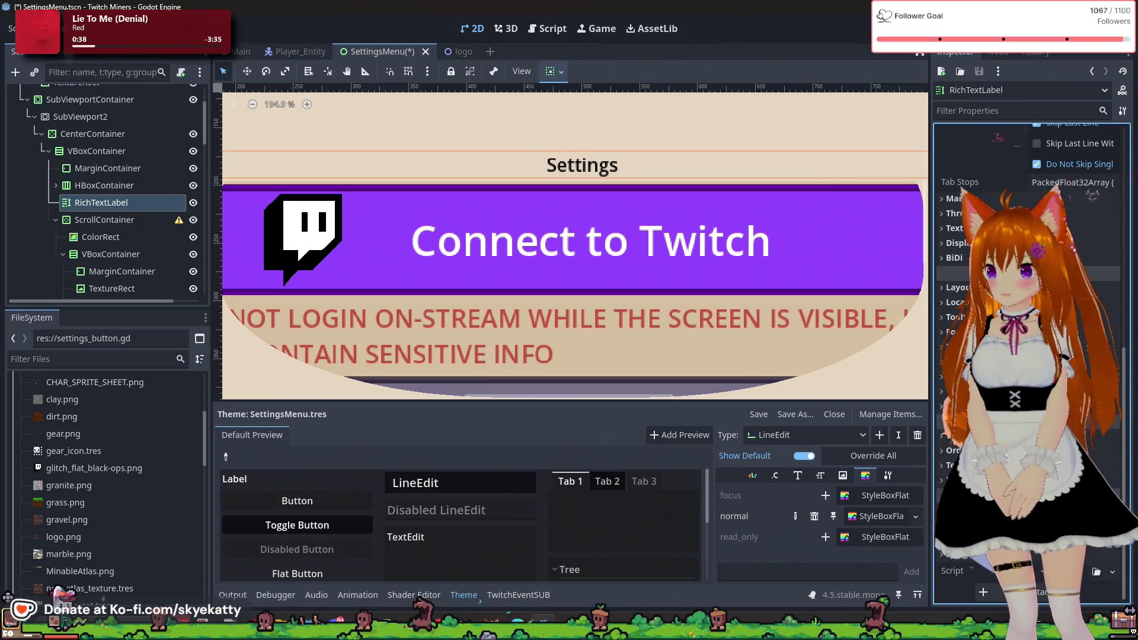
- Look through the label's Process and Texture/Material property groups in the Inspector
{"action": "left_click", "coordinate": [954, 510]}
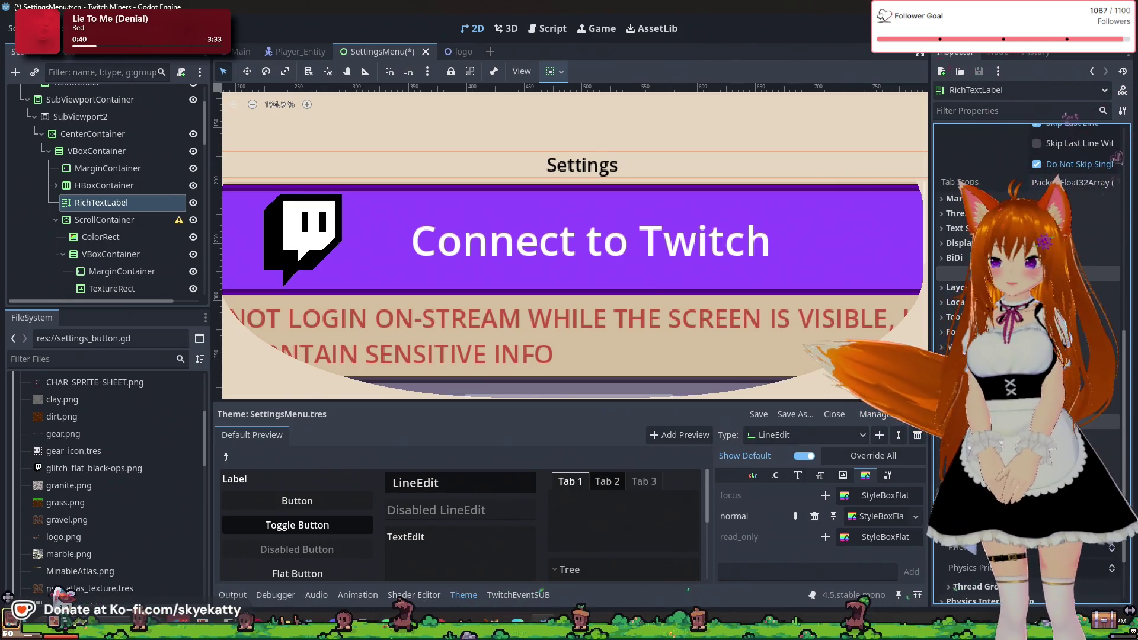
{"action": "left_click", "coordinate": [954, 510]}
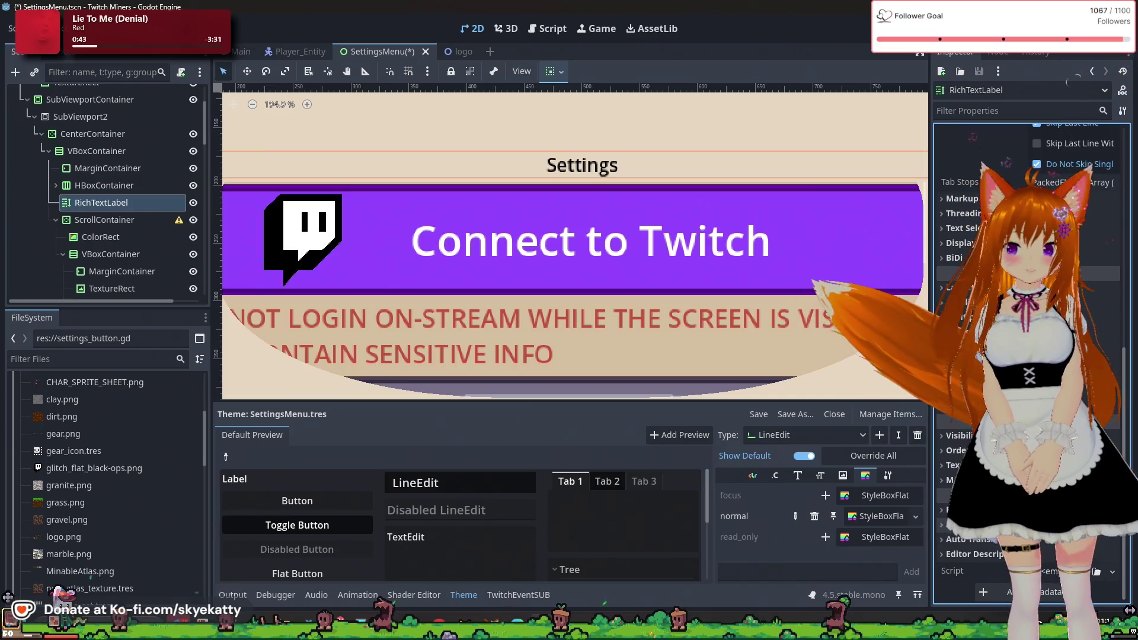
{"action": "left_click", "coordinate": [954, 466]}
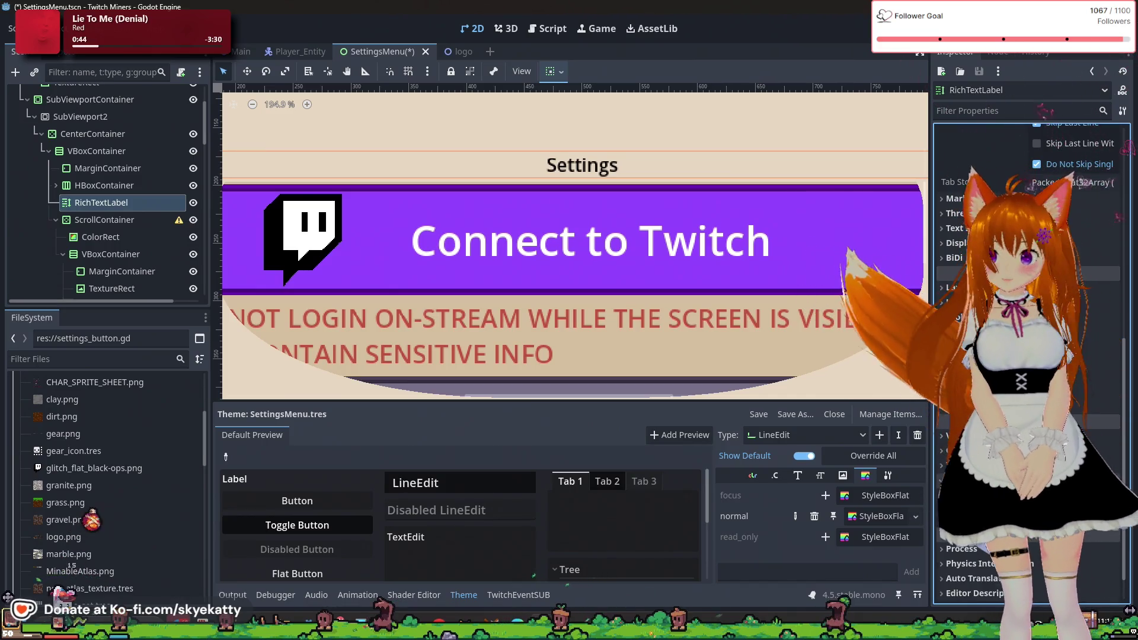
{"action": "scroll", "coordinate": [1031, 356], "scroll_direction": "down", "scroll_amount": 2}
{"action": "scroll", "coordinate": [1032, 356], "scroll_direction": "up", "scroll_amount": 5}
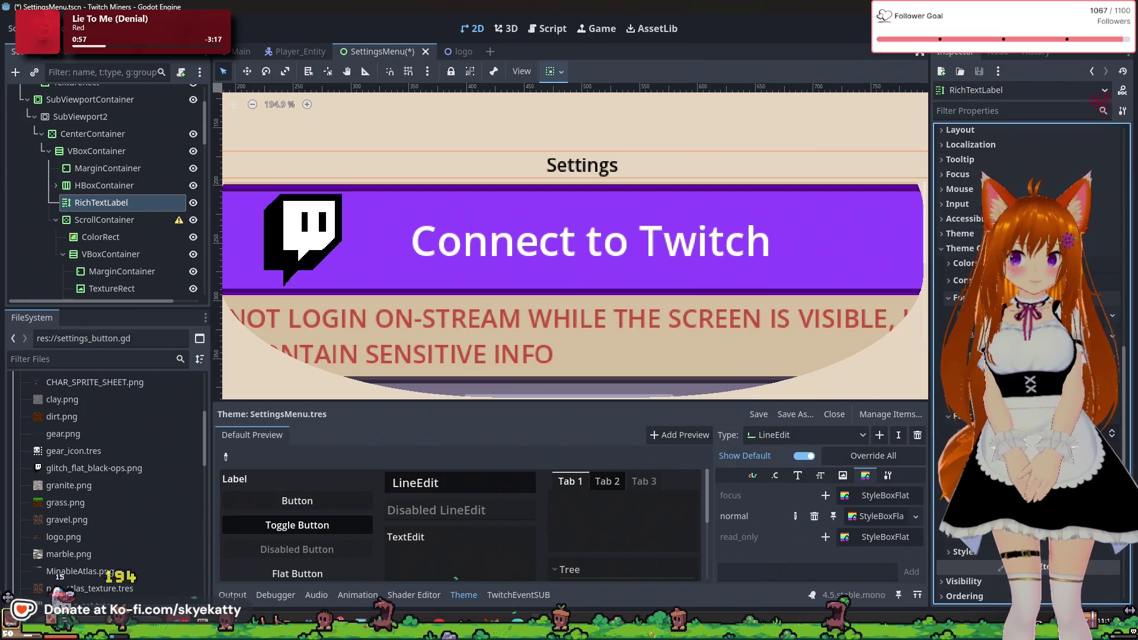
- Enable the label's Normal Font Size override and step it up several times to enlarge the title
{"action": "left_click", "coordinate": [1113, 320]}
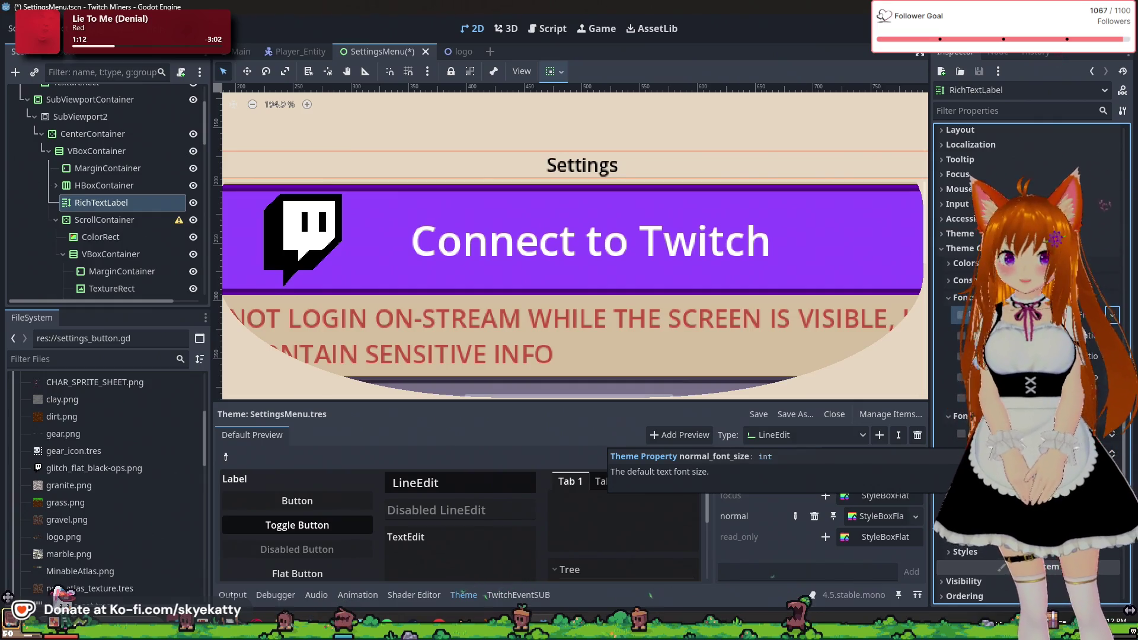
{"action": "scroll", "coordinate": [1032, 355], "scroll_direction": "down", "scroll_amount": 2}
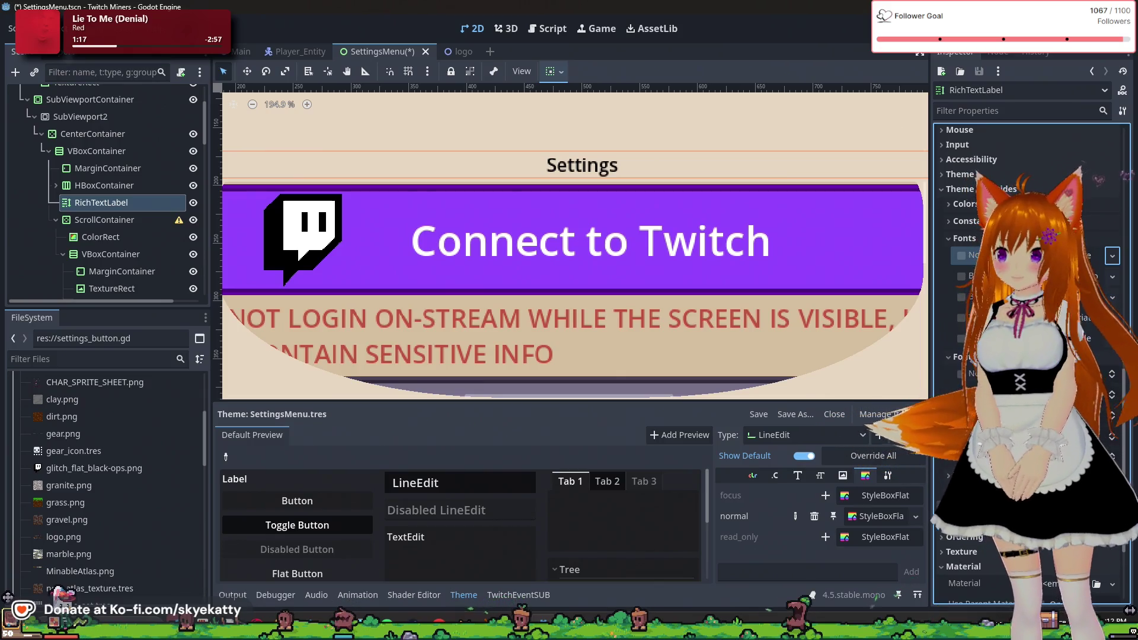
{"action": "key", "text": "Up"}
{"action": "key", "text": "Up"}
{"action": "key", "text": "Up"}
{"action": "key", "text": "Up"}
{"action": "key", "text": "Up"}
{"action": "key", "text": "Up"}
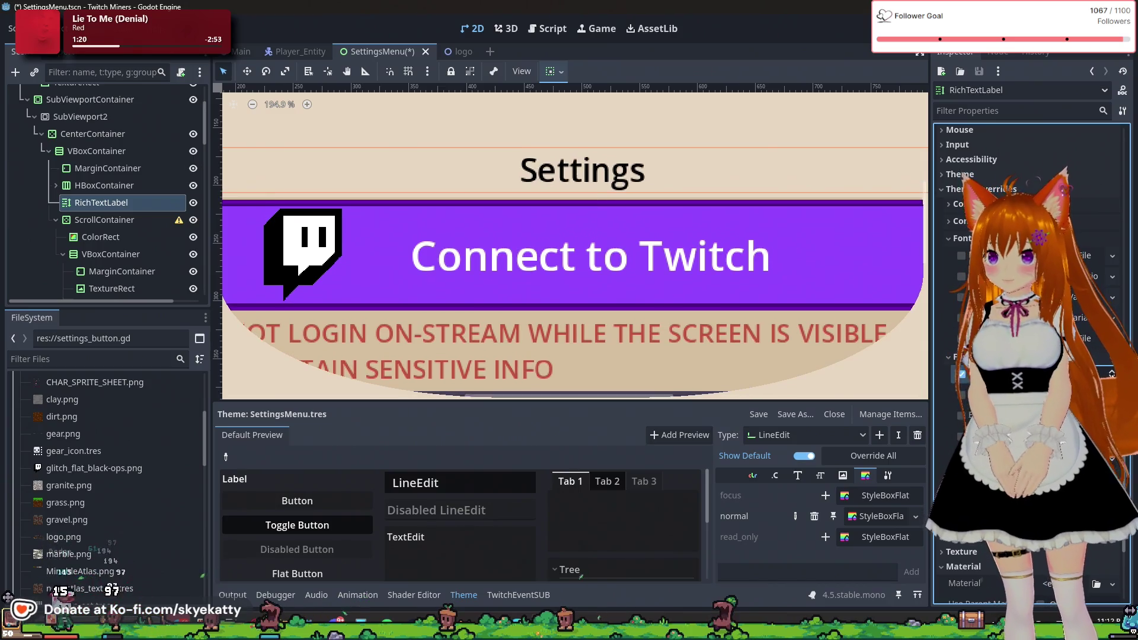
{"action": "key", "text": "Up"}
{"action": "key", "text": "Up"}
{"action": "key", "text": "Up"}
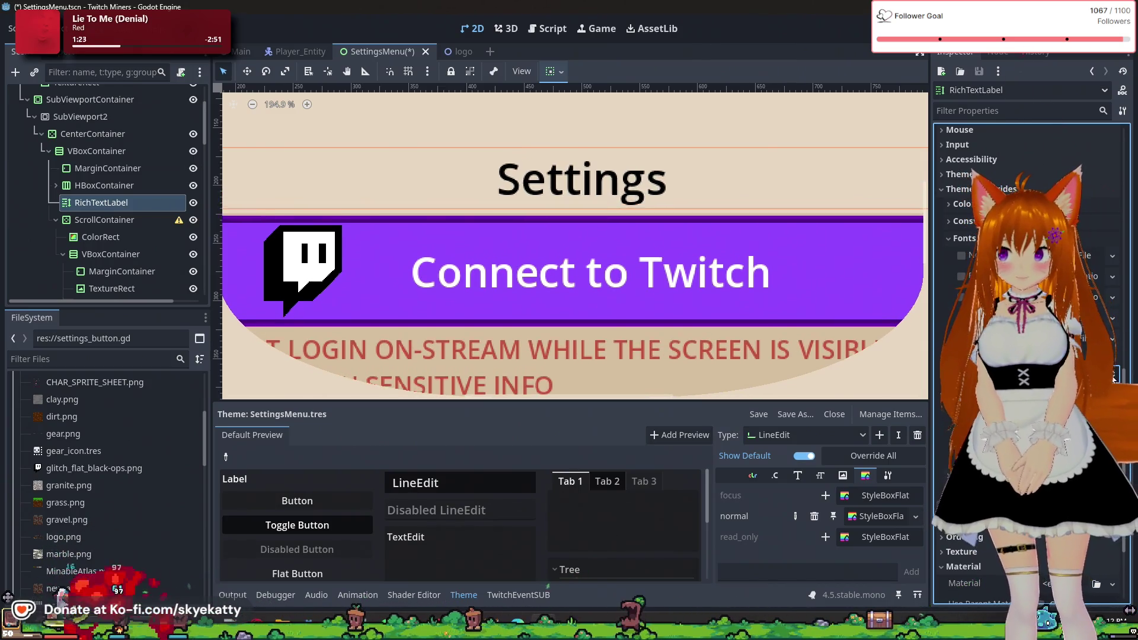
{"action": "left_click", "coordinate": [1112, 375]}
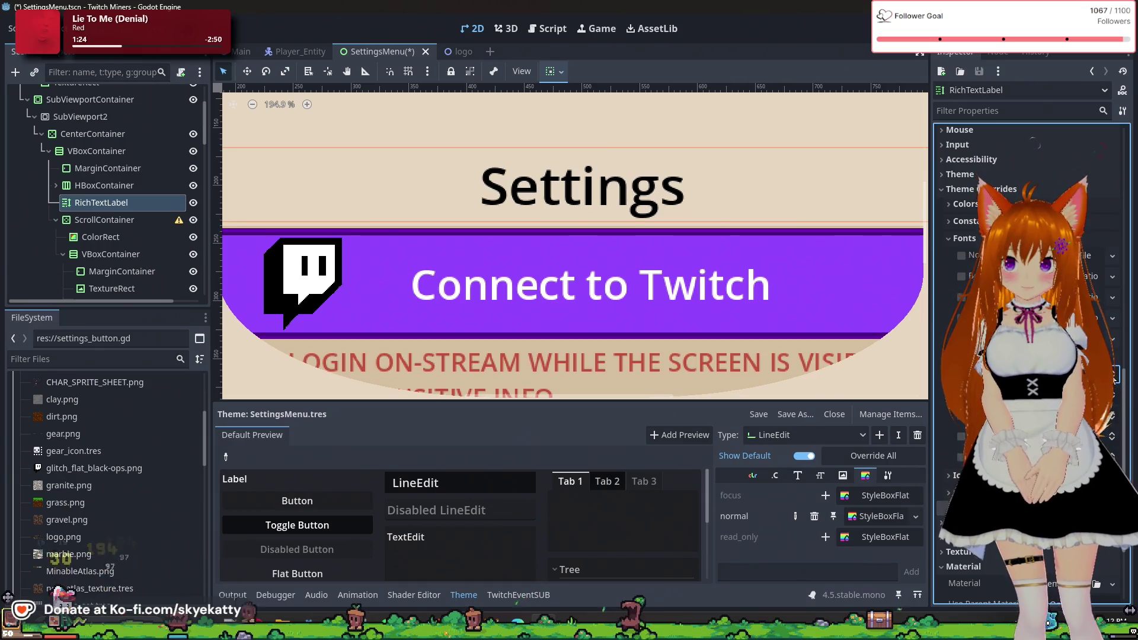
{"action": "left_click", "coordinate": [1113, 375]}
{"action": "scroll", "coordinate": [784, 276], "scroll_direction": "down", "scroll_amount": 6}
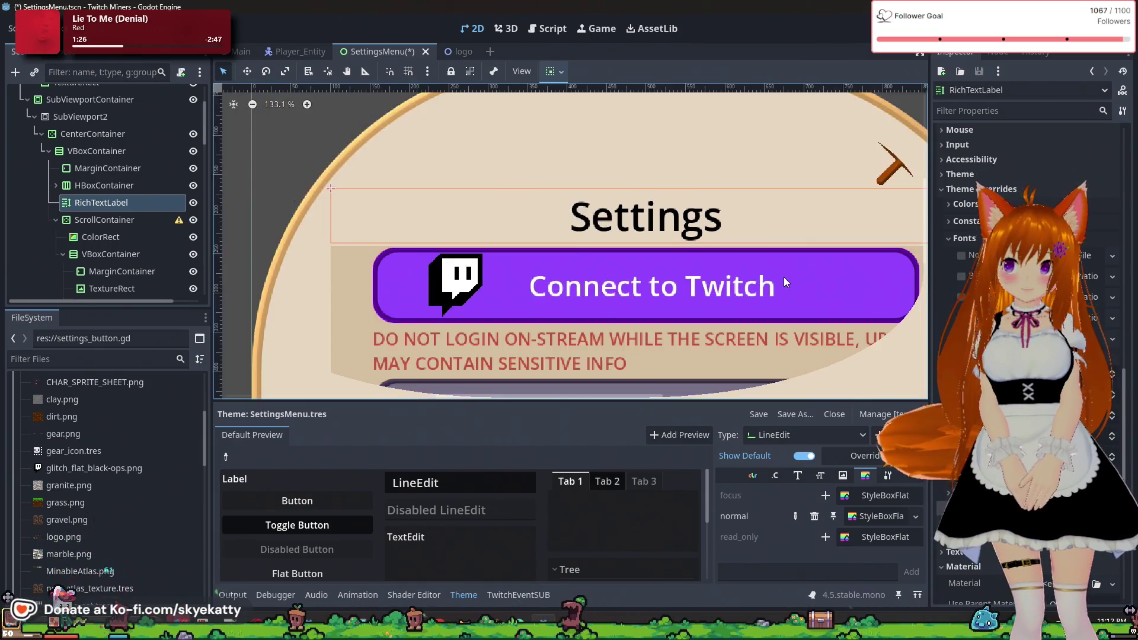
{"action": "scroll", "coordinate": [877, 322], "scroll_direction": "down", "scroll_amount": 5}
{"action": "scroll", "coordinate": [877, 325], "scroll_direction": "up", "scroll_amount": 3}
{"action": "scroll", "coordinate": [863, 353], "scroll_direction": "down", "scroll_amount": 4}
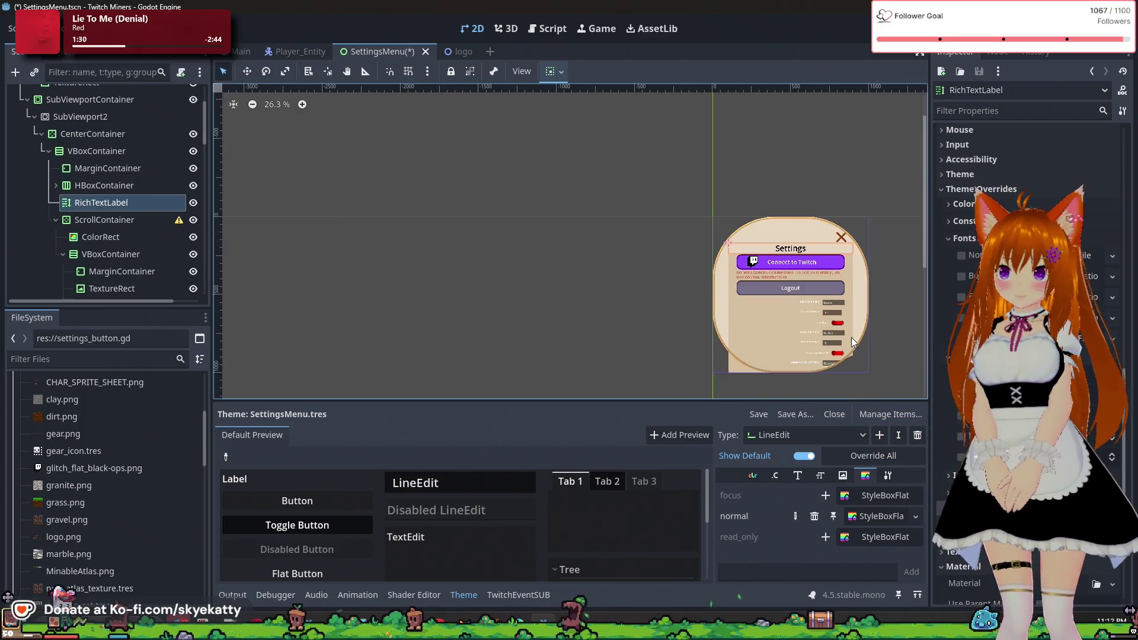
{"action": "scroll", "coordinate": [866, 336], "scroll_direction": "up", "scroll_amount": 2}
{"action": "scroll", "coordinate": [876, 341], "scroll_direction": "up", "scroll_amount": 2}
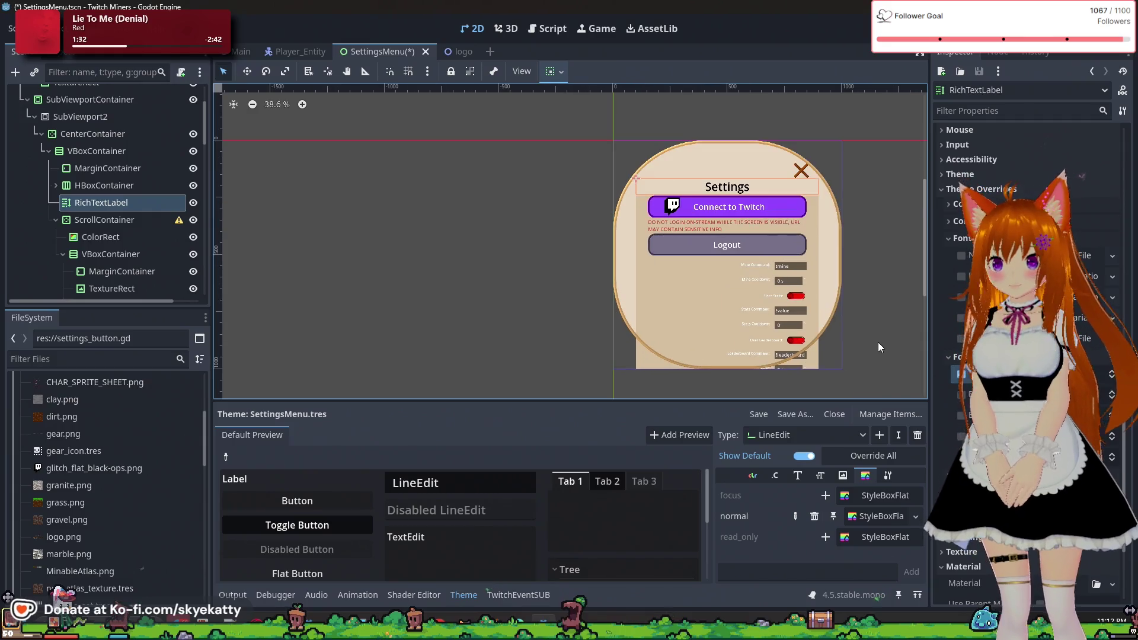
{"action": "scroll", "coordinate": [939, 248], "scroll_direction": "up", "scroll_amount": 2}
{"action": "left_click", "coordinate": [876, 236]}
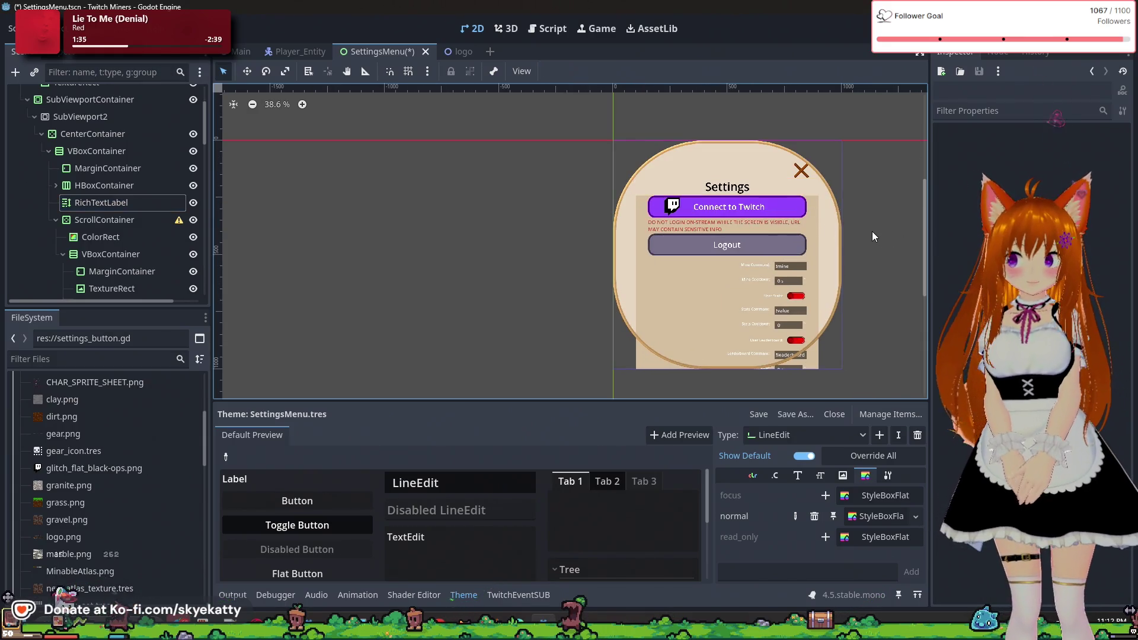
{"action": "scroll", "coordinate": [871, 225], "scroll_direction": "up", "scroll_amount": 1}
{"action": "scroll", "coordinate": [819, 162], "scroll_direction": "up", "scroll_amount": 3}
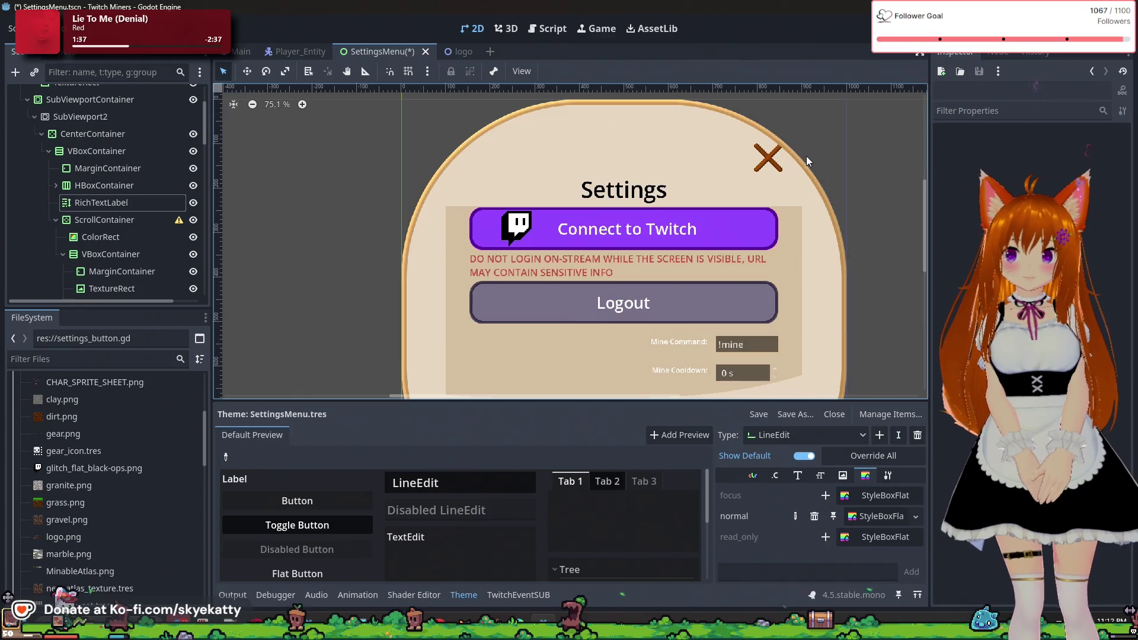
{"action": "left_click", "coordinate": [769, 155]}
{"action": "scroll", "coordinate": [768, 156], "scroll_direction": "up", "scroll_amount": 1}
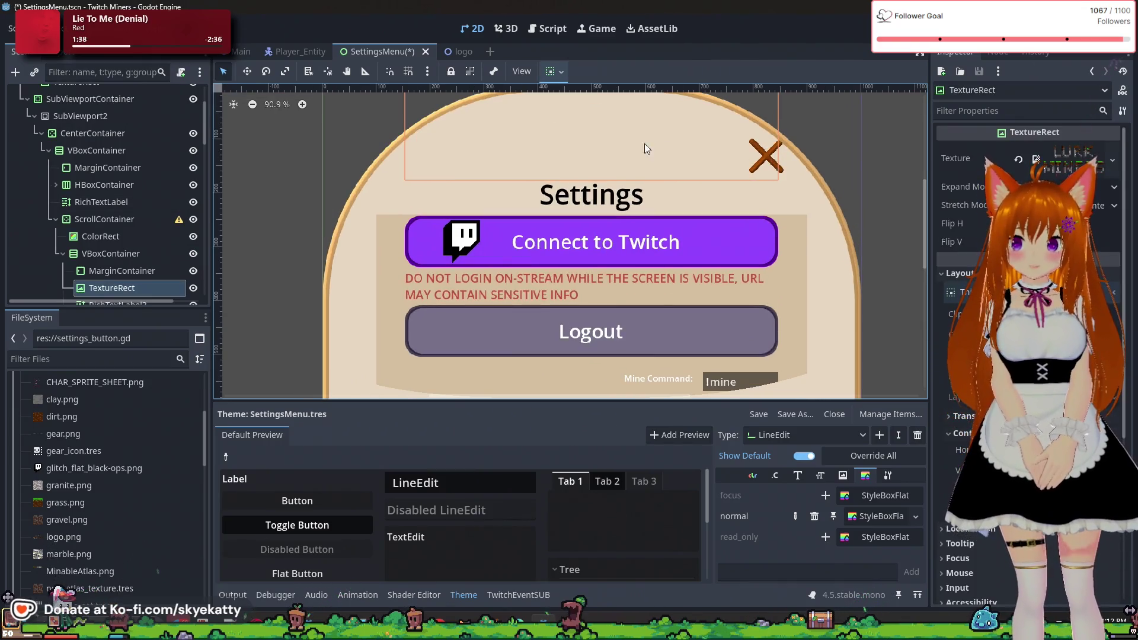
{"action": "left_click", "coordinate": [106, 220]}
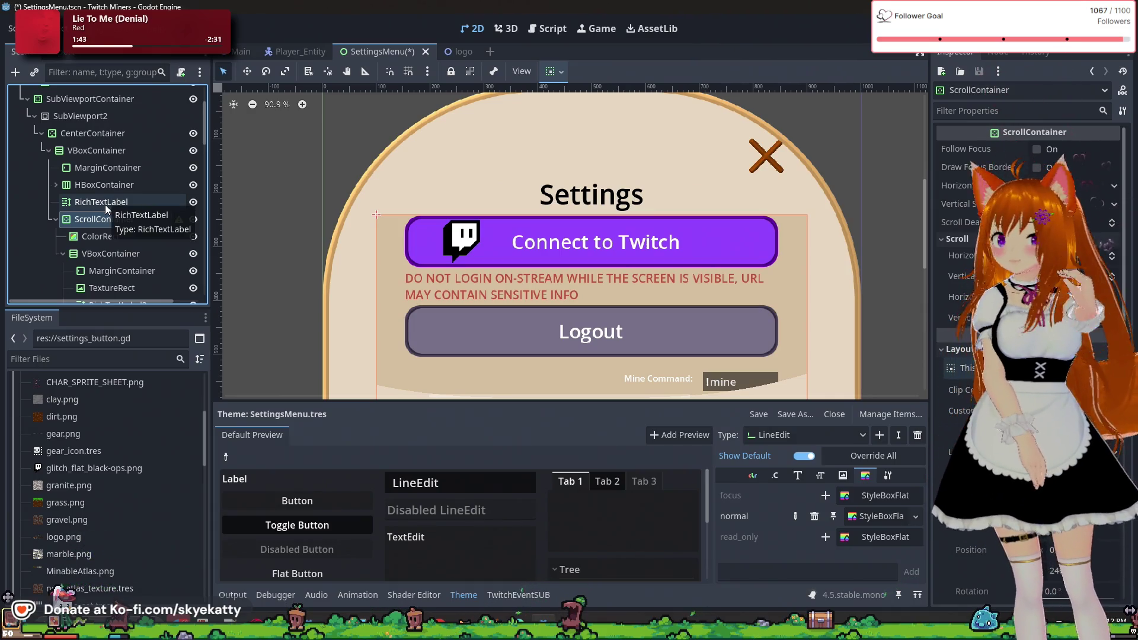
{"action": "left_click", "coordinate": [112, 188]}
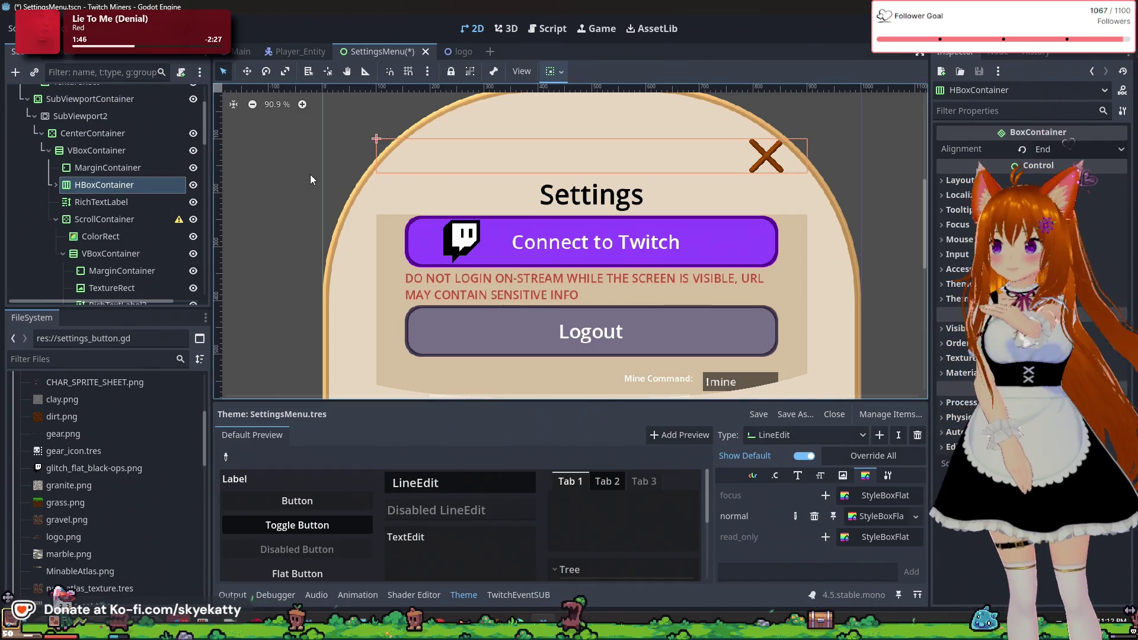
{"action": "left_click", "coordinate": [135, 167]}
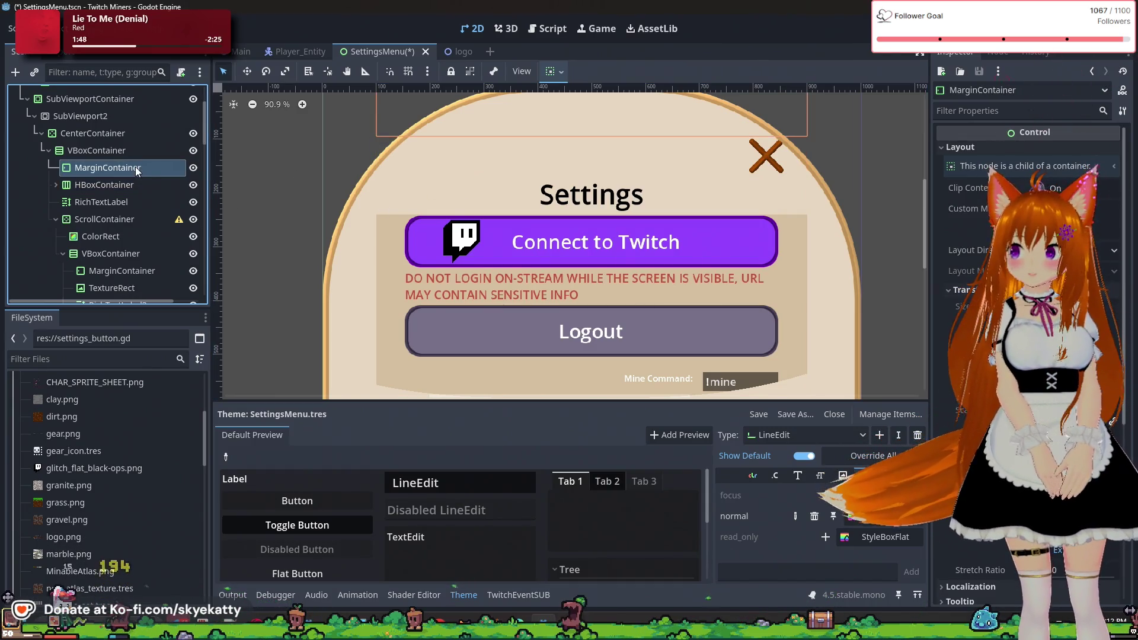
- Expand HBoxContainer in the Scene dock and select the MarginContainer beside Exit
{"action": "scroll", "coordinate": [572, 182], "scroll_direction": "down", "scroll_amount": 1}
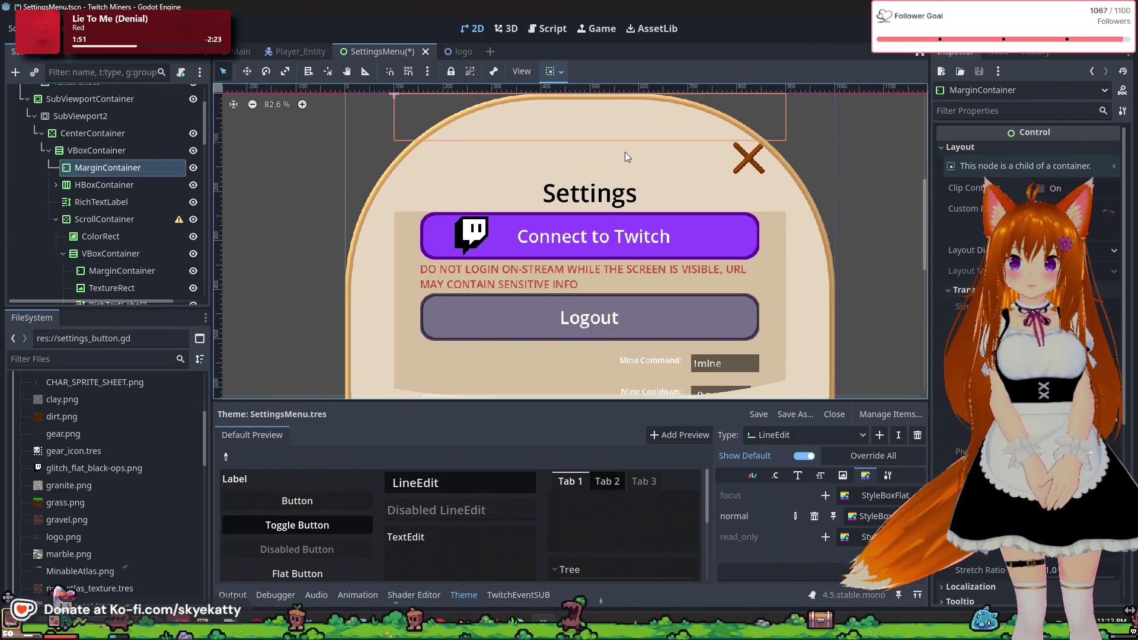
{"action": "scroll", "coordinate": [624, 152], "scroll_direction": "down", "scroll_amount": 2}
{"action": "scroll", "coordinate": [652, 117], "scroll_direction": "up", "scroll_amount": 2}
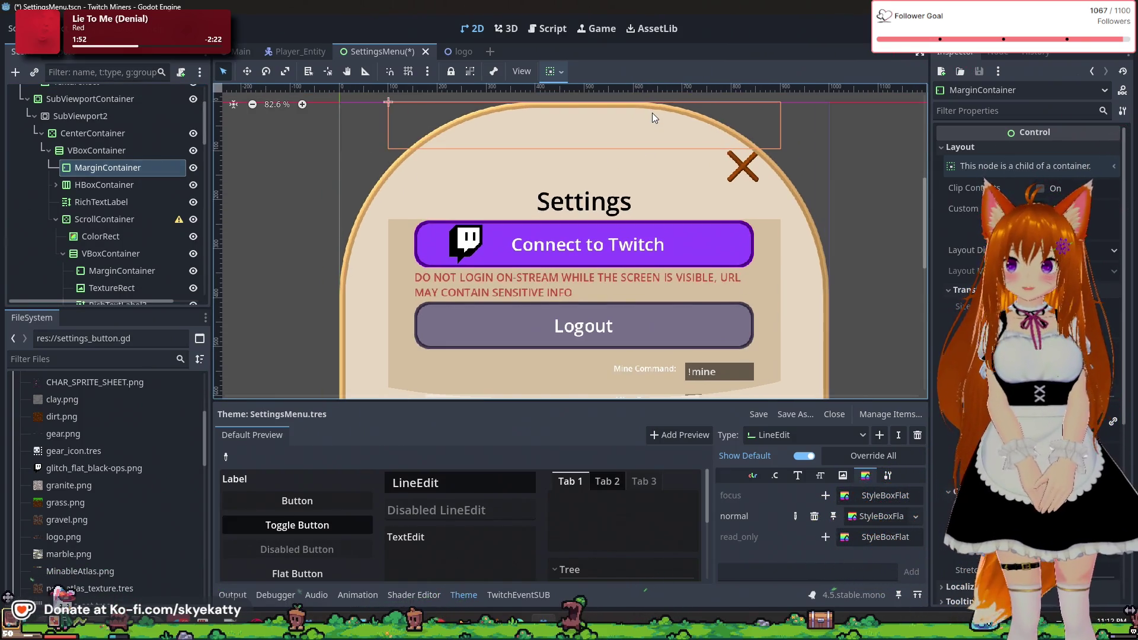
{"action": "left_click", "coordinate": [97, 183]}
{"action": "left_click", "coordinate": [57, 185]}
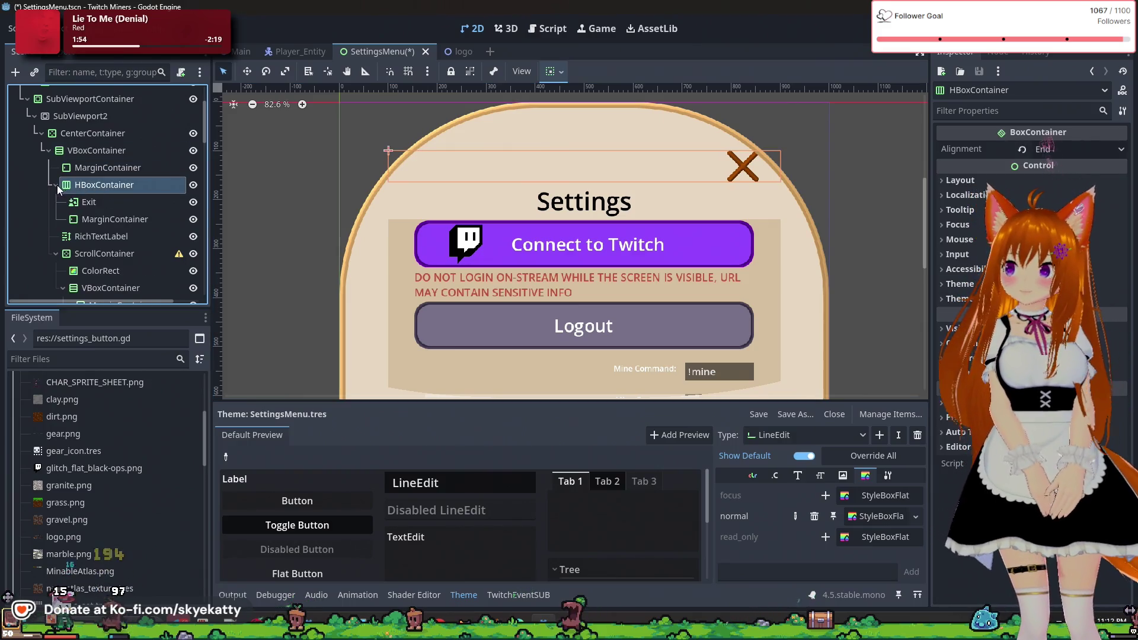
{"action": "left_click", "coordinate": [89, 202]}
{"action": "left_click", "coordinate": [101, 236]}
{"action": "left_click", "coordinate": [94, 219]}
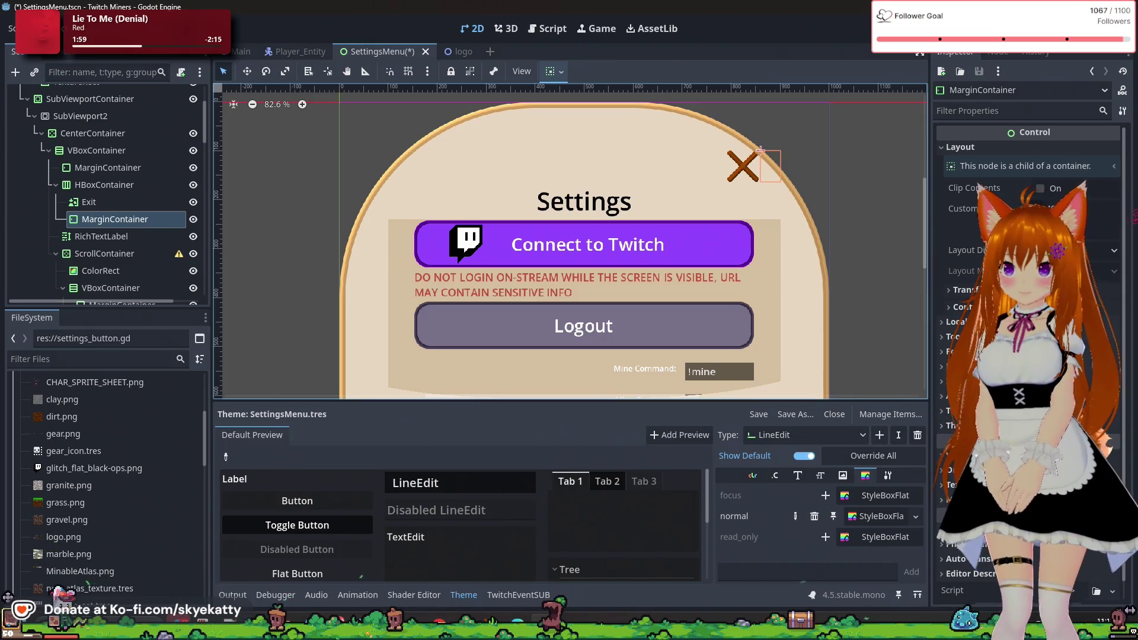
- Set the MarginContainer's Custom Minimum Size x to 10 and check the result
{"action": "left_click", "coordinate": [1070, 207]}
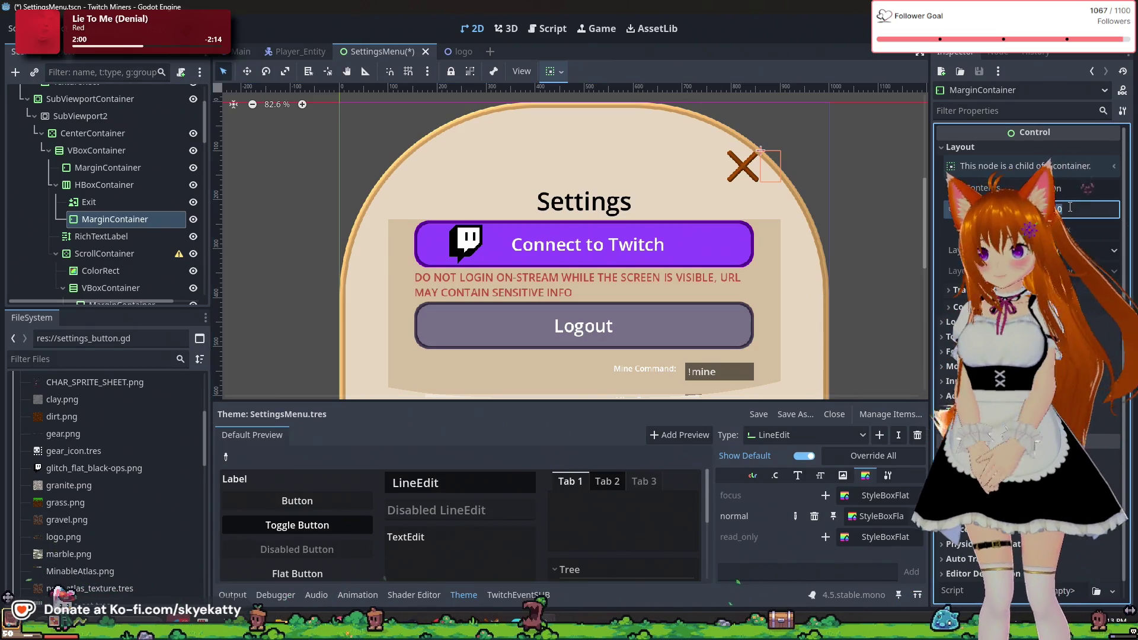
{"action": "type", "text": "10"}
{"action": "key", "text": "Return"}
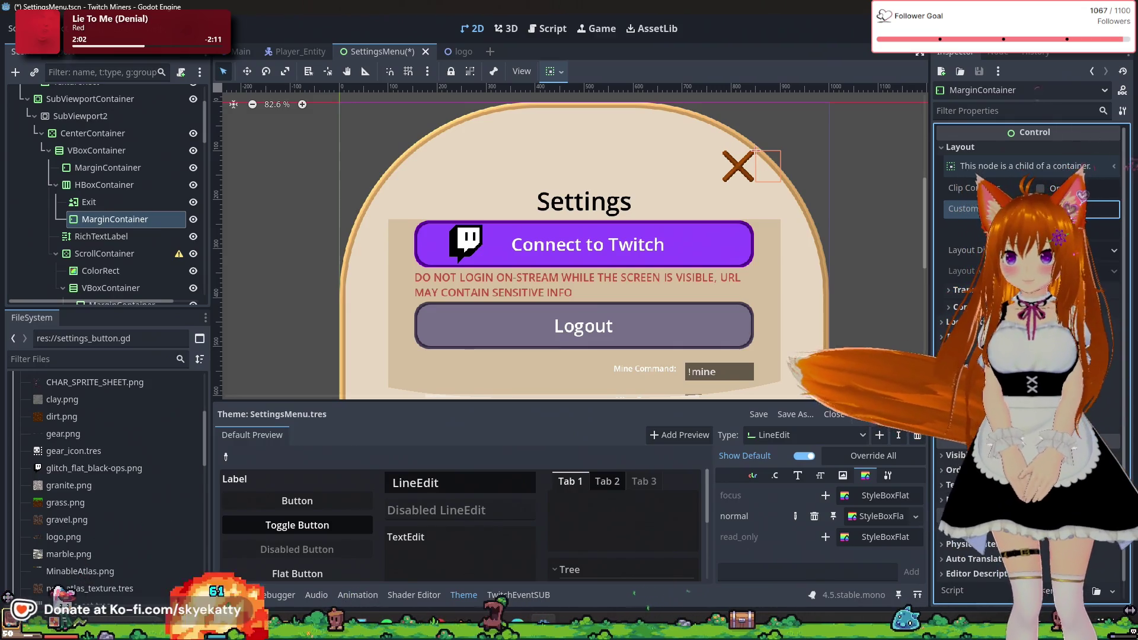
{"action": "left_click", "coordinate": [1071, 209]}
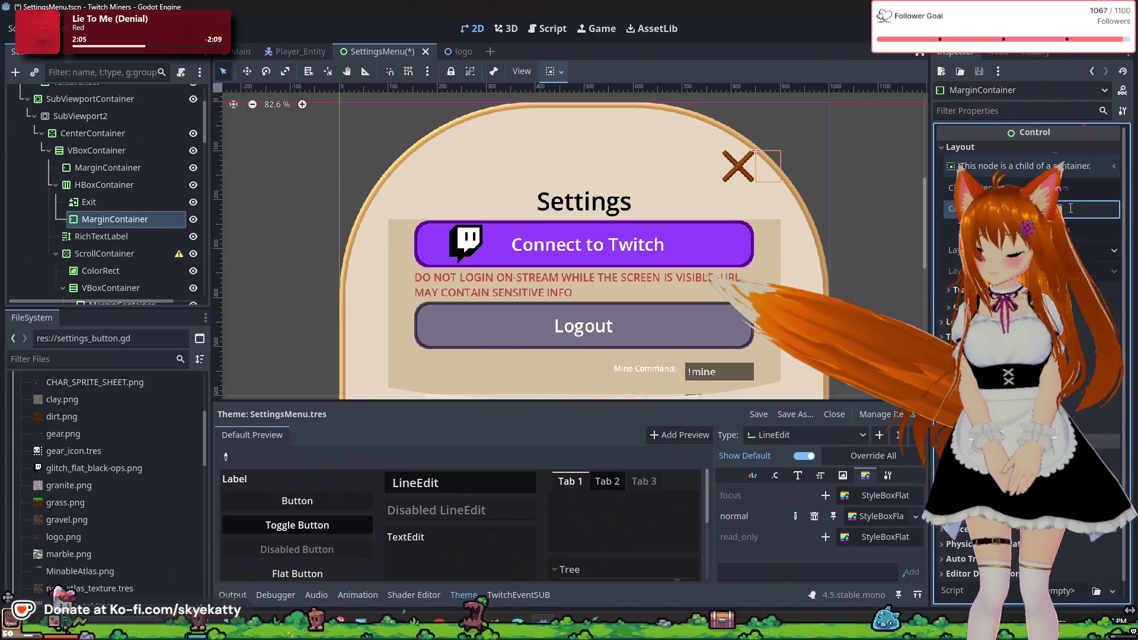
{"action": "left_click", "coordinate": [874, 220]}
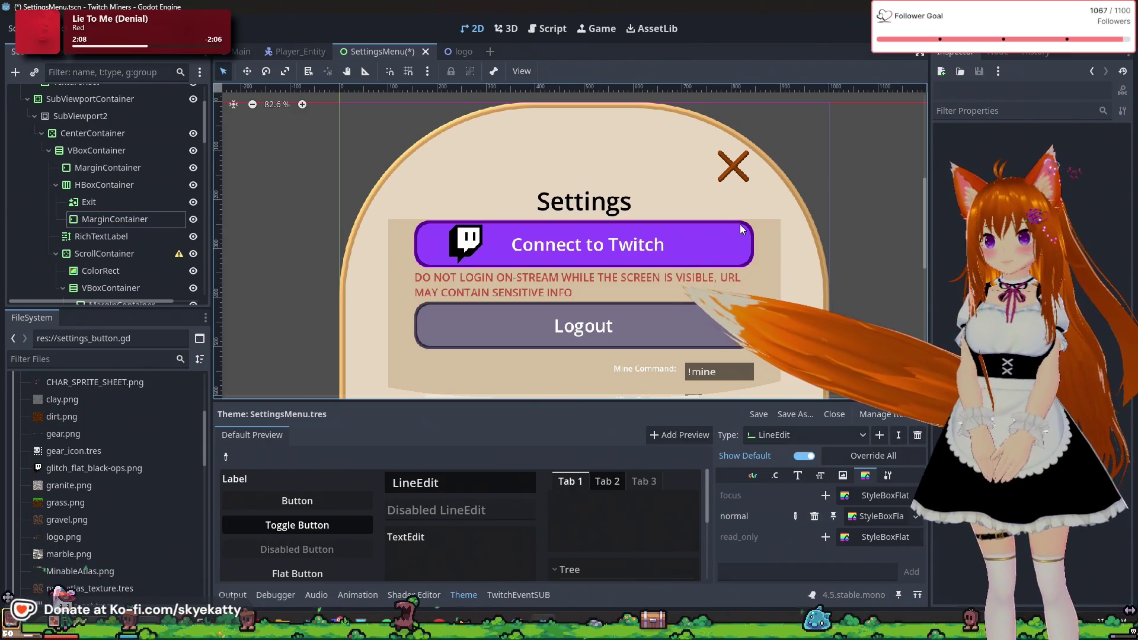
{"action": "left_click", "coordinate": [534, 154]}
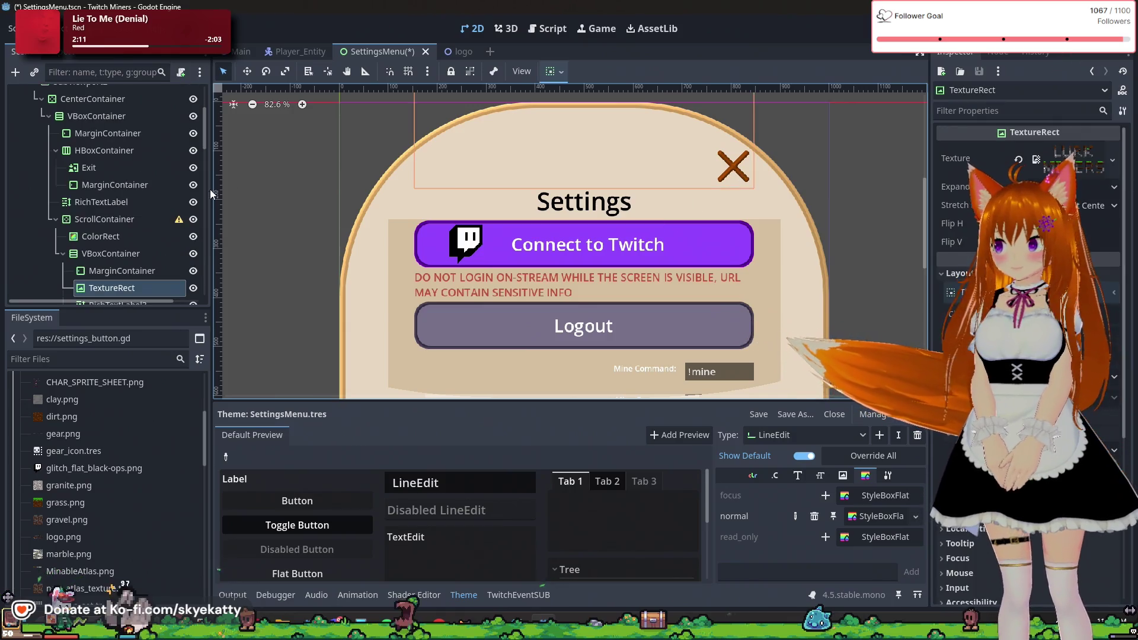
{"action": "scroll", "coordinate": [95, 210], "scroll_direction": "up", "scroll_amount": 3}
{"action": "scroll", "coordinate": [99, 214], "scroll_direction": "down", "scroll_amount": 3}
{"action": "left_click", "coordinate": [104, 201]}
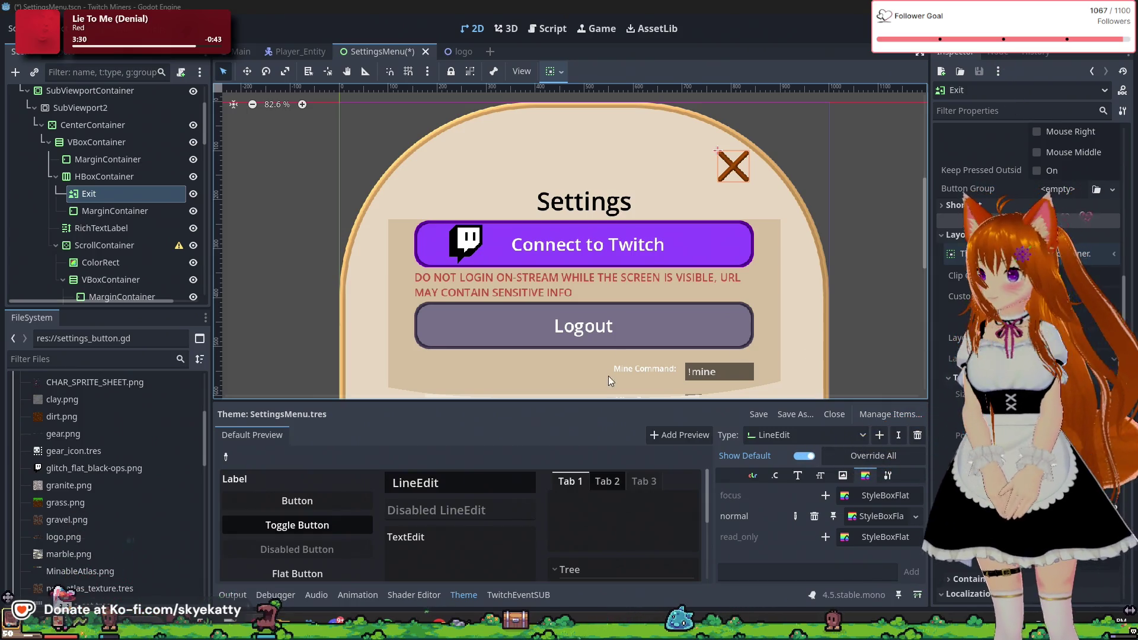
{"action": "scroll", "coordinate": [696, 267], "scroll_direction": "down", "scroll_amount": 2}
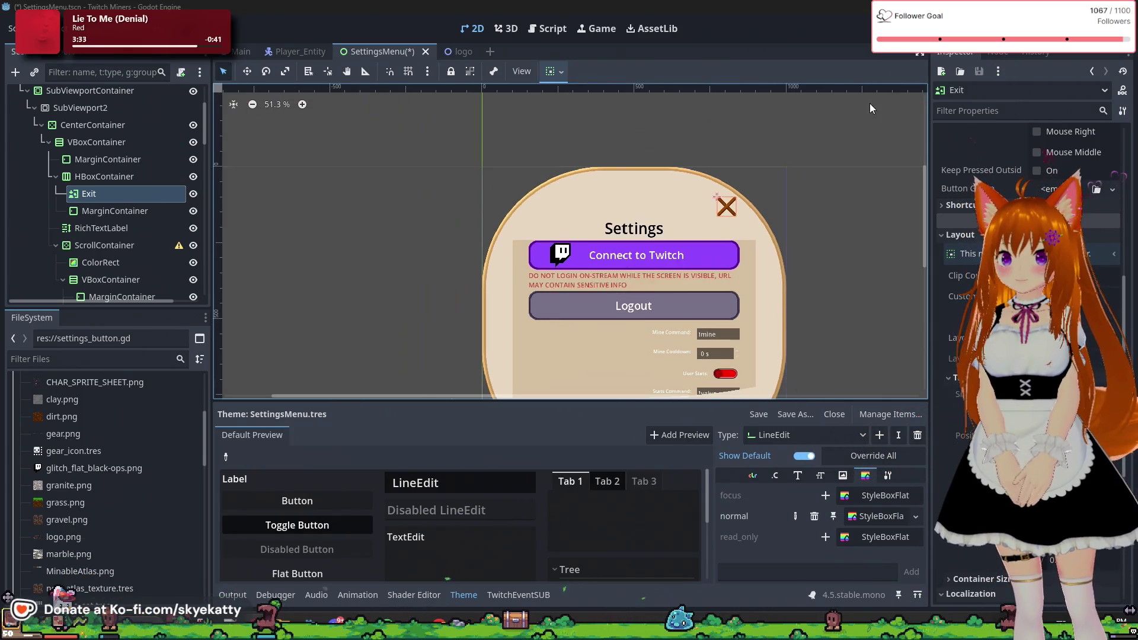
- Run the project with F5, scroll through the settings panel, then stop it with F8
{"action": "key", "text": "F5"}
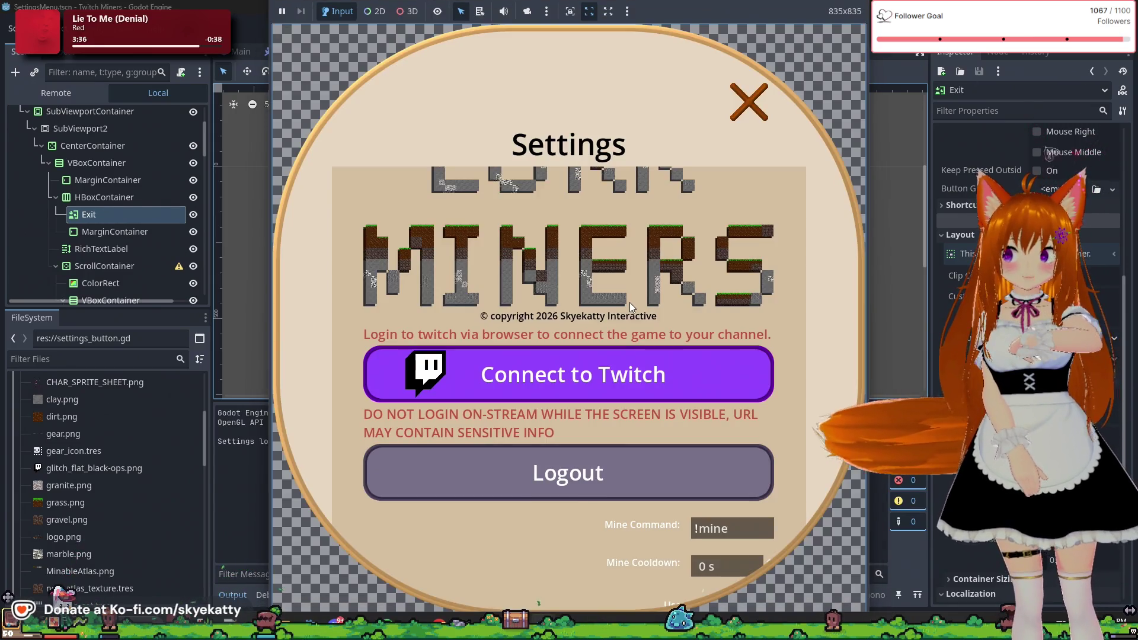
{"action": "scroll", "coordinate": [628, 302], "scroll_direction": "up", "scroll_amount": 2}
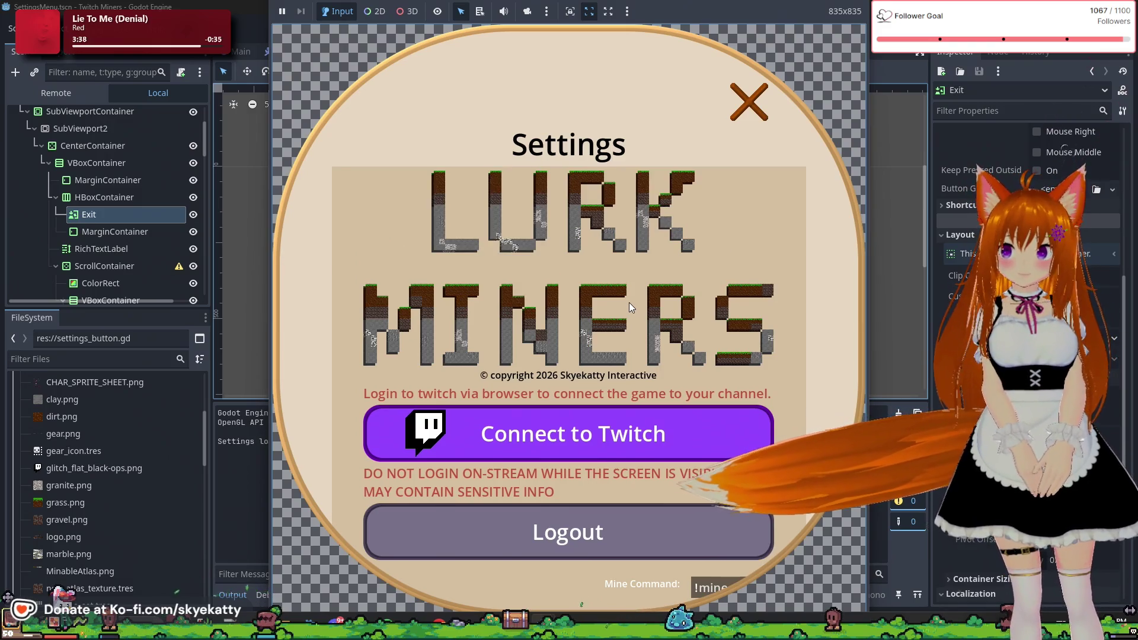
{"action": "scroll", "coordinate": [586, 284], "scroll_direction": "down", "scroll_amount": 8}
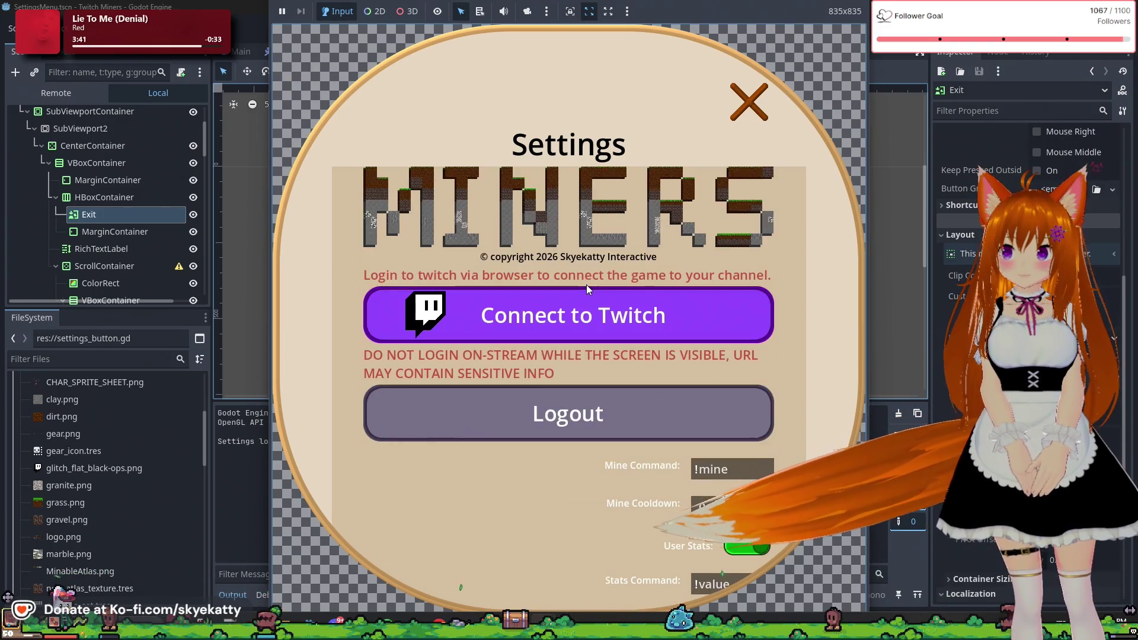
{"action": "scroll", "coordinate": [681, 362], "scroll_direction": "up", "scroll_amount": 2}
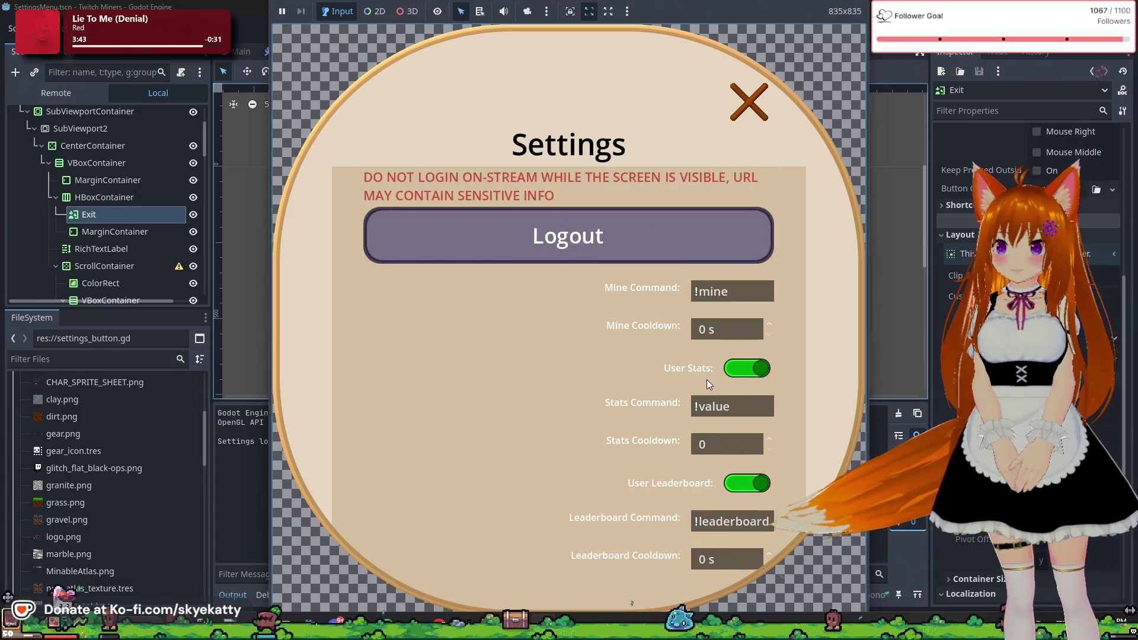
{"action": "scroll", "coordinate": [708, 379], "scroll_direction": "down", "scroll_amount": 2}
{"action": "scroll", "coordinate": [754, 433], "scroll_direction": "up", "scroll_amount": 2}
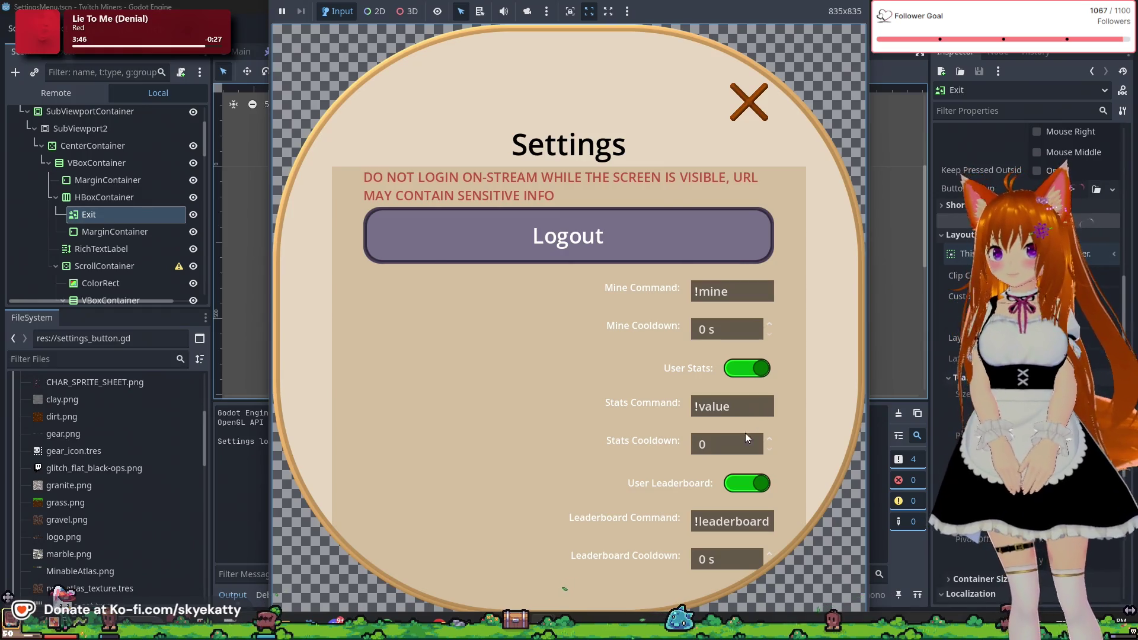
{"action": "scroll", "coordinate": [646, 461], "scroll_direction": "down", "scroll_amount": 1}
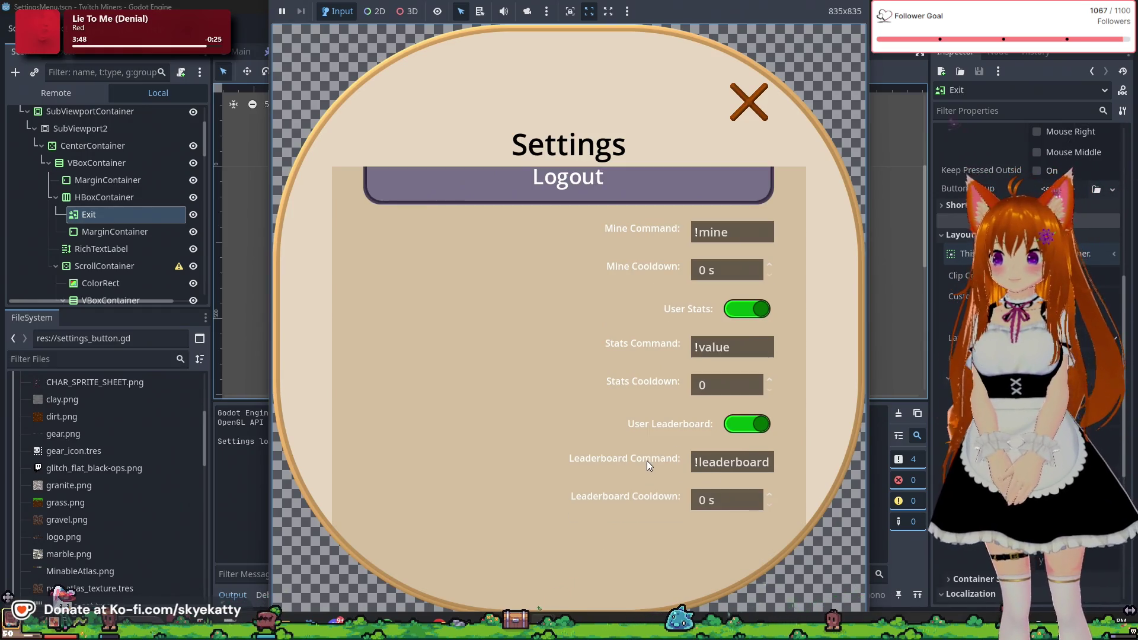
{"action": "scroll", "coordinate": [646, 442], "scroll_direction": "up", "scroll_amount": 6}
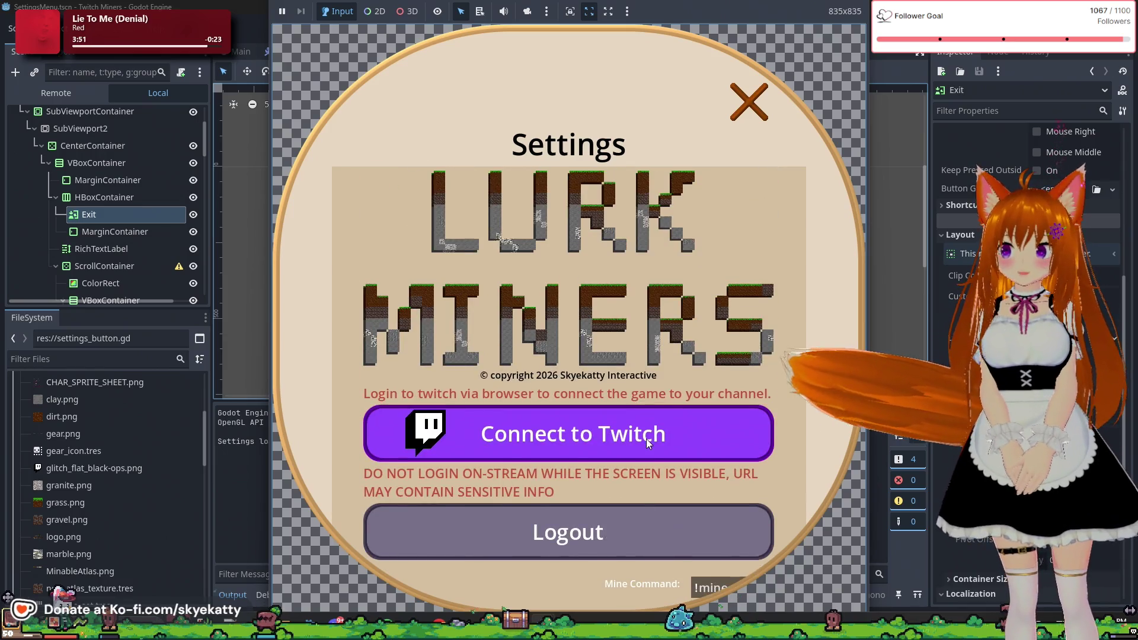
{"action": "scroll", "coordinate": [647, 442], "scroll_direction": "down", "scroll_amount": 6}
{"action": "scroll", "coordinate": [646, 442], "scroll_direction": "down", "scroll_amount": 1}
{"action": "scroll", "coordinate": [646, 441], "scroll_direction": "up", "scroll_amount": 7}
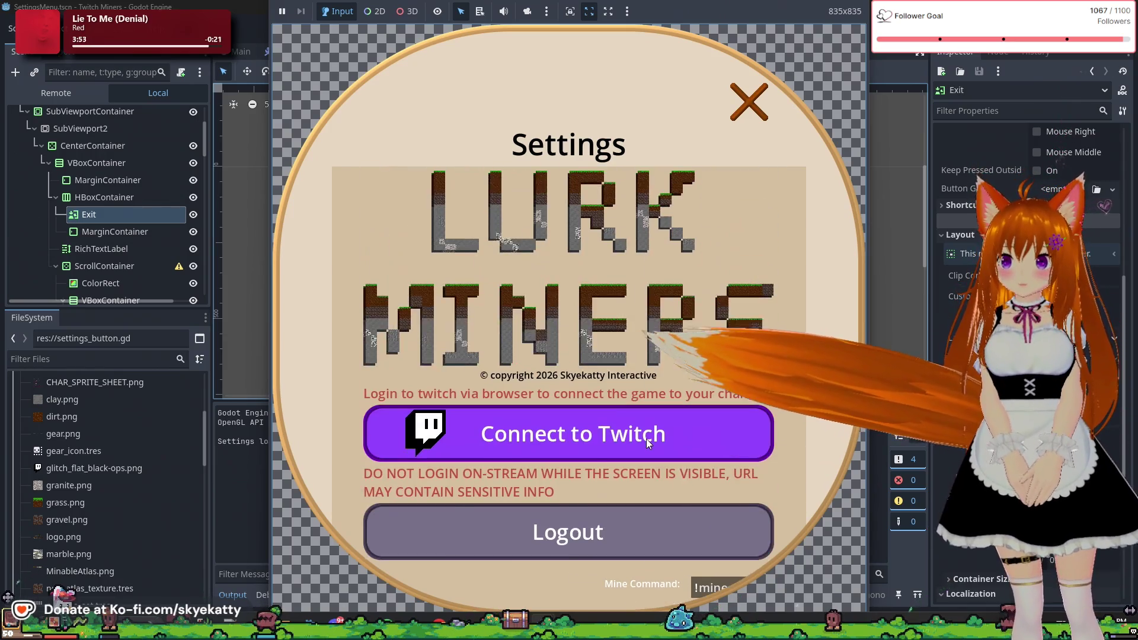
{"action": "scroll", "coordinate": [646, 438], "scroll_direction": "down", "scroll_amount": 7}
{"action": "scroll", "coordinate": [646, 439], "scroll_direction": "up", "scroll_amount": 7}
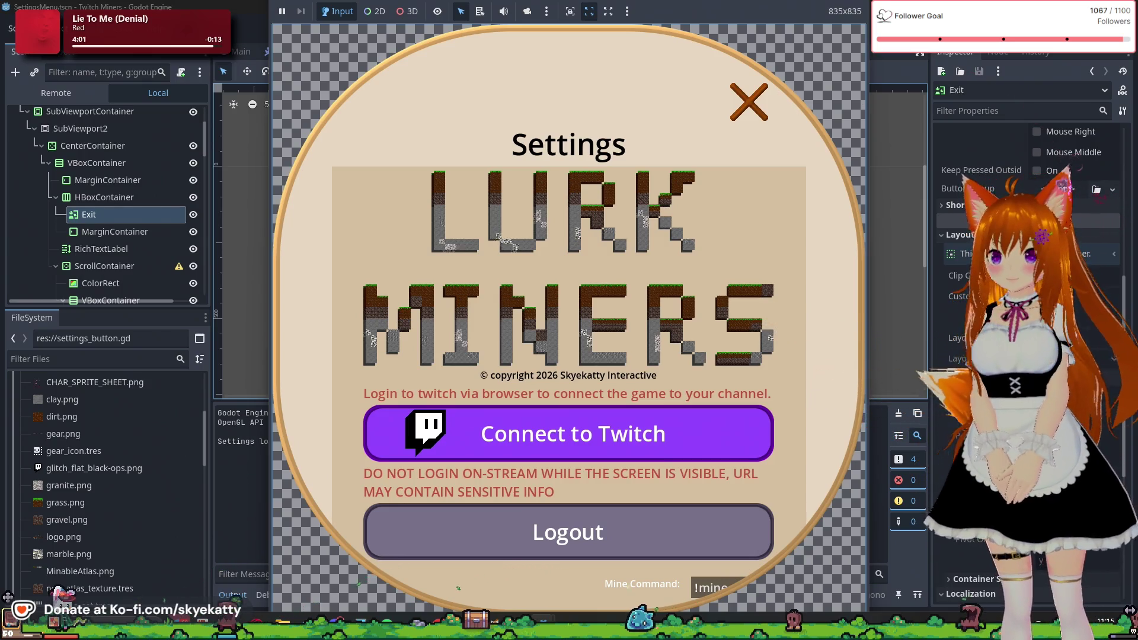
{"action": "key", "text": "F8"}
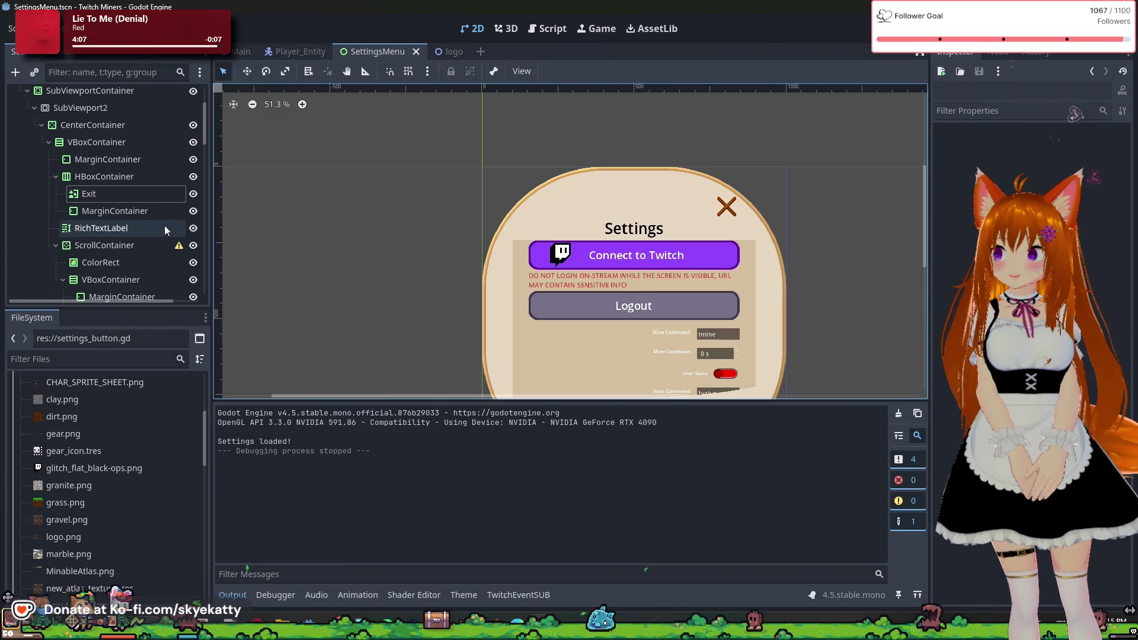
- Select the SettingsMenu root node and open its attached settings_menu.gd script
{"action": "left_click", "coordinate": [127, 204]}
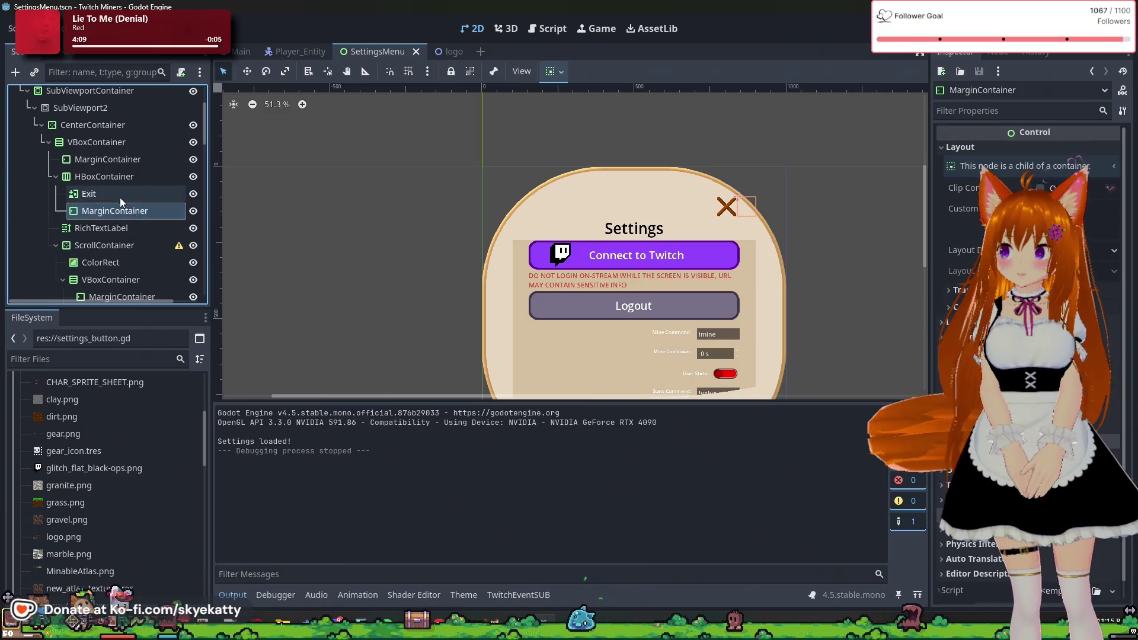
{"action": "left_click", "coordinate": [119, 197]}
{"action": "scroll", "coordinate": [129, 148], "scroll_direction": "up", "scroll_amount": 3}
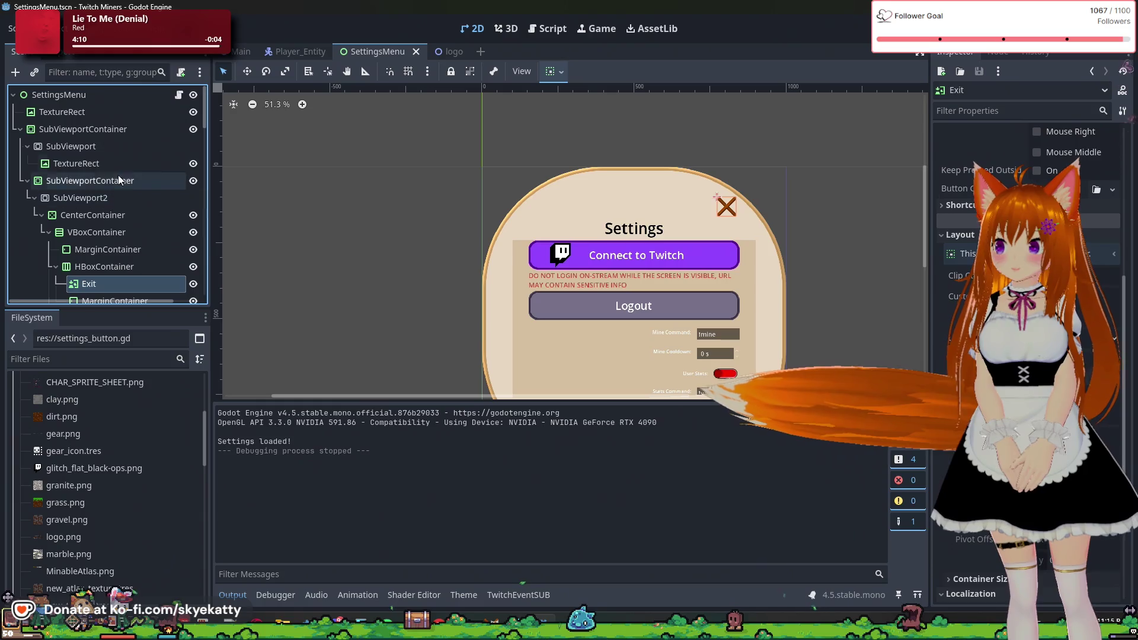
{"action": "left_click", "coordinate": [111, 97]}
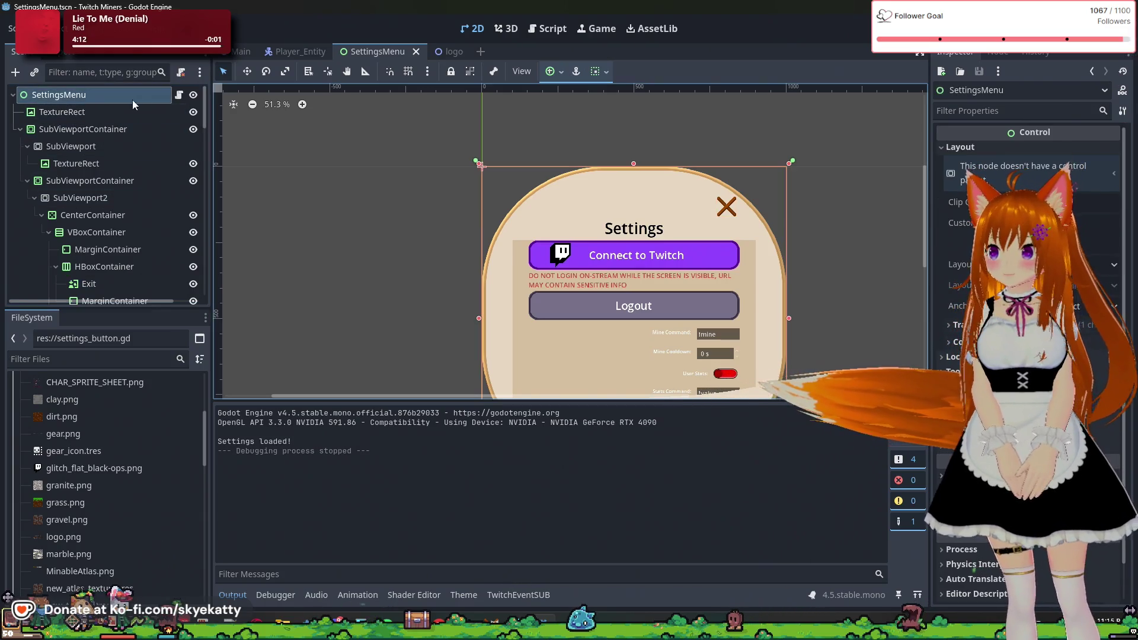
{"action": "left_click", "coordinate": [179, 95]}
{"action": "scroll", "coordinate": [600, 311], "scroll_direction": "up", "scroll_amount": 10}
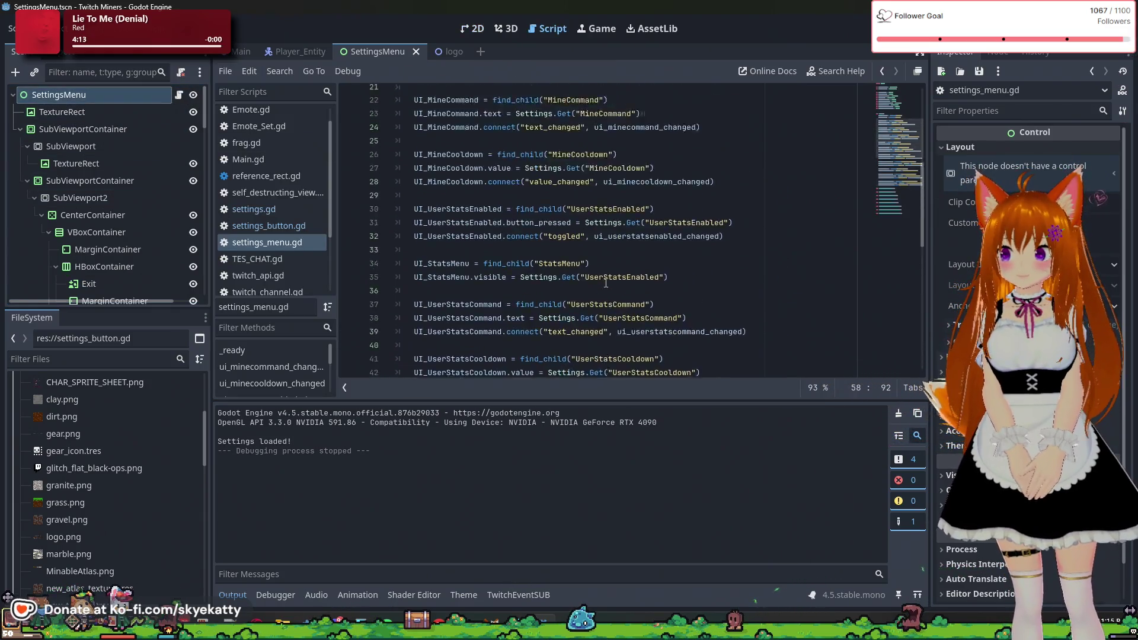
- Add 'var UI_SettingsExitButton : TextureButton' on a new line below extends Control
{"action": "left_click", "coordinate": [522, 106]}
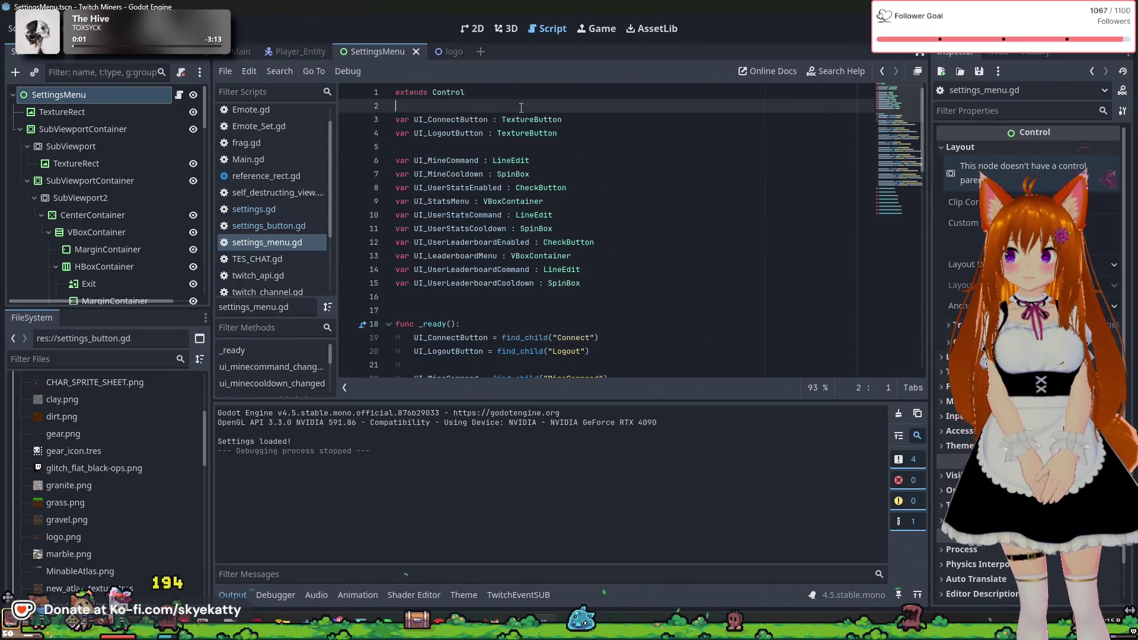
{"action": "key", "text": "Return"}
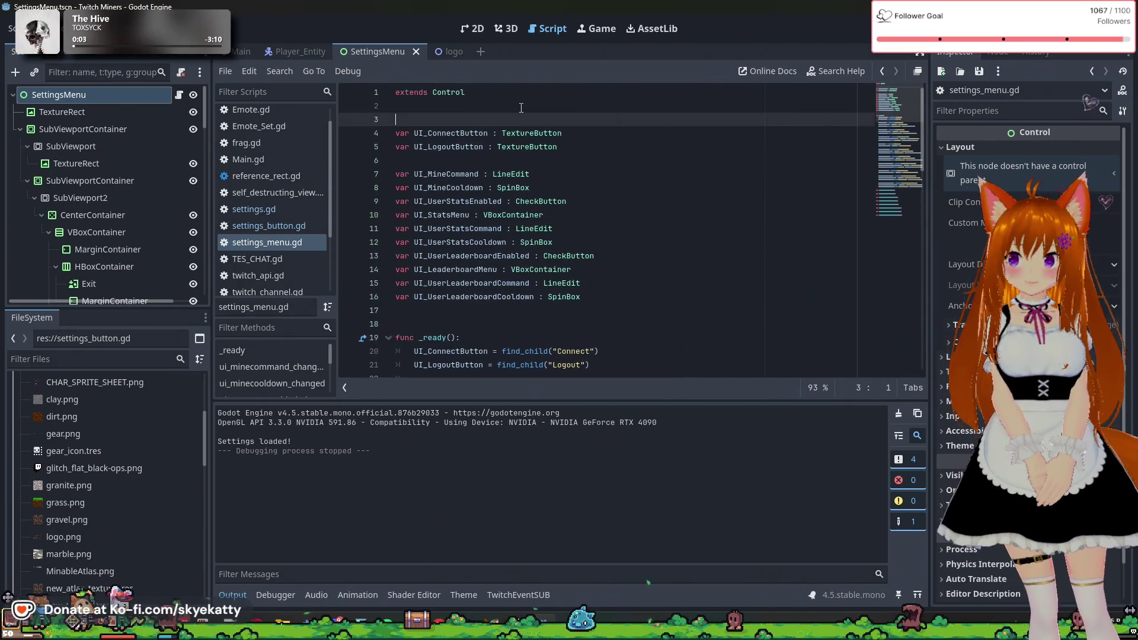
{"action": "type", "text": "v"}
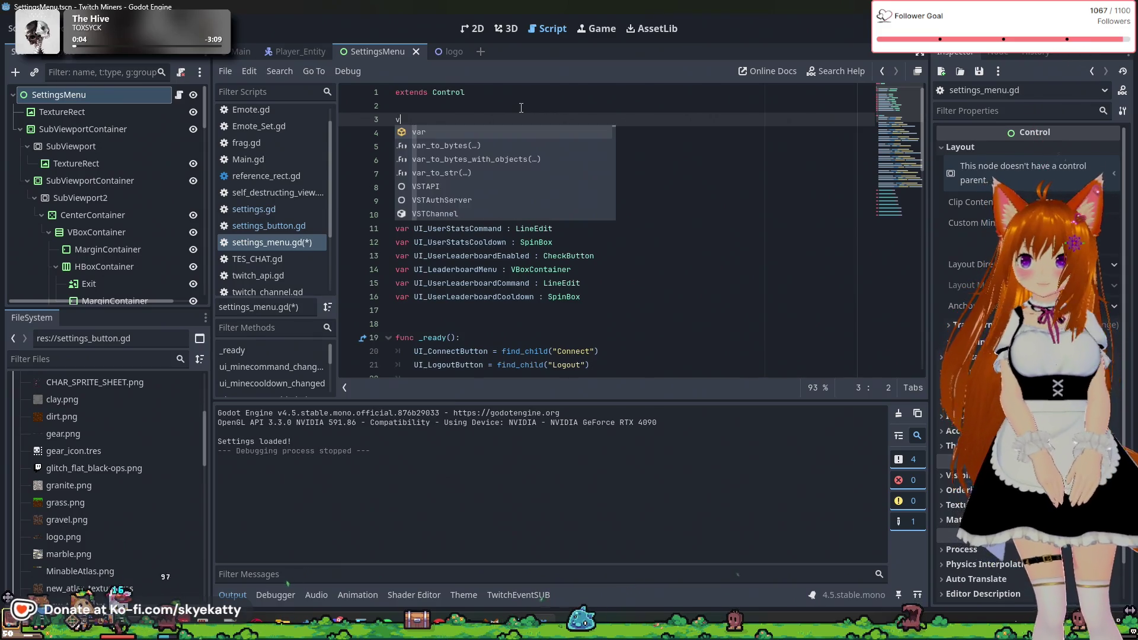
{"action": "type", "text": "r UI_"}
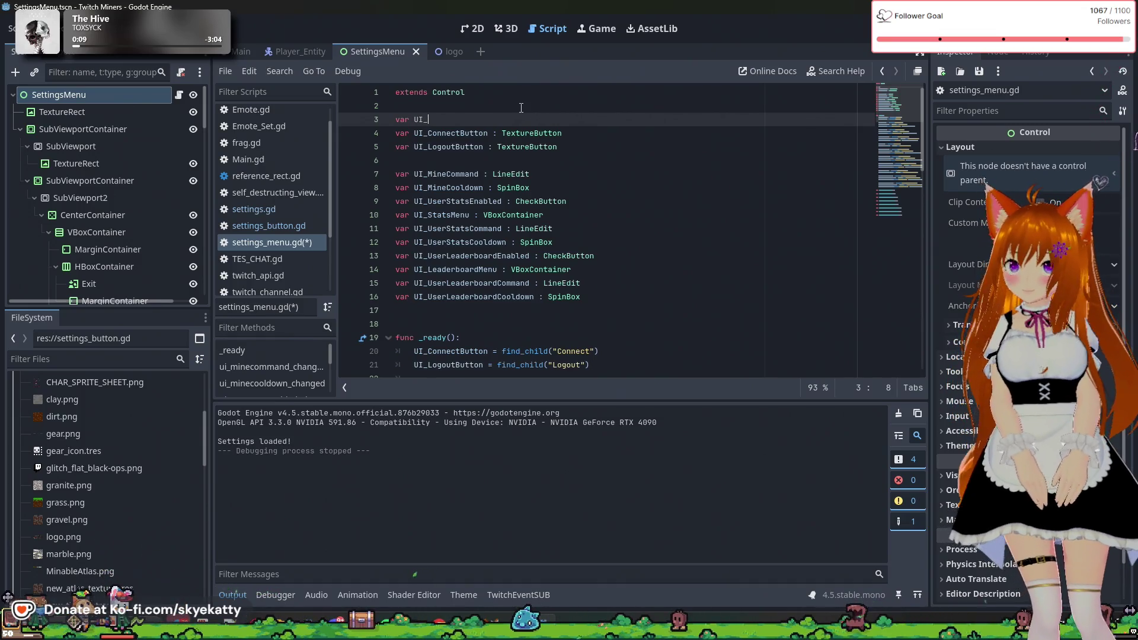
{"action": "type", "text": "Setting"}
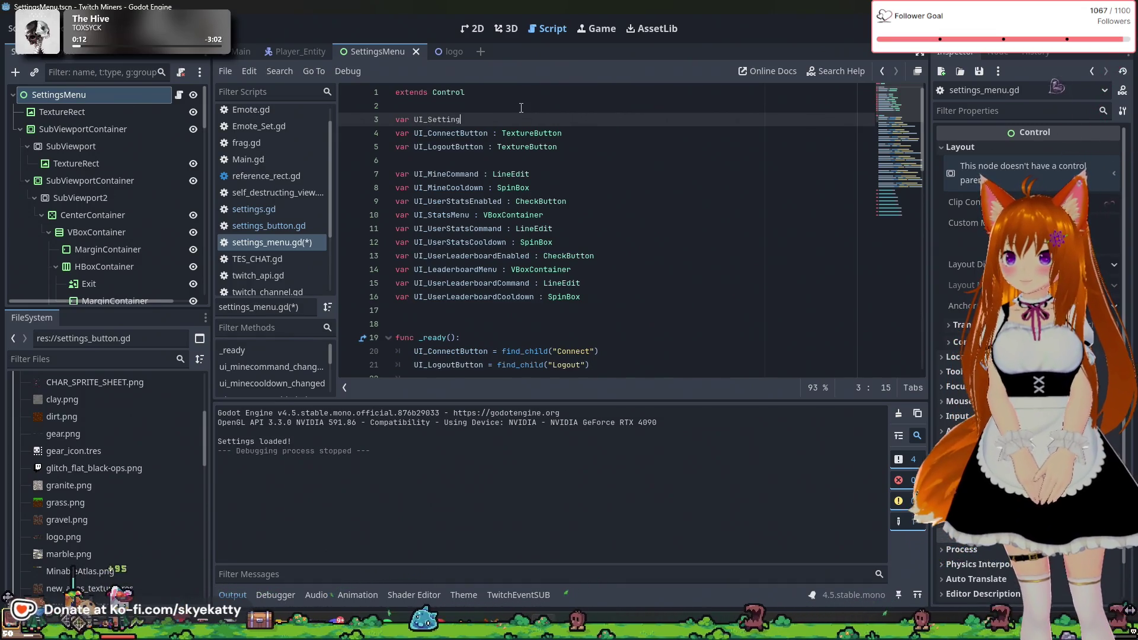
{"action": "type", "text": "sEx"}
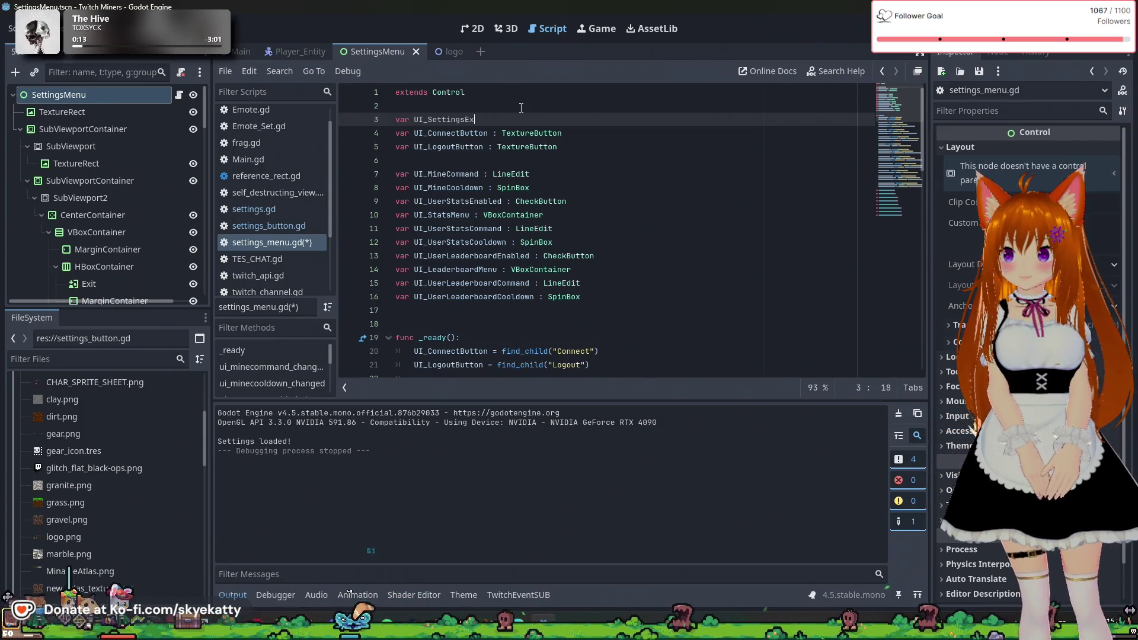
{"action": "type", "text": "itButto"}
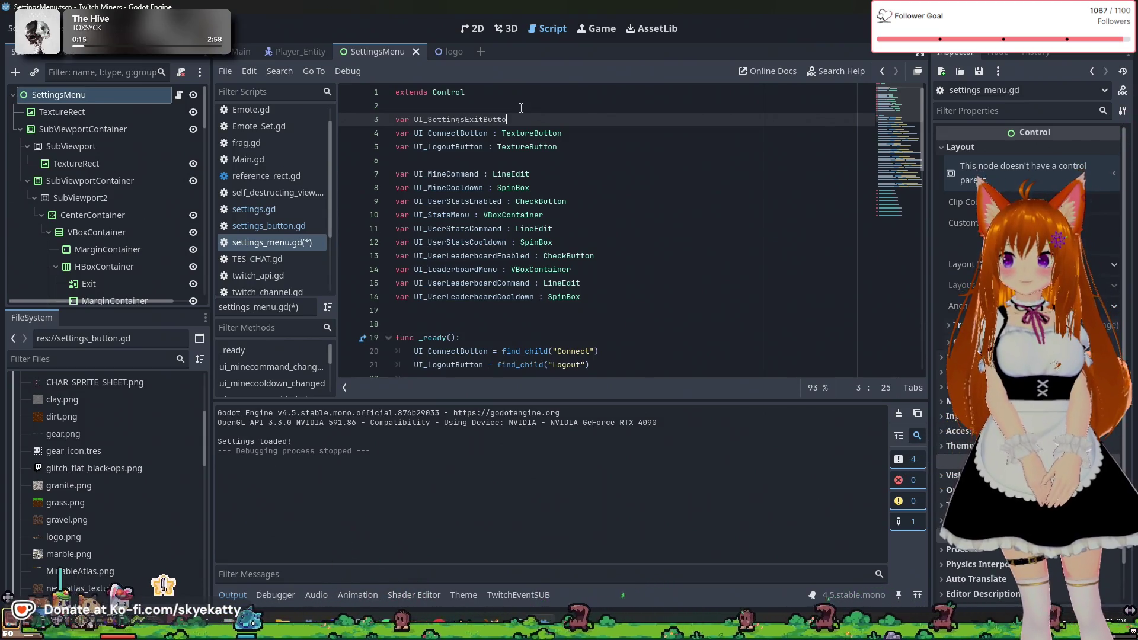
{"action": "type", "text": "n : "}
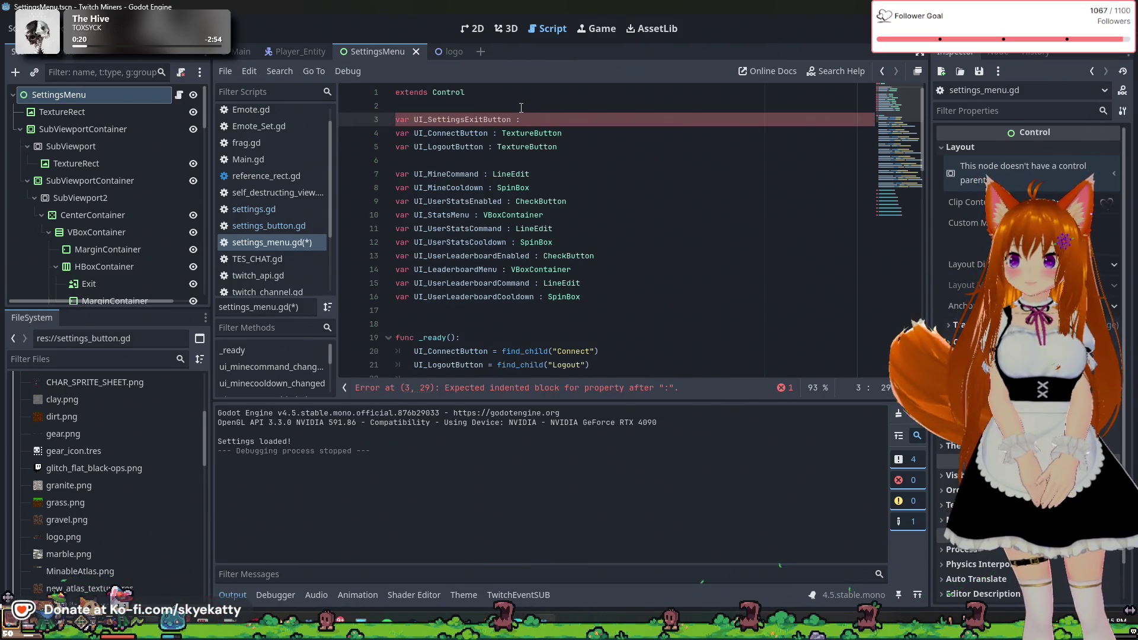
{"action": "type", "text": "Tex"}
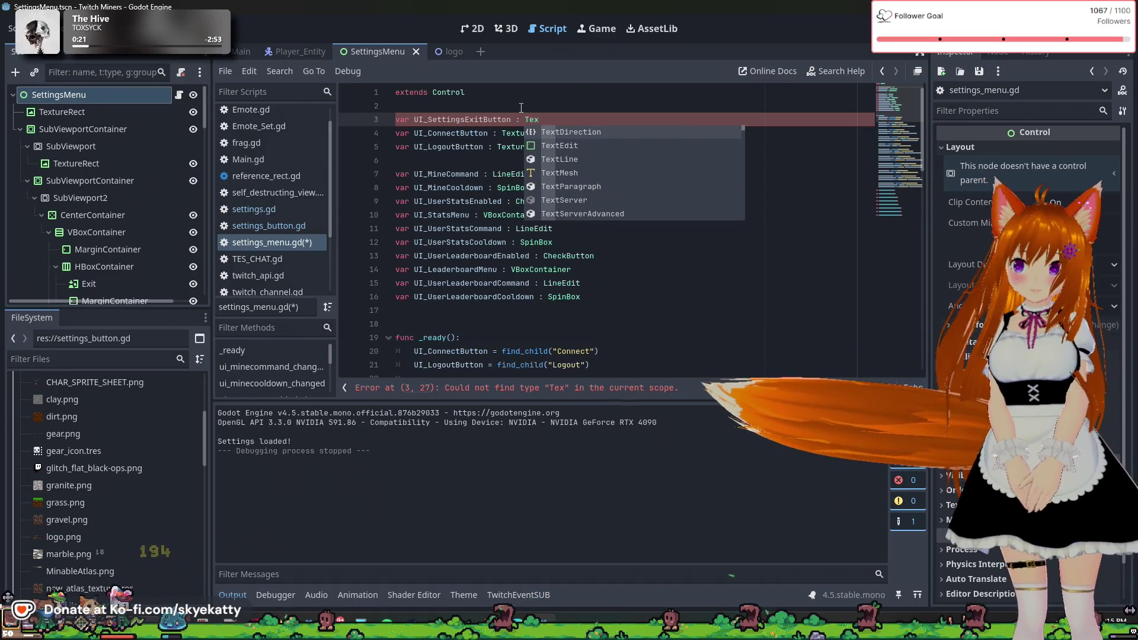
{"action": "type", "text": "u"}
{"action": "key", "text": "BackSpace"}
{"action": "type", "text": "t"}
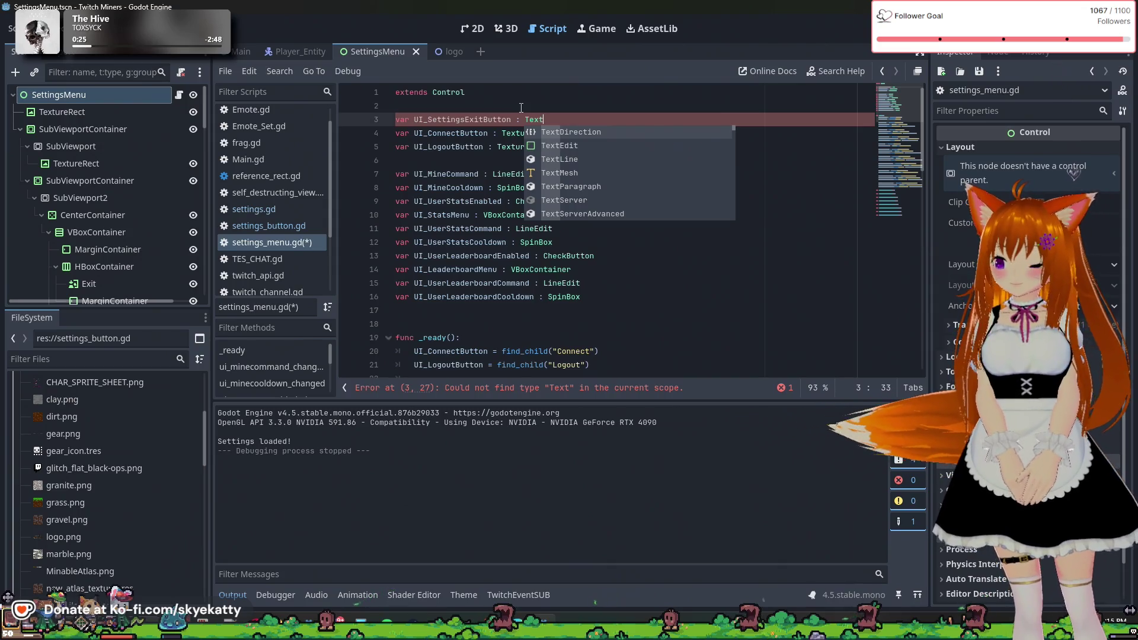
{"action": "type", "text": "ureB"}
{"action": "key", "text": "Return"}
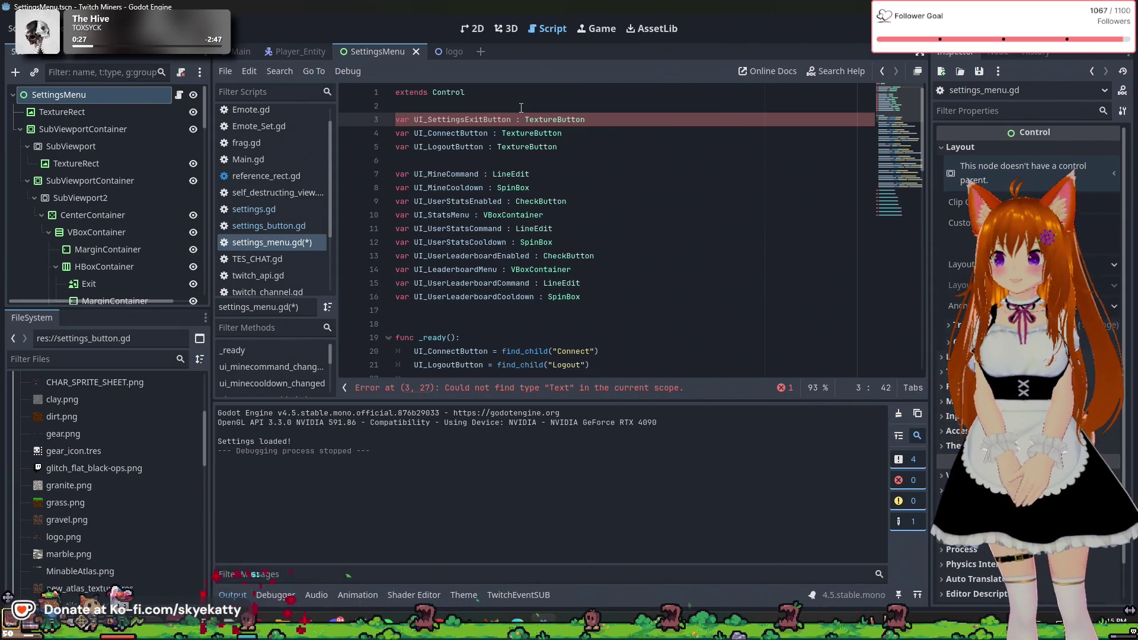
{"action": "left_click", "coordinate": [644, 219]}
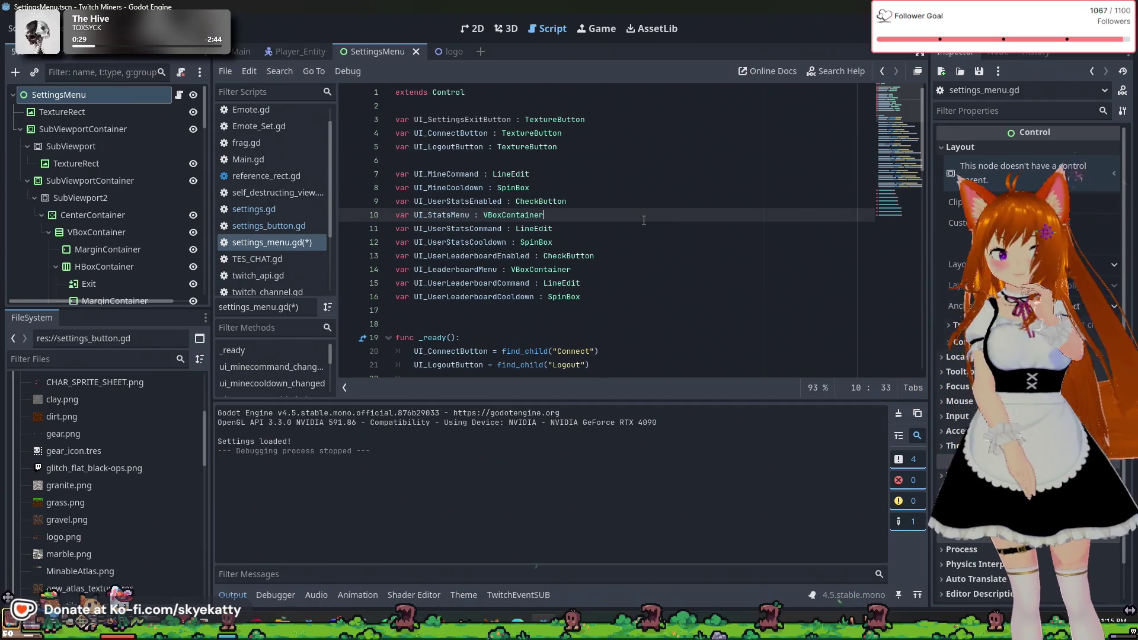
{"action": "scroll", "coordinate": [644, 219], "scroll_direction": "down", "scroll_amount": 4}
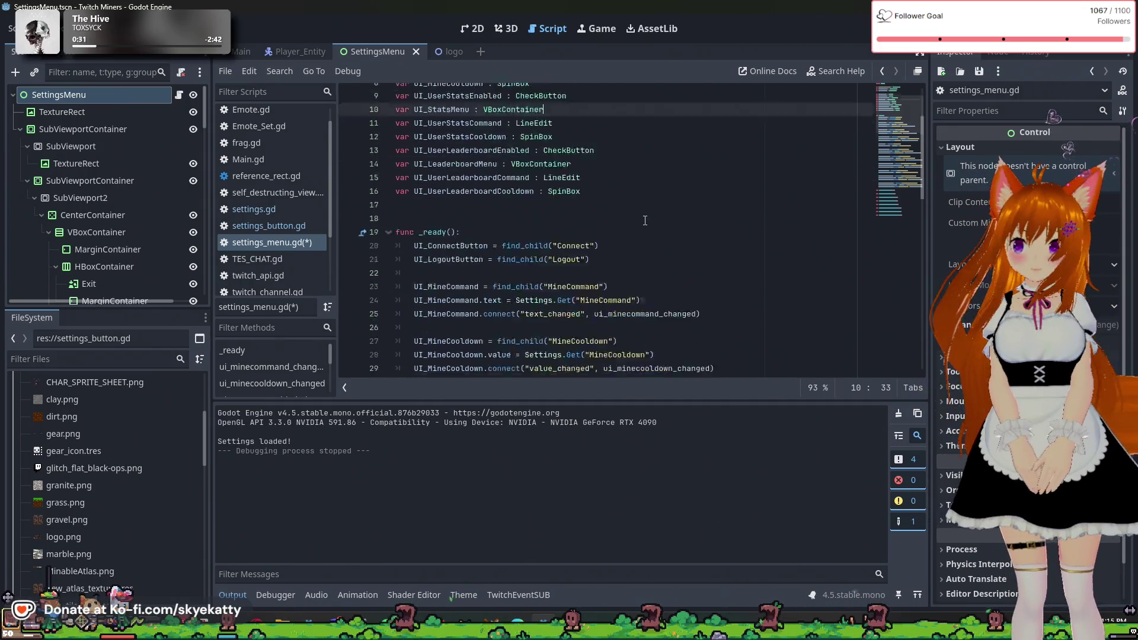
{"action": "left_click", "coordinate": [649, 177]}
- Add 'UI_SettingsExitButton = find_child("Exit")' as the first line of _ready()
{"action": "key", "text": "Return"}
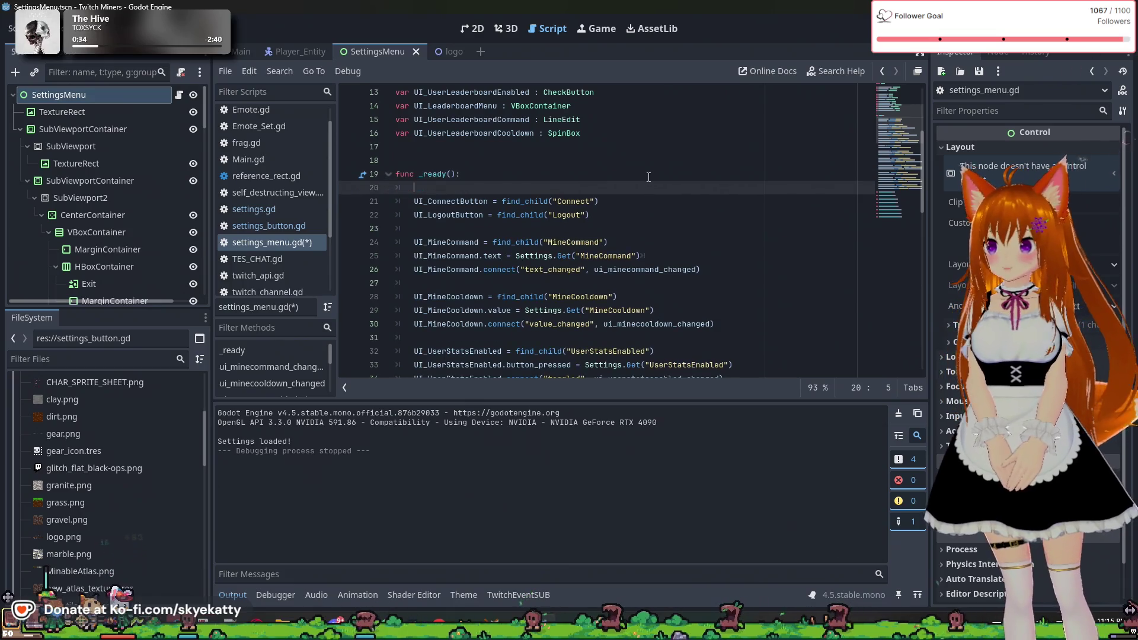
{"action": "type", "text": "UI_"}
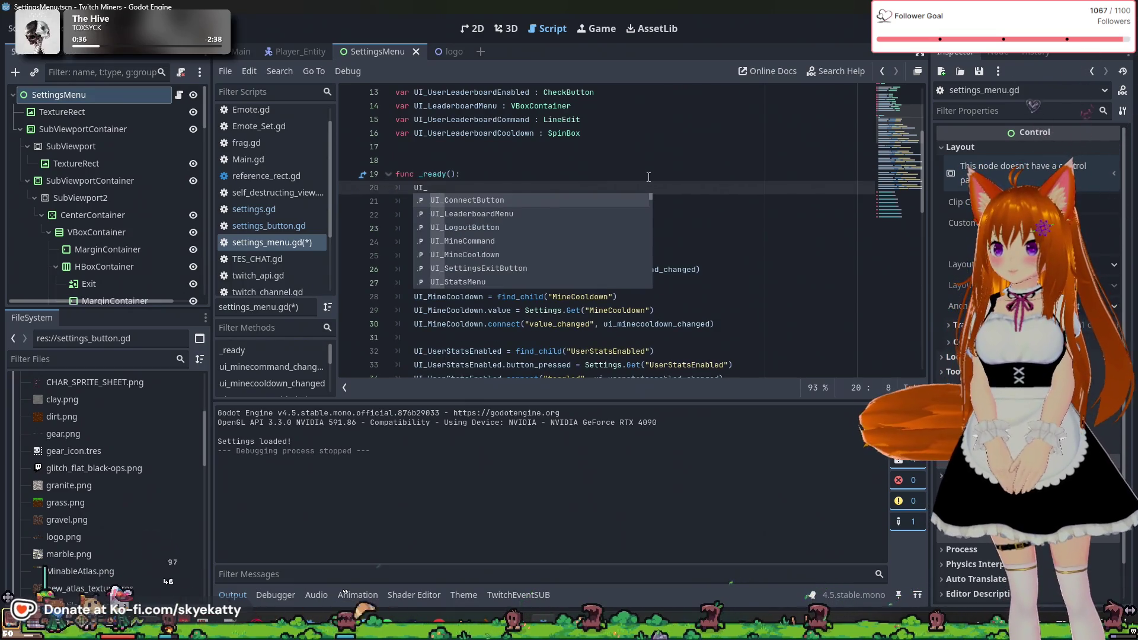
{"action": "type", "text": "Se"}
{"action": "key", "text": "Return"}
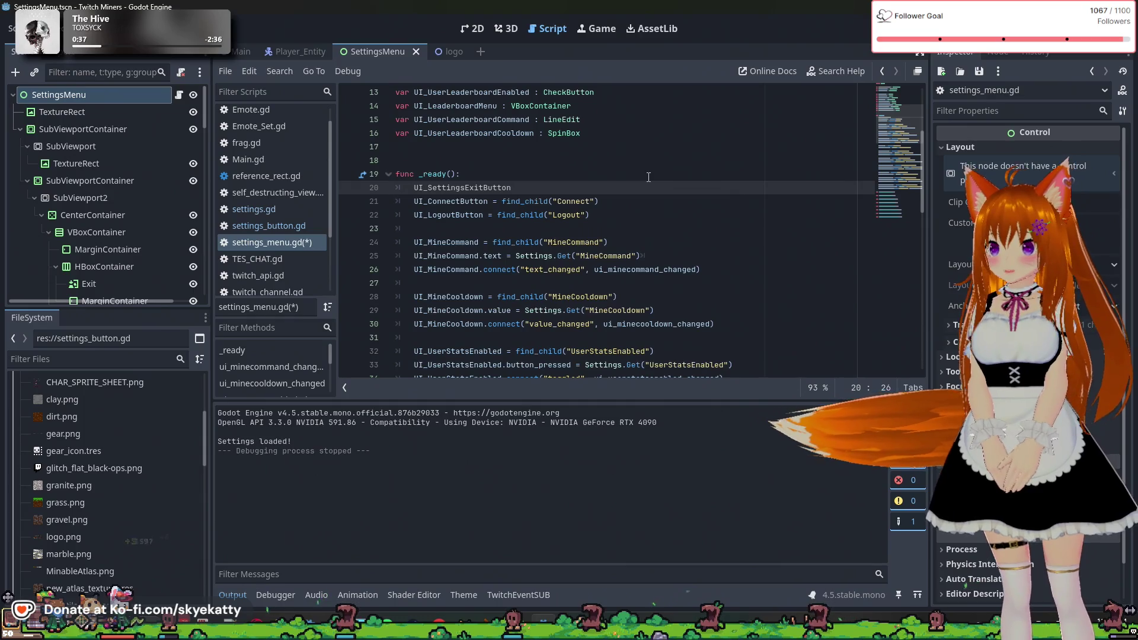
{"action": "type", "text": "= findCh"}
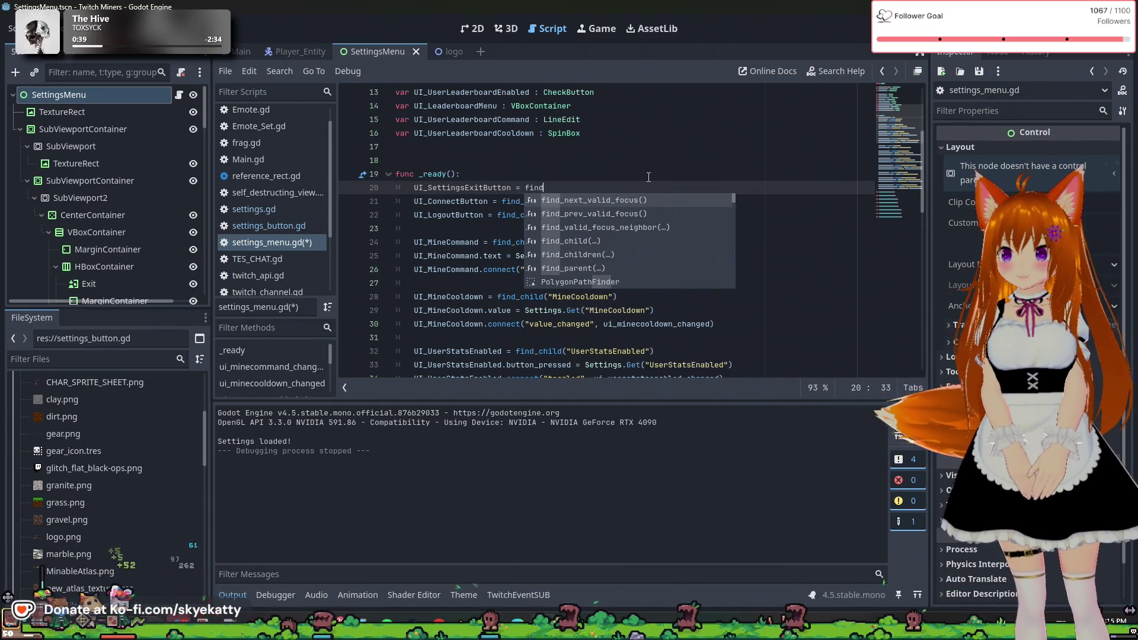
{"action": "key", "text": "Return"}
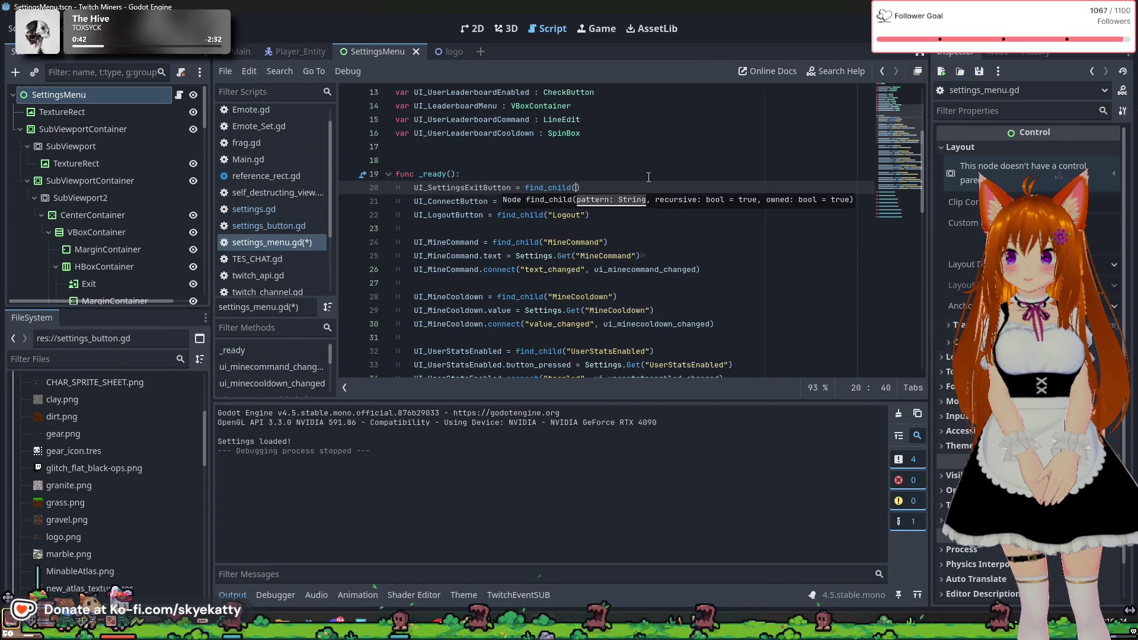
{"action": "type", "text": "\"Exit"}
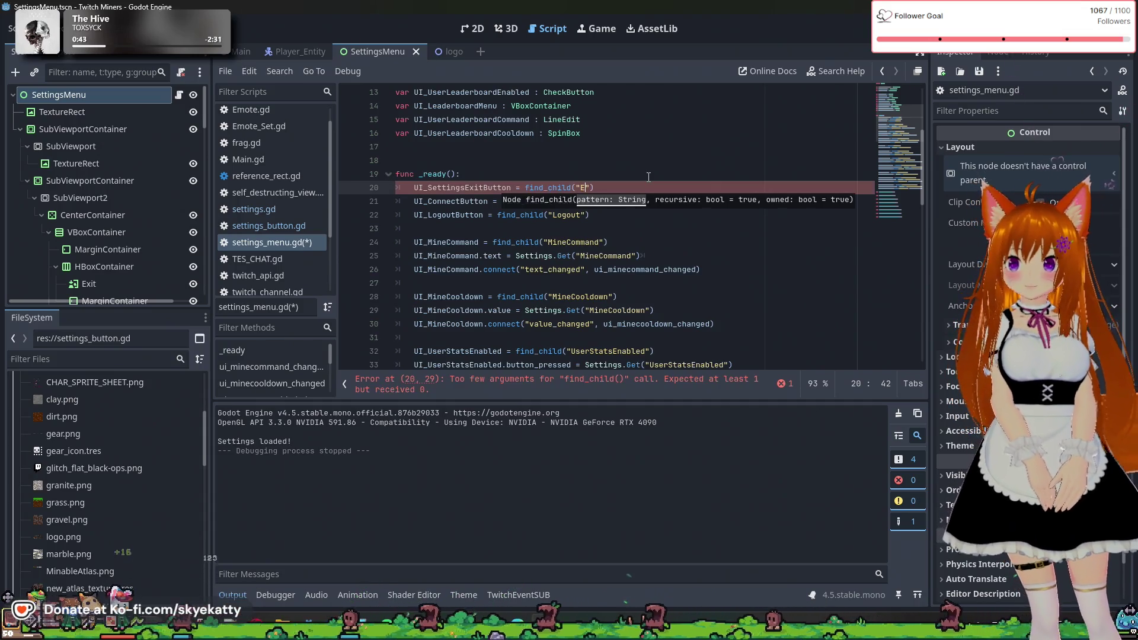
{"action": "left_click", "coordinate": [648, 177]}
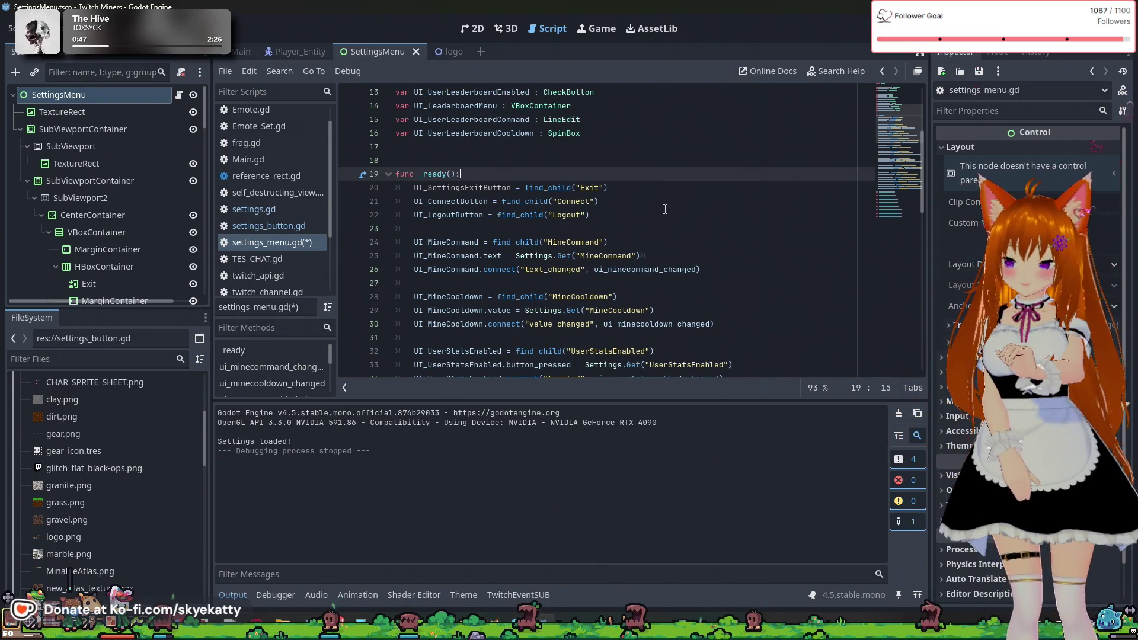
{"action": "left_click", "coordinate": [639, 193]}
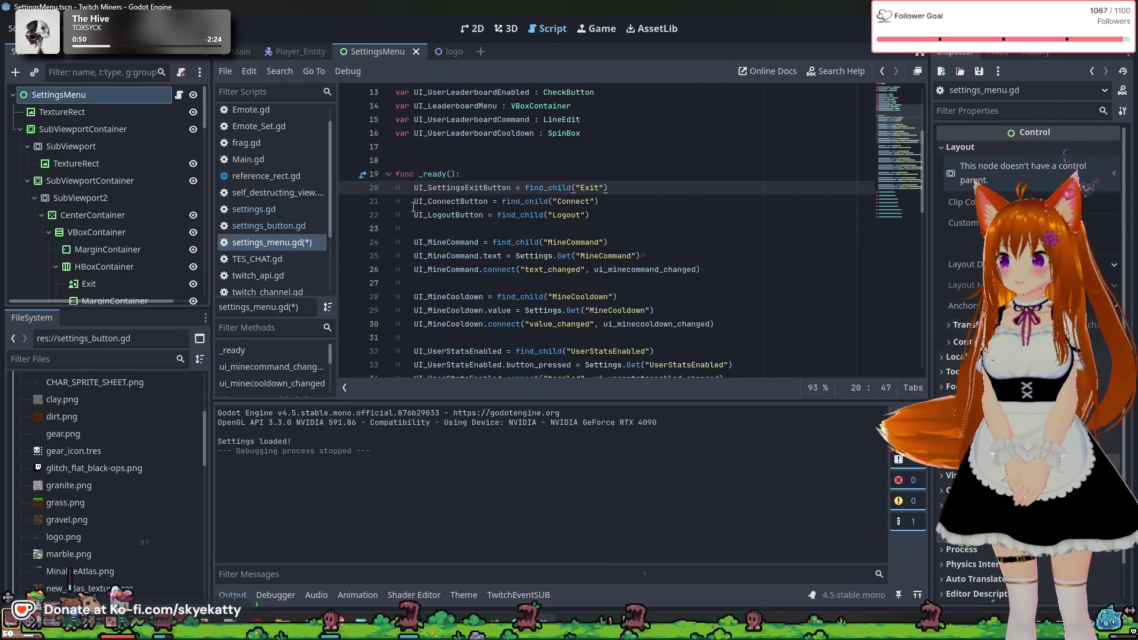
- Scroll down to the blank line after _ready ends, above the handler functions
{"action": "left_click", "coordinate": [413, 205]}
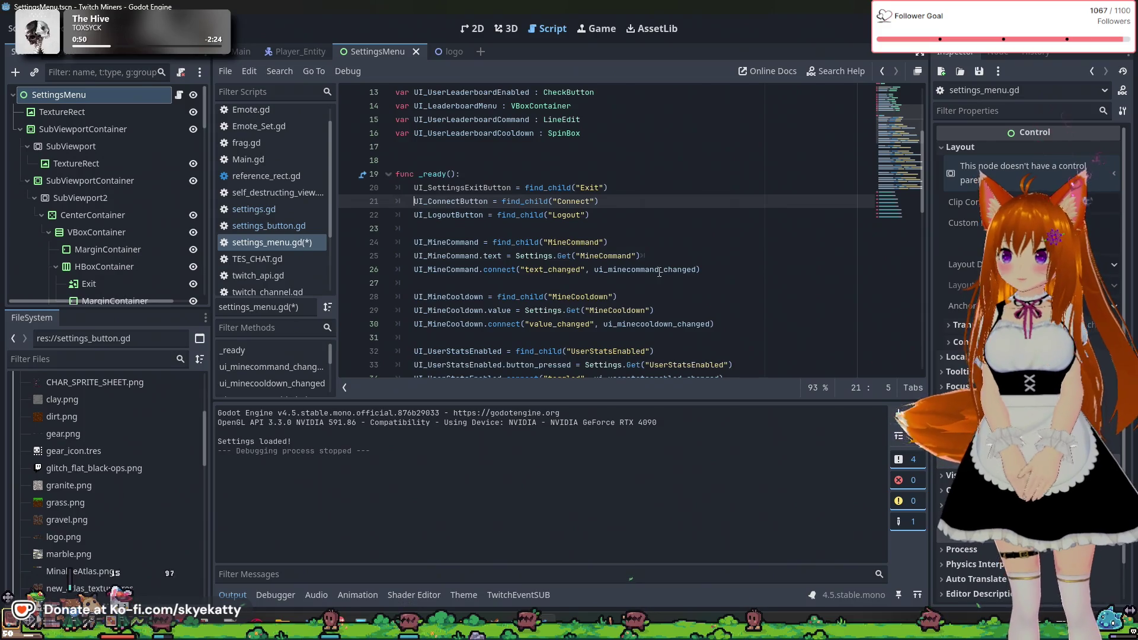
{"action": "left_click", "coordinate": [685, 185]}
{"action": "scroll", "coordinate": [686, 187], "scroll_direction": "down", "scroll_amount": 4}
{"action": "scroll", "coordinate": [689, 189], "scroll_direction": "down", "scroll_amount": 9}
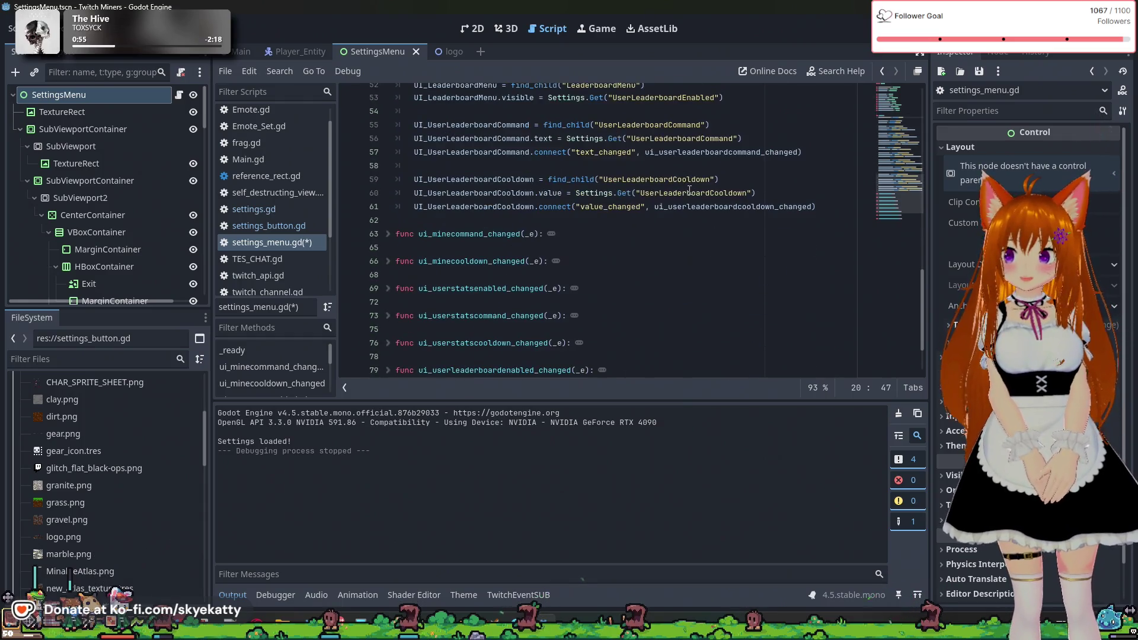
{"action": "scroll", "coordinate": [691, 196], "scroll_direction": "down", "scroll_amount": 2}
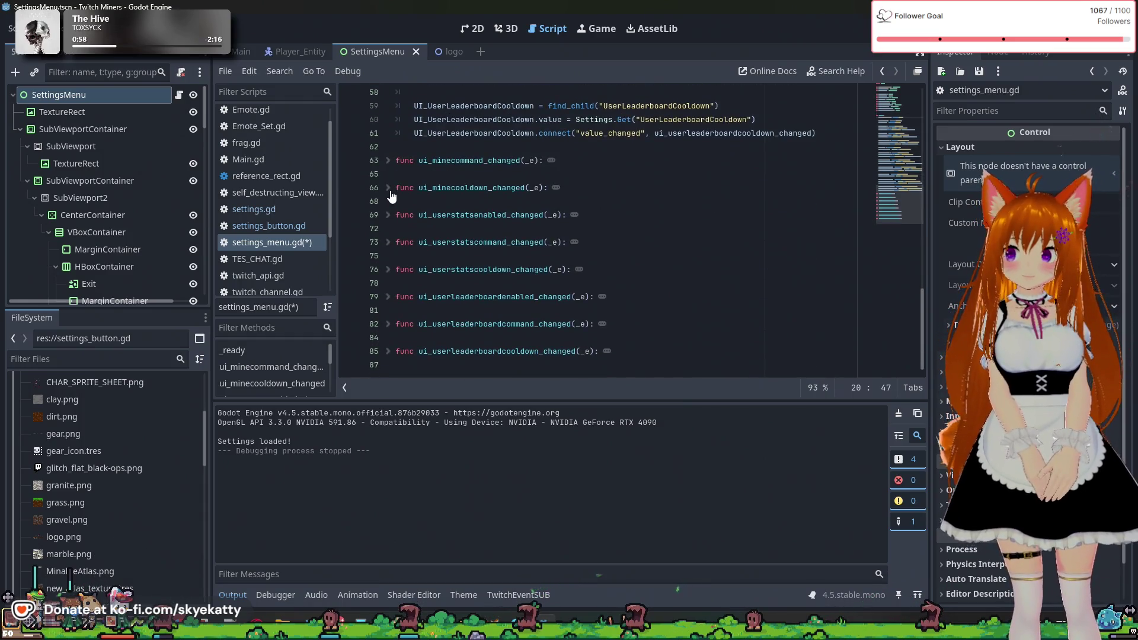
{"action": "left_click", "coordinate": [573, 147]}
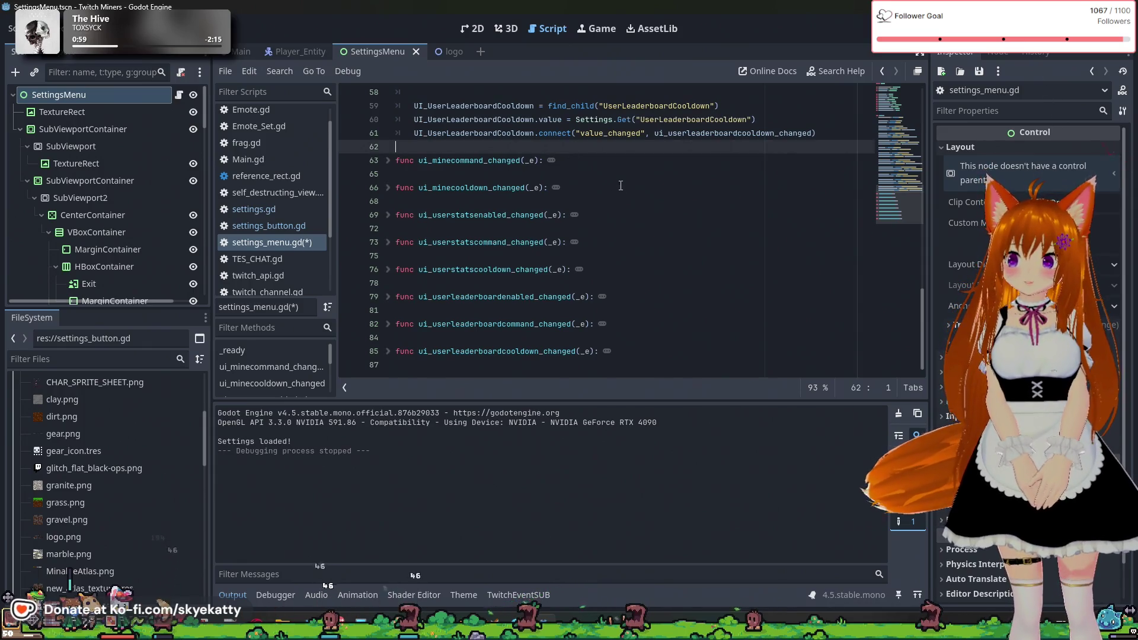
- Declare a new function ui_exitbutton_pressed(_e): after _ready
{"action": "key", "text": "Return"}
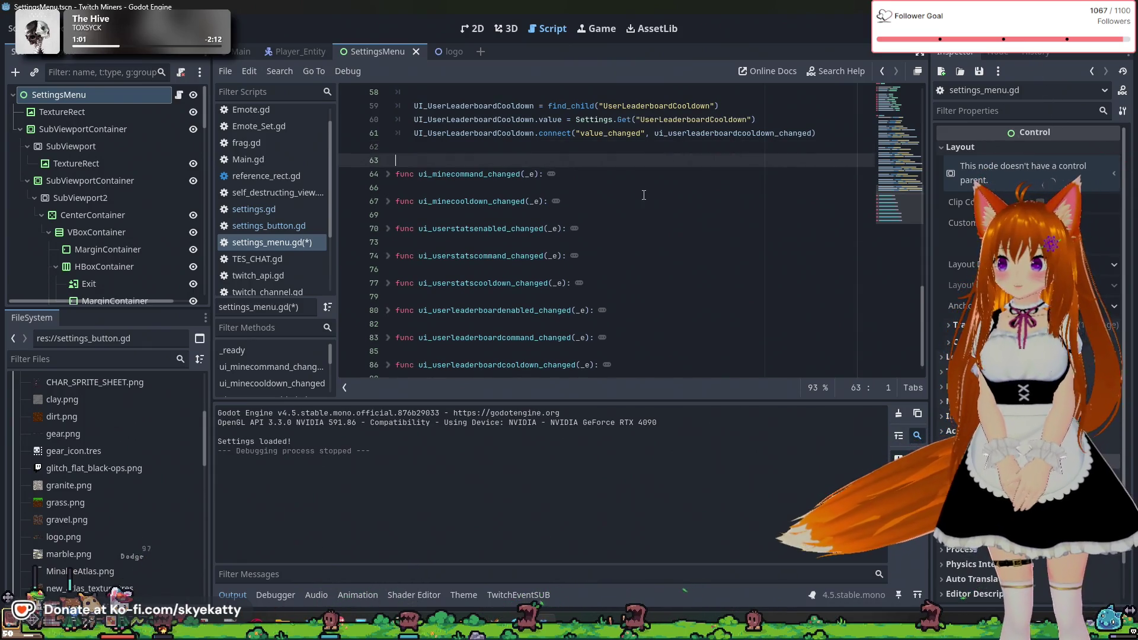
{"action": "type", "text": "func ui_ex"}
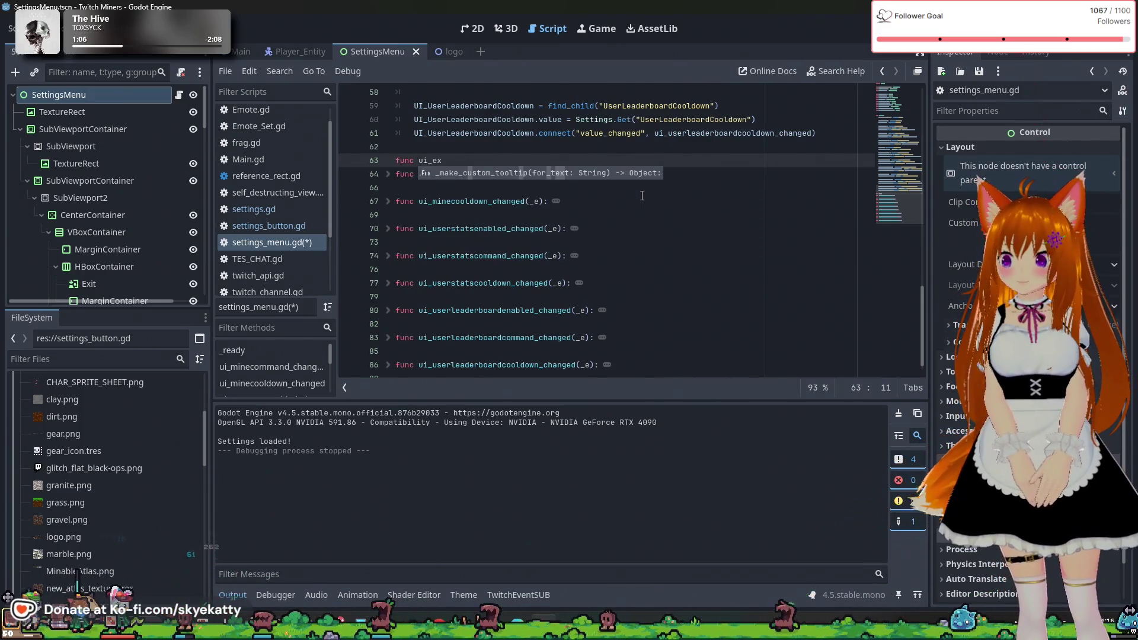
{"action": "type", "text": "itbutton_pre"}
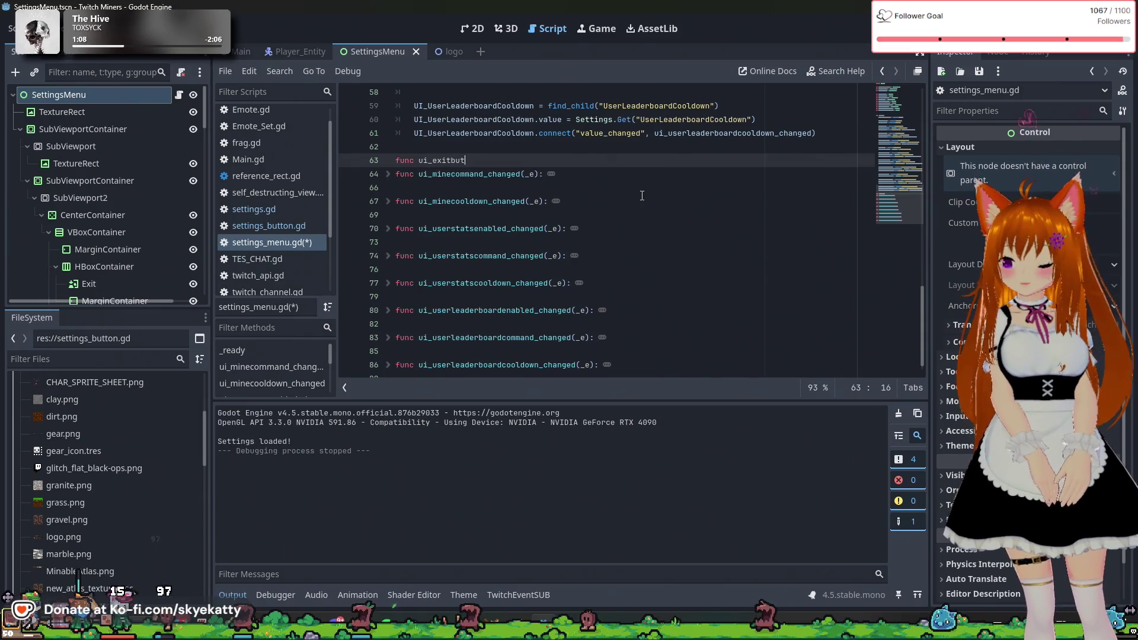
{"action": "type", "text": "ssed("}
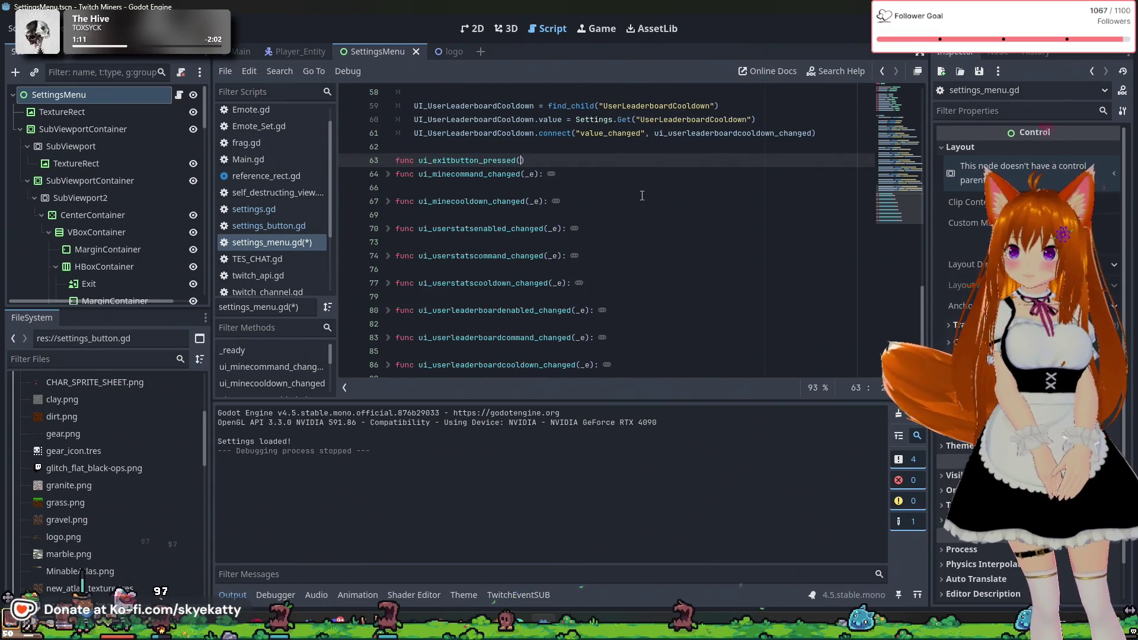
{"action": "key", "text": "Left"}
{"action": "type", "text": "_"}
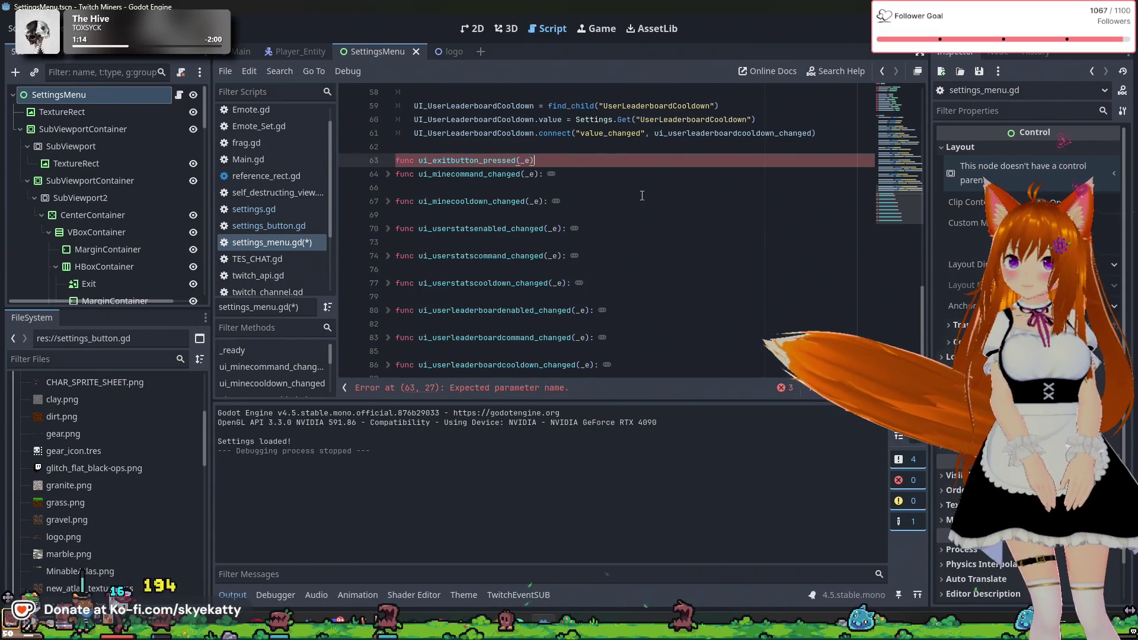
{"action": "type", "text": "e):"}
{"action": "key", "text": "Return"}
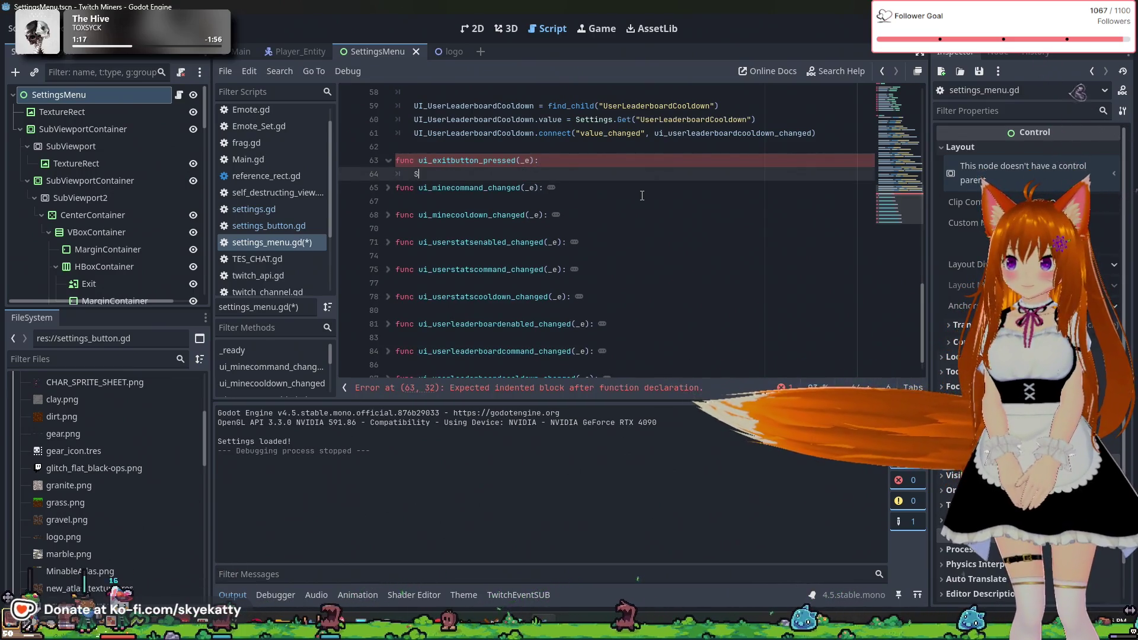
- Add Settings.save_settings() as the handler's first line
{"action": "type", "text": "Se"}
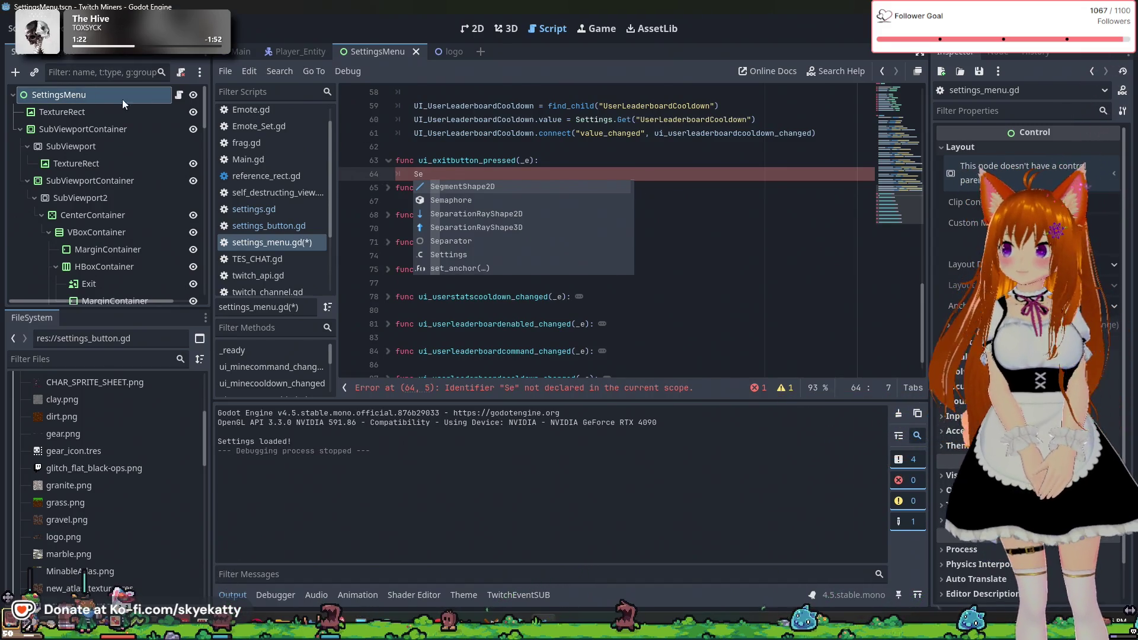
{"action": "key", "text": "Escape"}
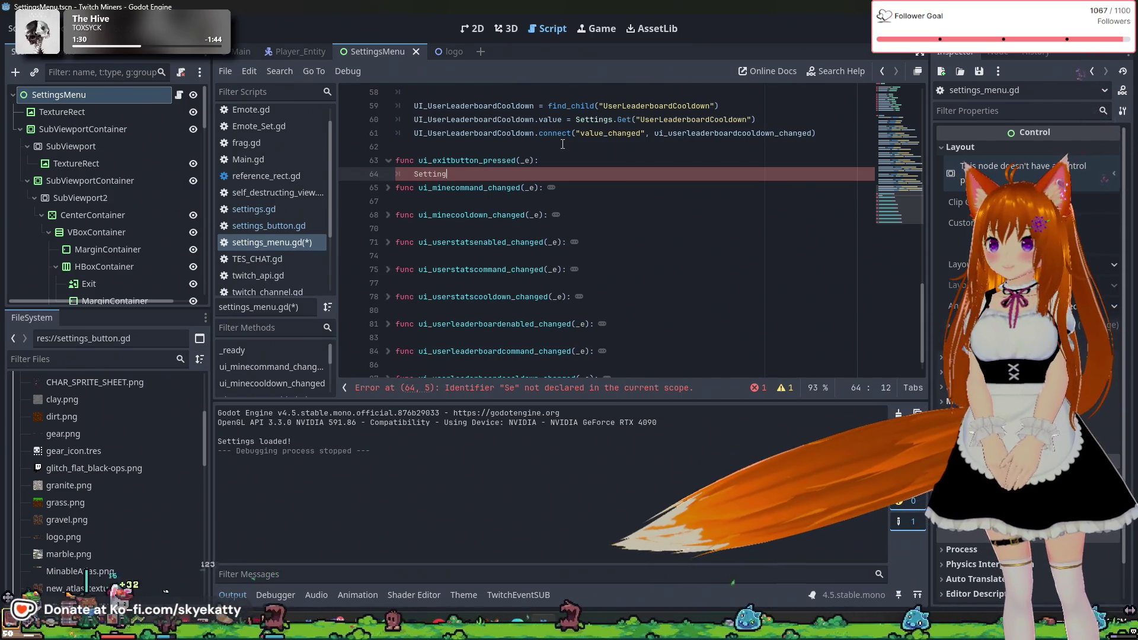
{"action": "type", "text": "ttings.save"}
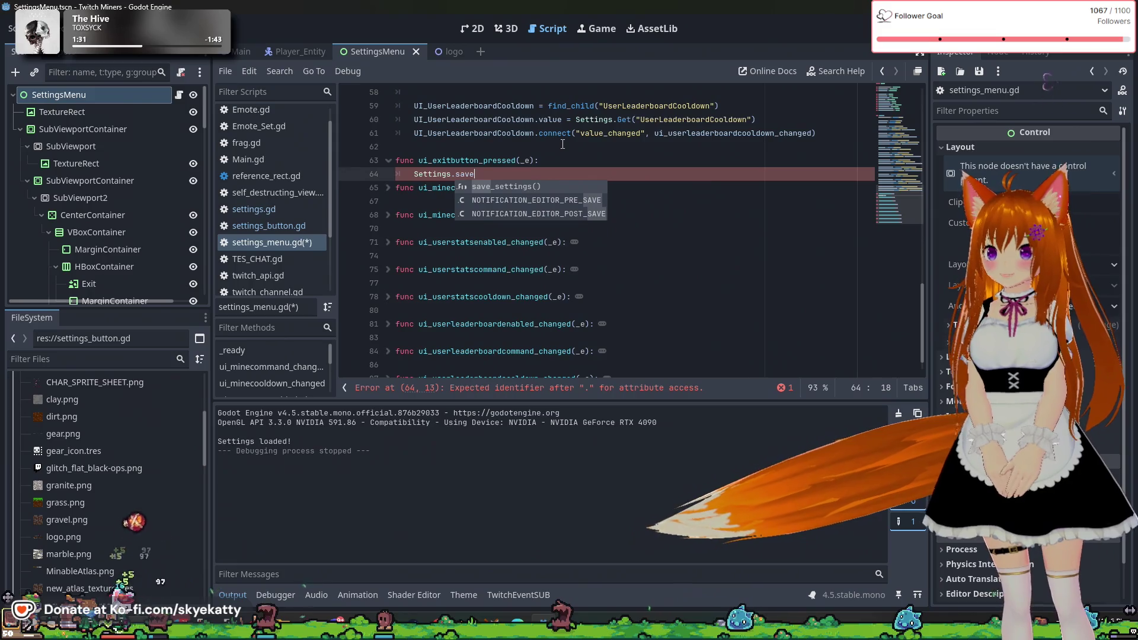
{"action": "key", "text": "Return"}
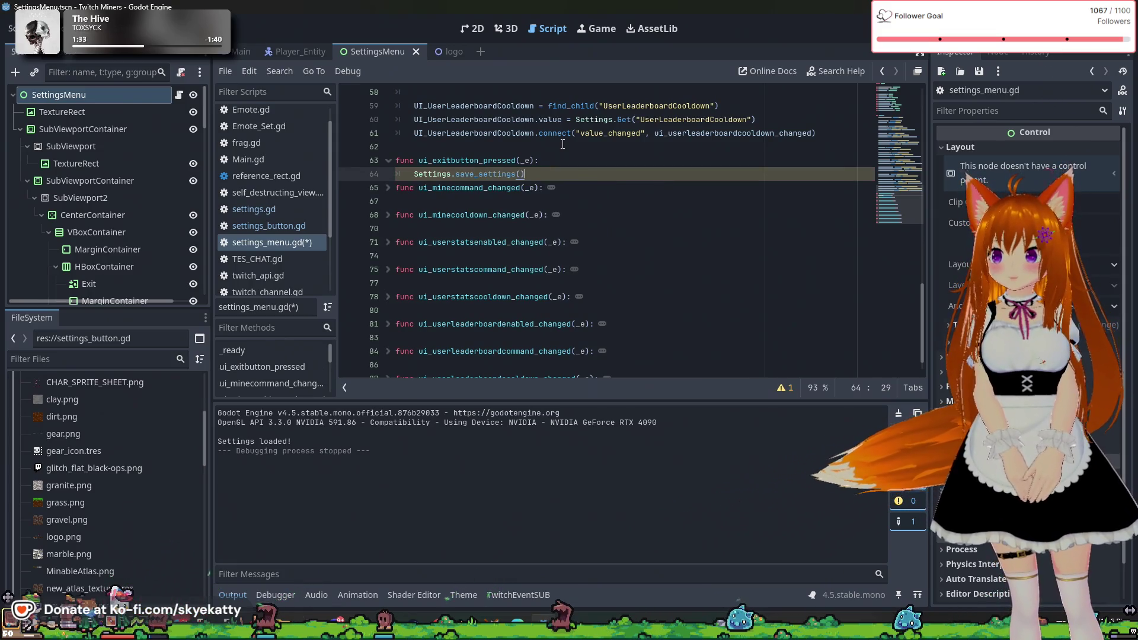
- Add self.queue_free() as the handler's second line
{"action": "key", "text": "Return"}
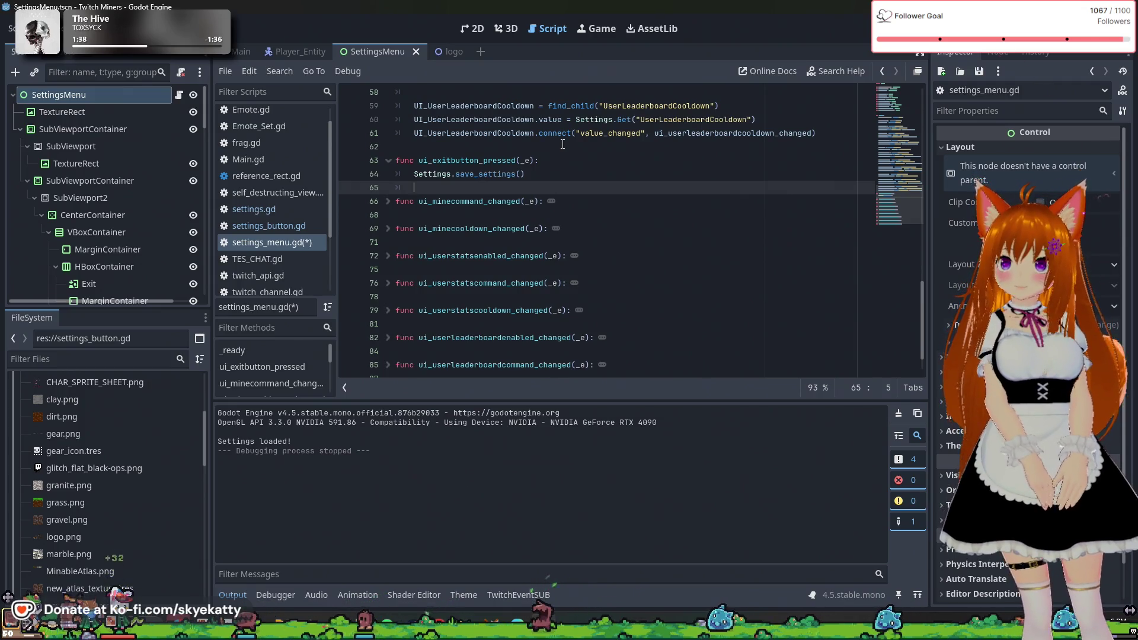
{"action": "type", "text": "self."}
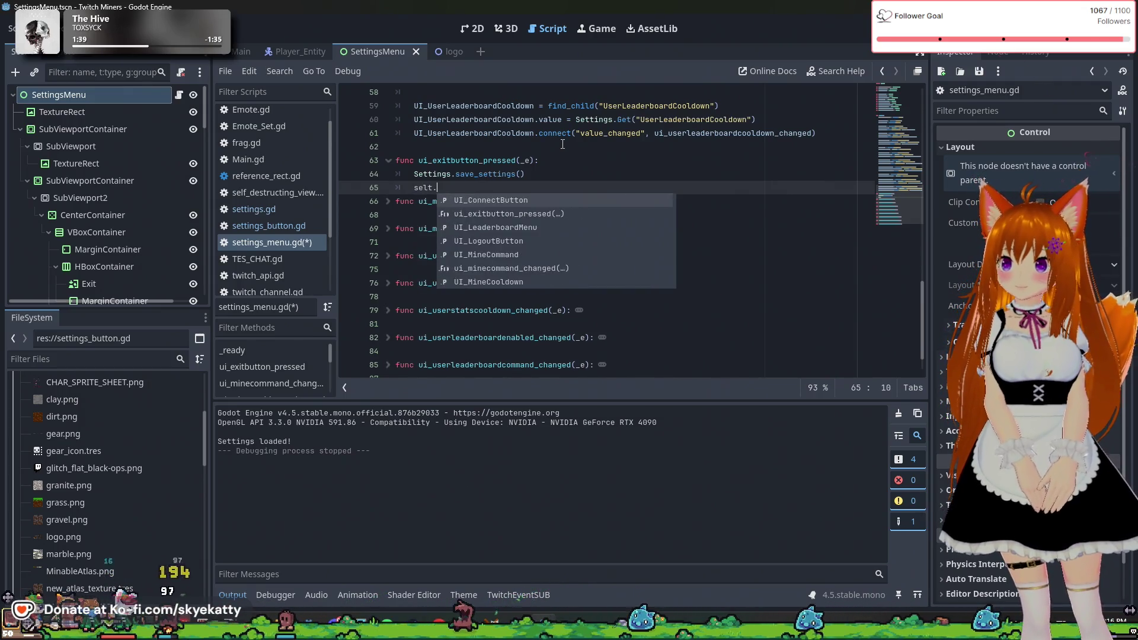
{"action": "key", "text": "Escape"}
{"action": "type", "text": ".qu"}
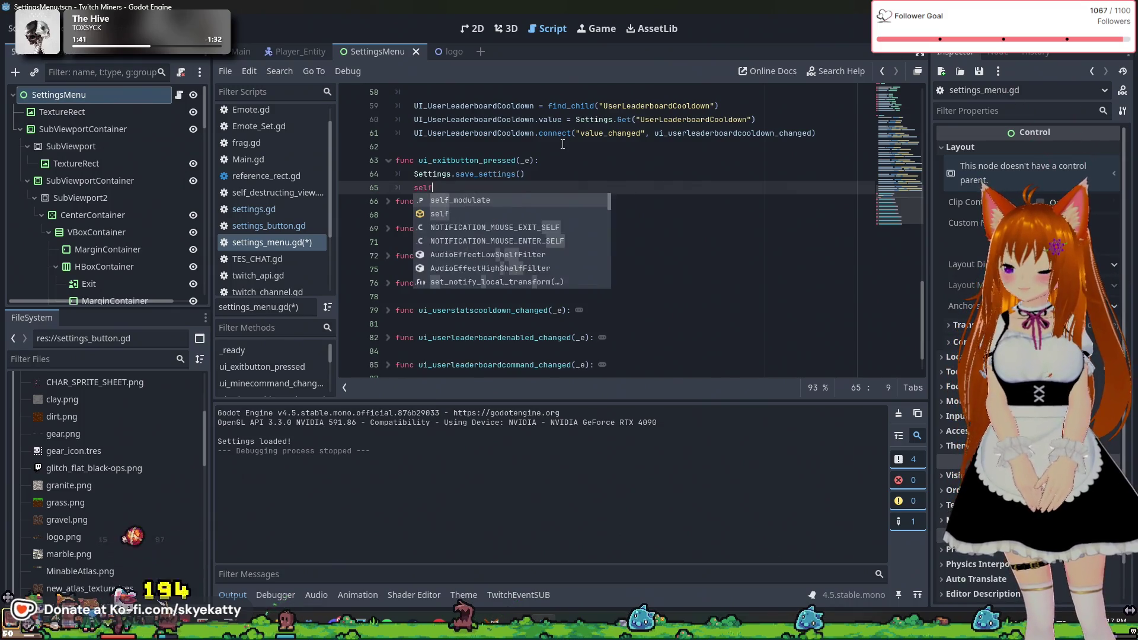
{"action": "type", "text": "i"}
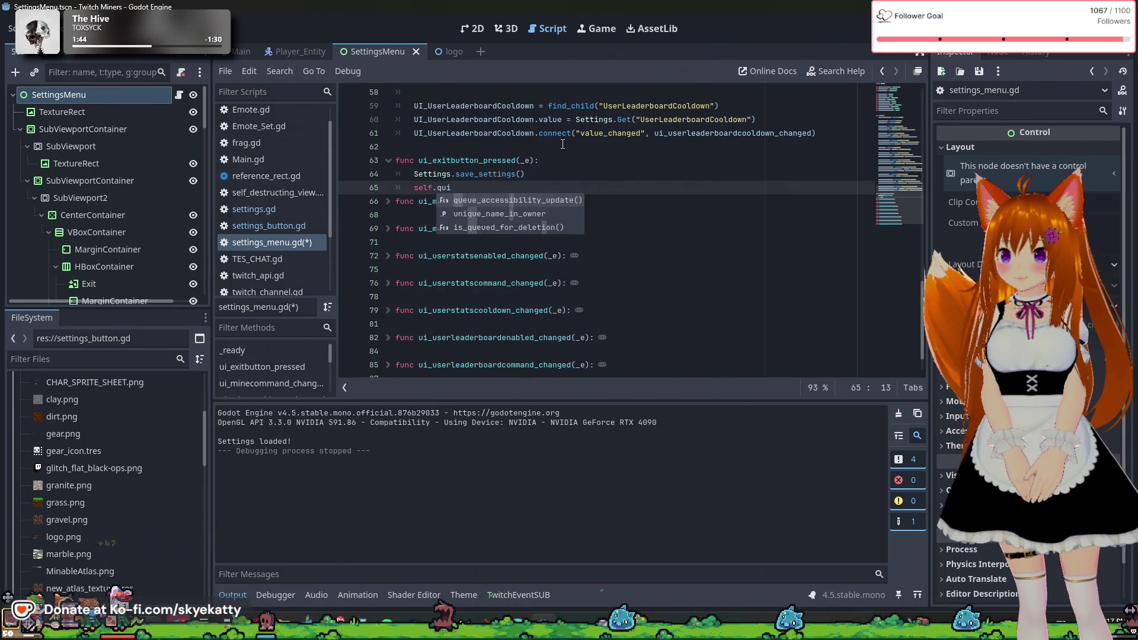
{"action": "key", "text": "BackSpace"}
{"action": "type", "text": "e"}
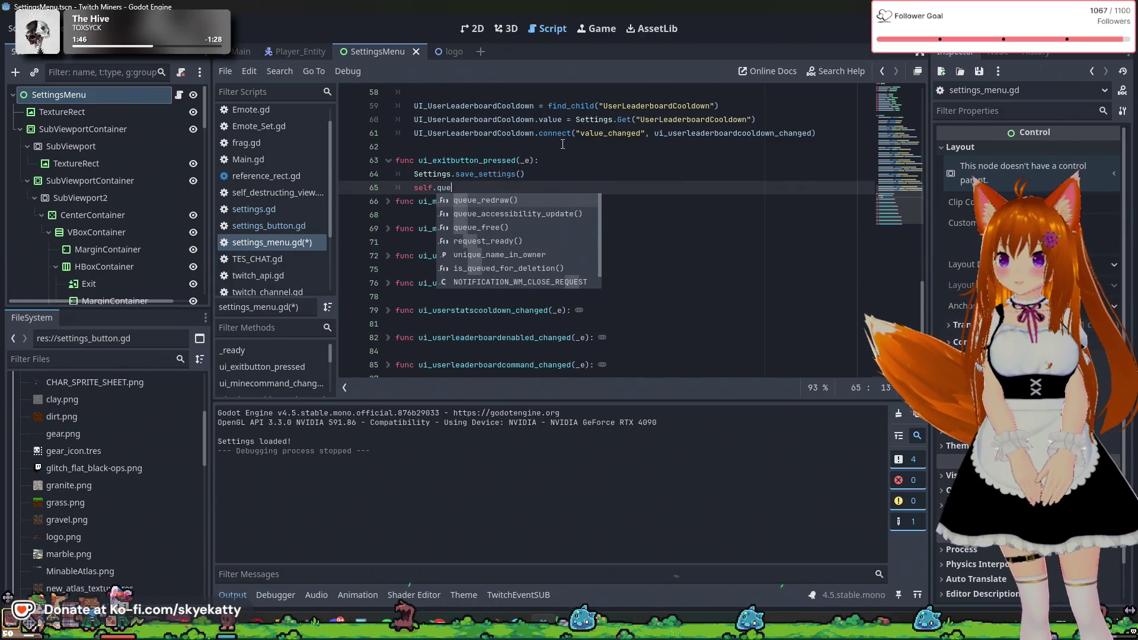
{"action": "type", "text": "ue"}
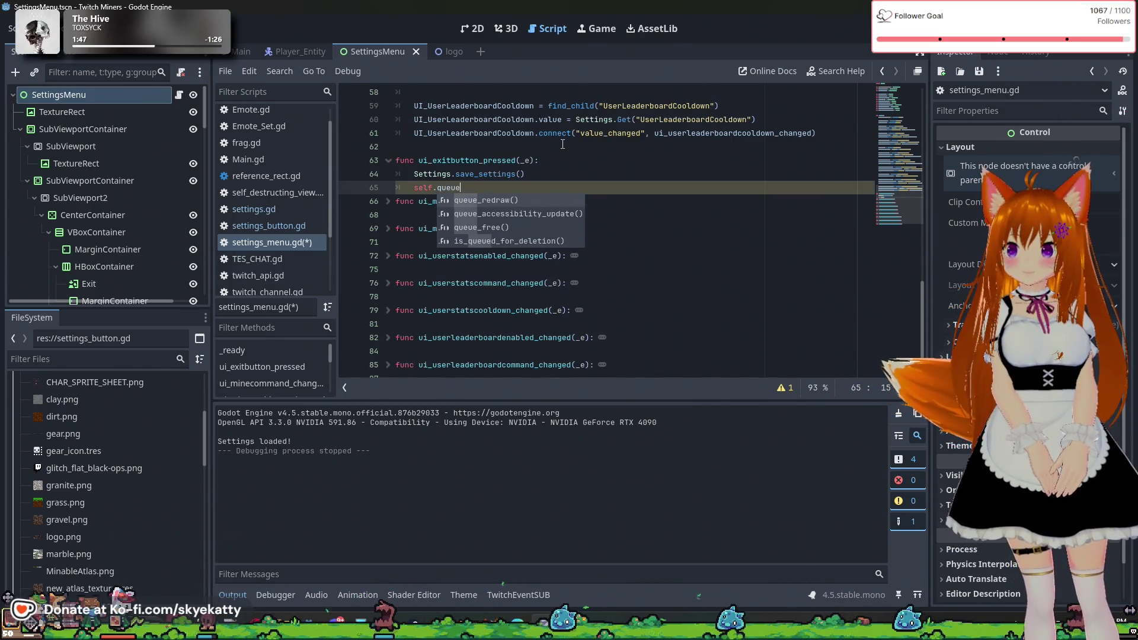
{"action": "key", "text": "Down"}
{"action": "key", "text": "Down"}
{"action": "key", "text": "Return"}
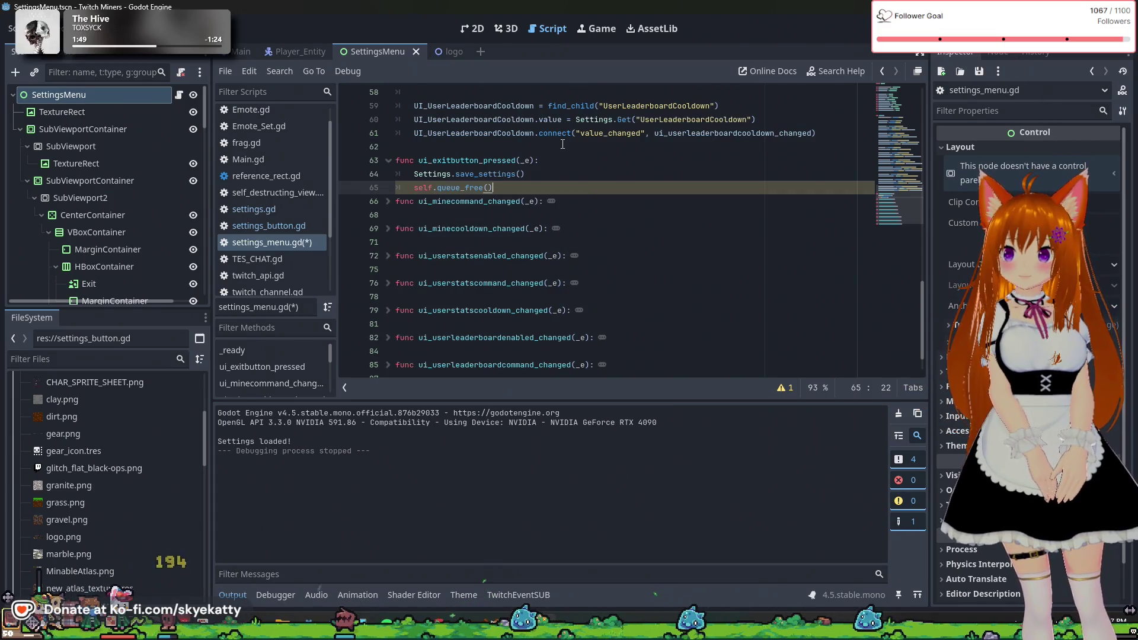
{"action": "key", "text": "Return"}
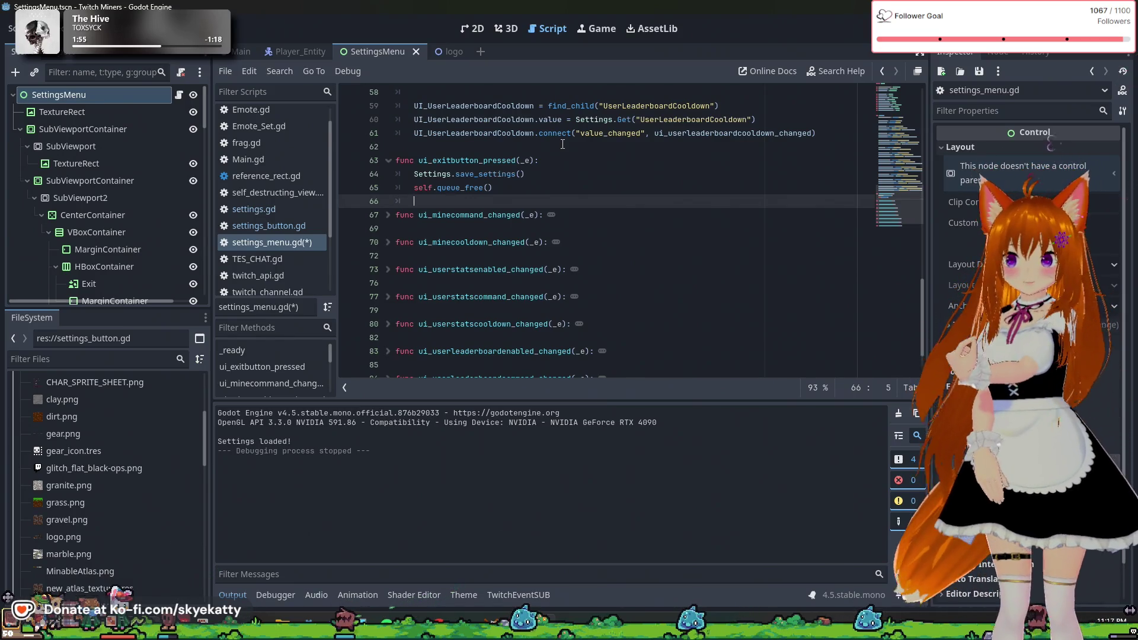
- Review the handler's lines, then run the current scene with F6 to test it
{"action": "left_click", "coordinate": [533, 193]}
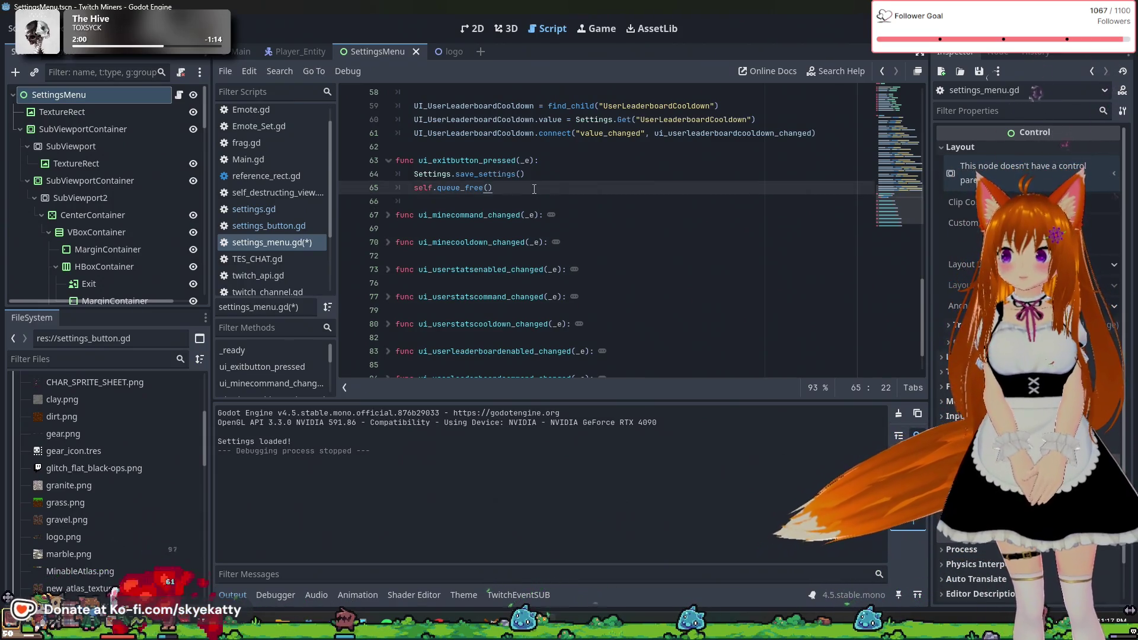
{"action": "scroll", "coordinate": [533, 192], "scroll_direction": "down", "scroll_amount": 1}
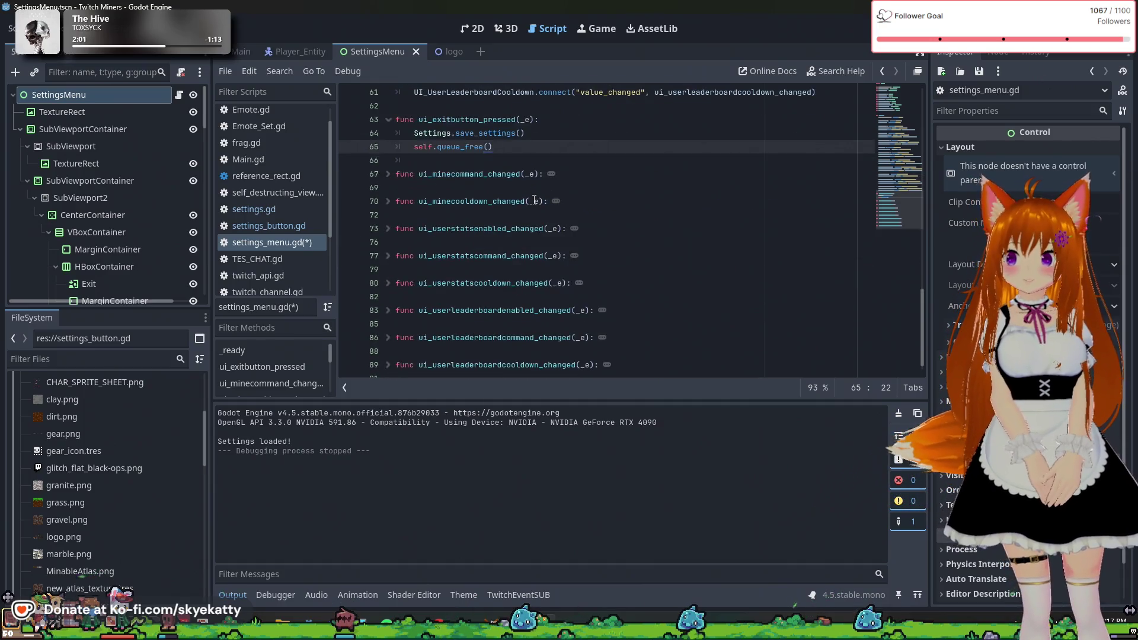
{"action": "scroll", "coordinate": [534, 200], "scroll_direction": "up", "scroll_amount": 2}
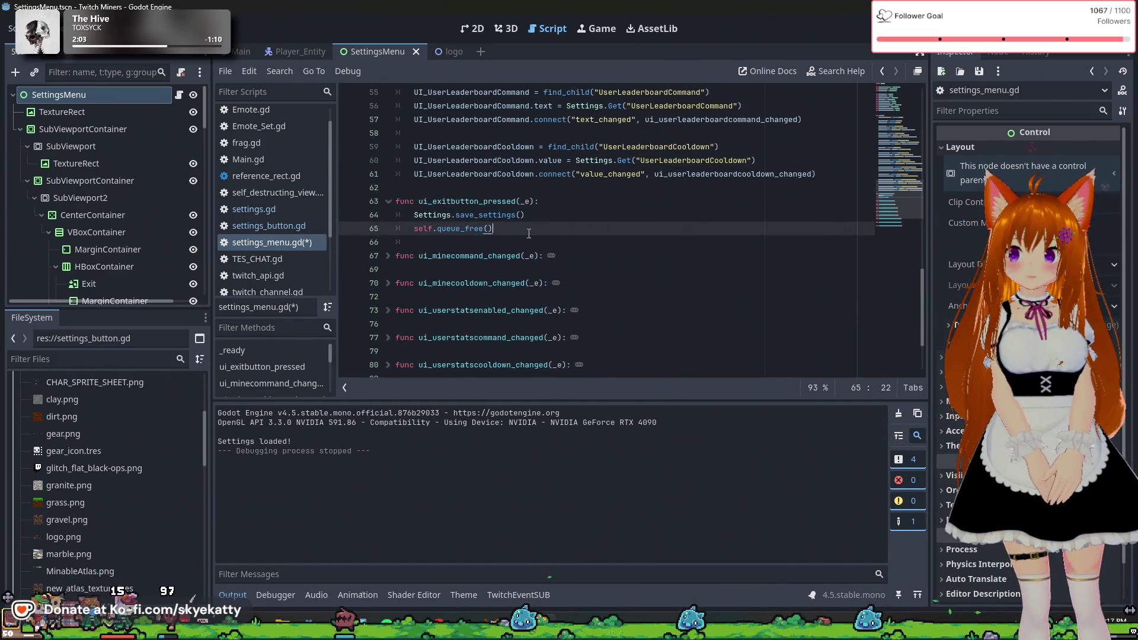
{"action": "left_click", "coordinate": [518, 242]}
{"action": "left_click", "coordinate": [525, 215]}
{"action": "left_click", "coordinate": [530, 230]}
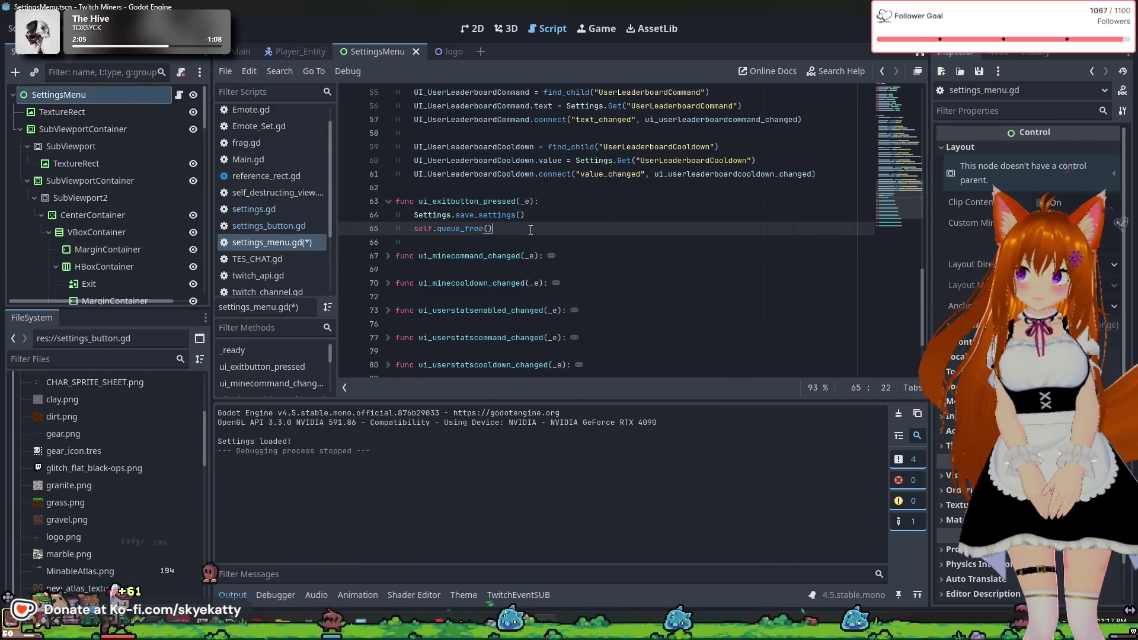
{"action": "scroll", "coordinate": [530, 230], "scroll_direction": "up", "scroll_amount": 3}
{"action": "scroll", "coordinate": [530, 230], "scroll_direction": "down", "scroll_amount": 3}
{"action": "left_click", "coordinate": [434, 242]}
{"action": "left_click", "coordinate": [521, 230]}
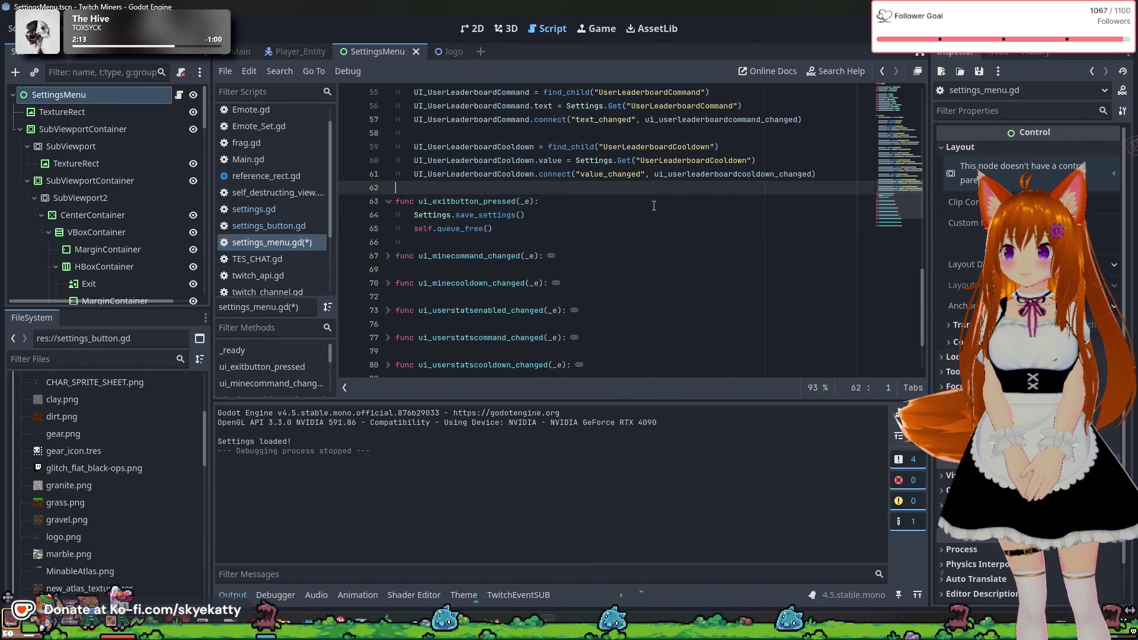
{"action": "left_click", "coordinate": [841, 201]}
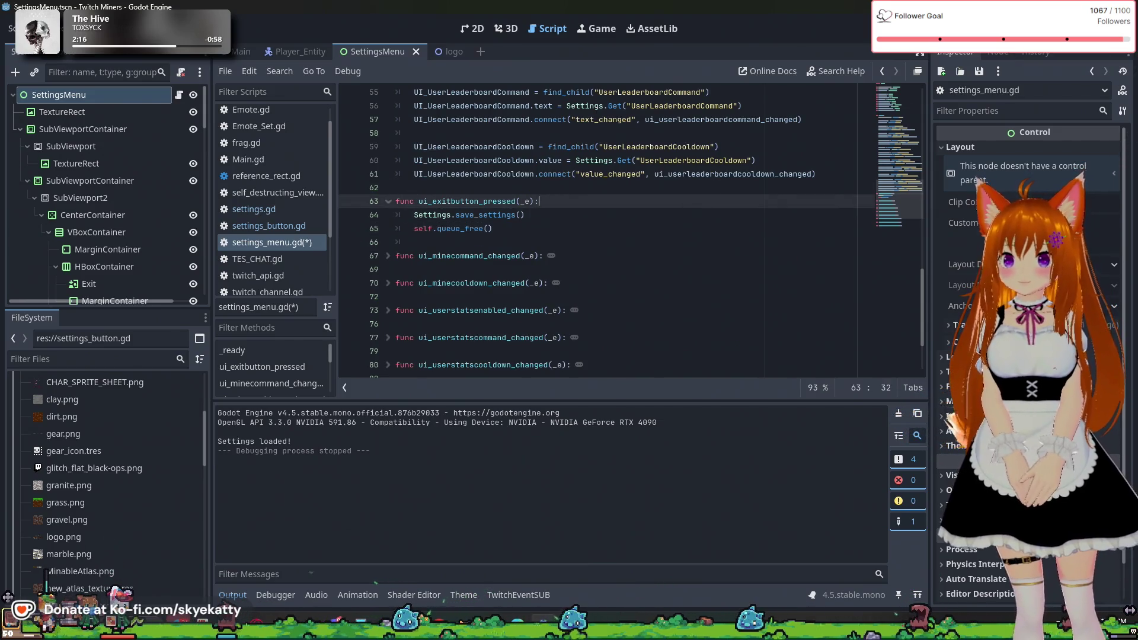
{"action": "key", "text": "F6"}
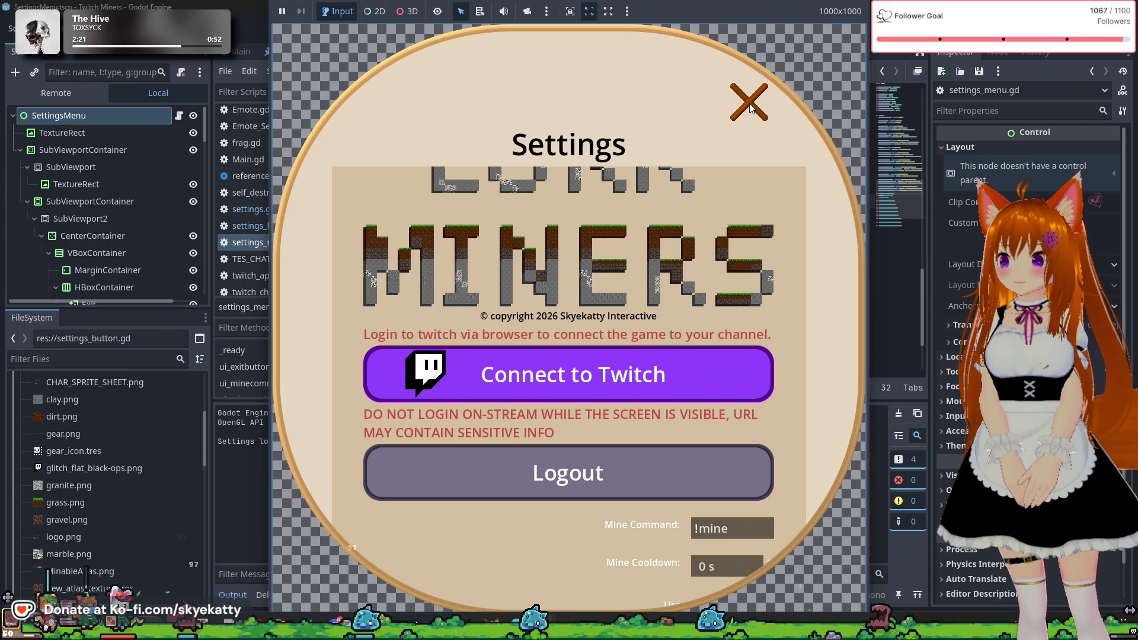
{"action": "key", "text": "F8"}
{"action": "scroll", "coordinate": [570, 208], "scroll_direction": "up", "scroll_amount": 5}
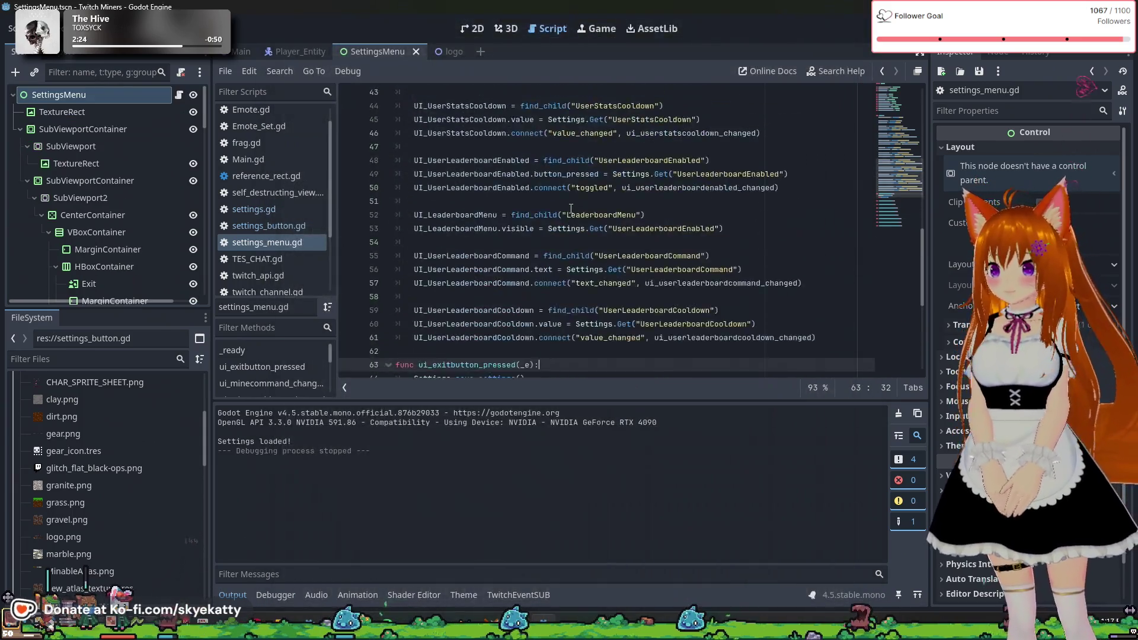
{"action": "scroll", "coordinate": [571, 209], "scroll_direction": "up", "scroll_amount": 5}
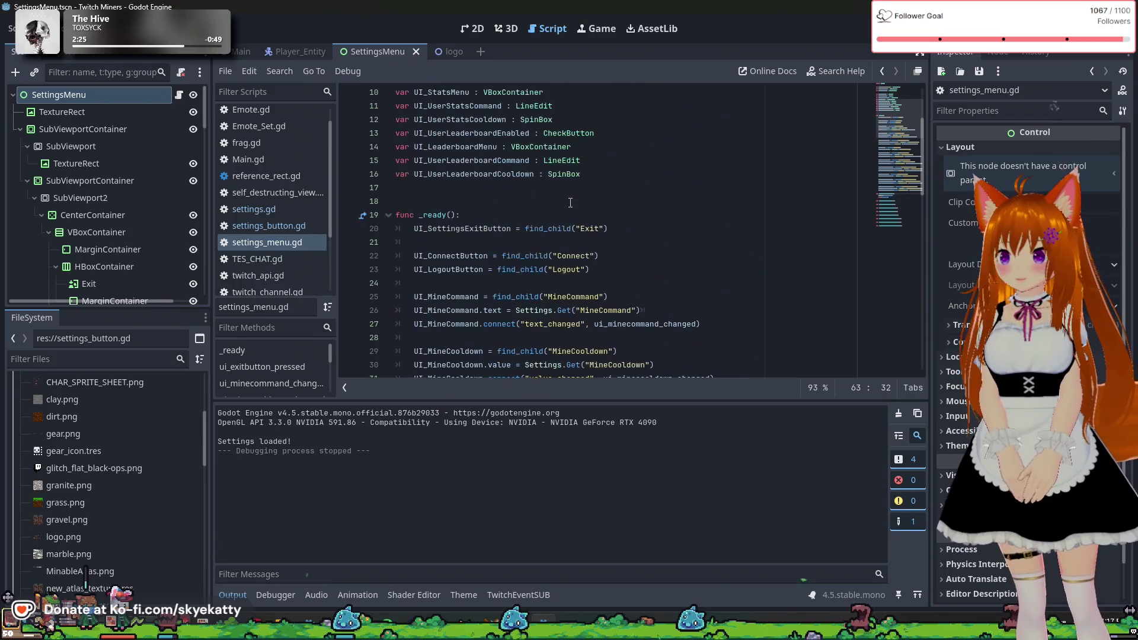
{"action": "left_click", "coordinate": [625, 228]}
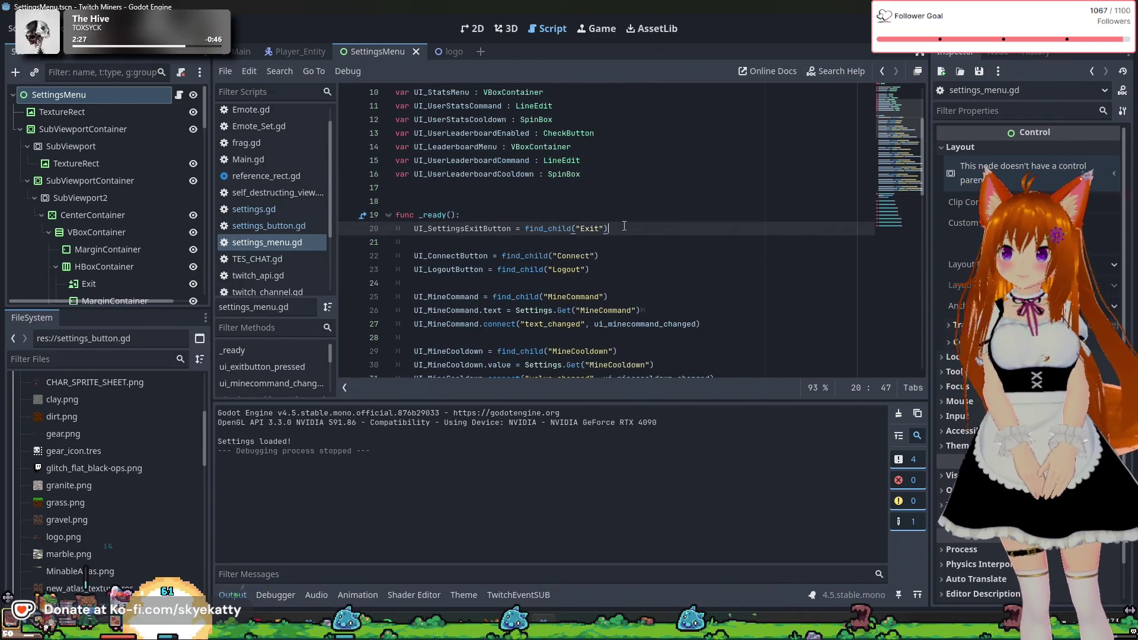
{"action": "key", "text": "Return"}
{"action": "type", "text": "UI"}
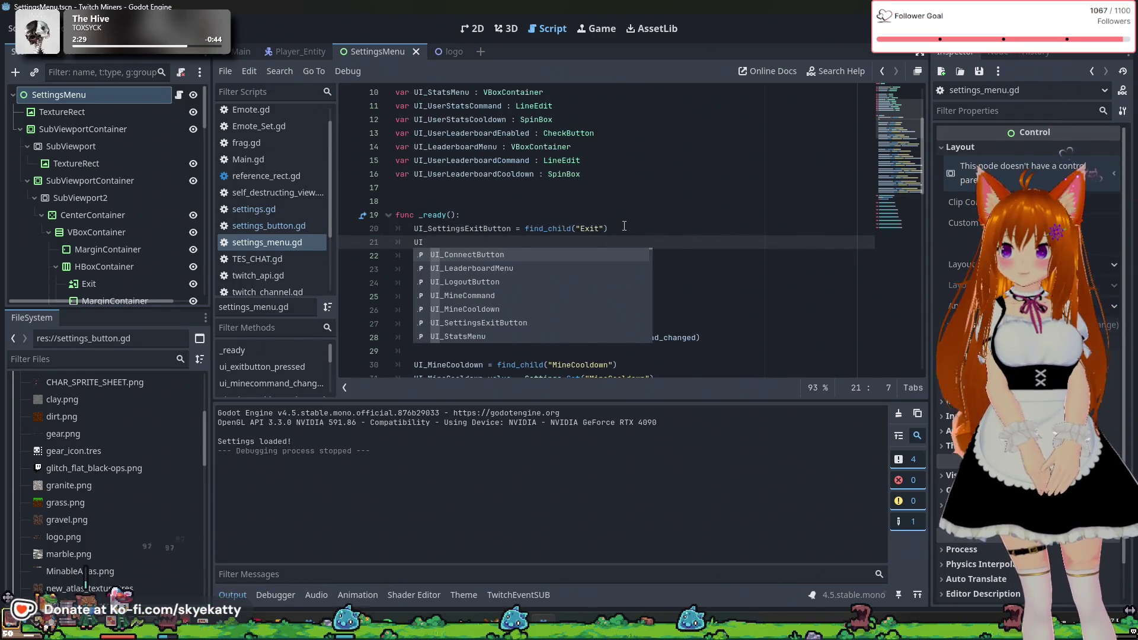
{"action": "type", "text": "_Se"}
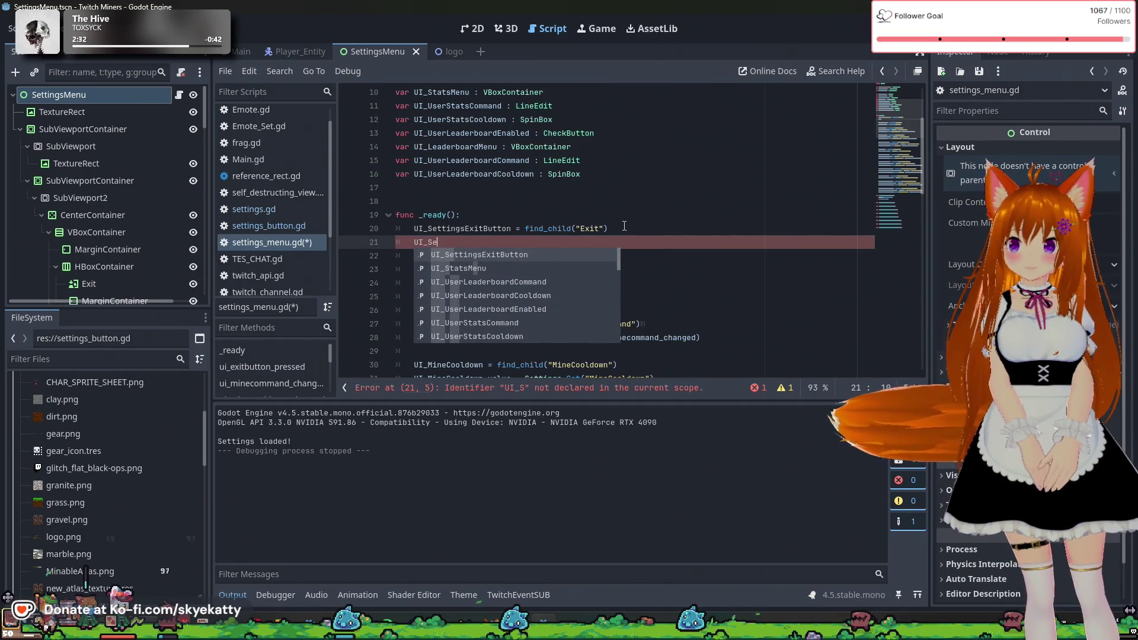
{"action": "key", "text": "Return"}
{"action": "type", "text": ","}
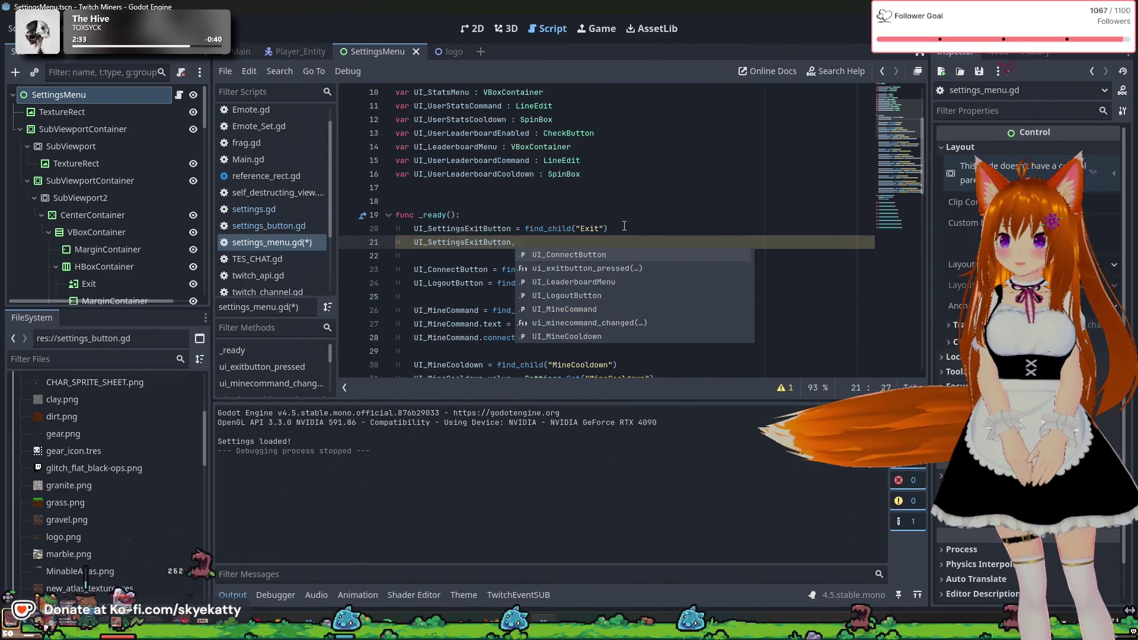
{"action": "key", "text": "BackSpace"}
{"action": "type", "text": ".connect"}
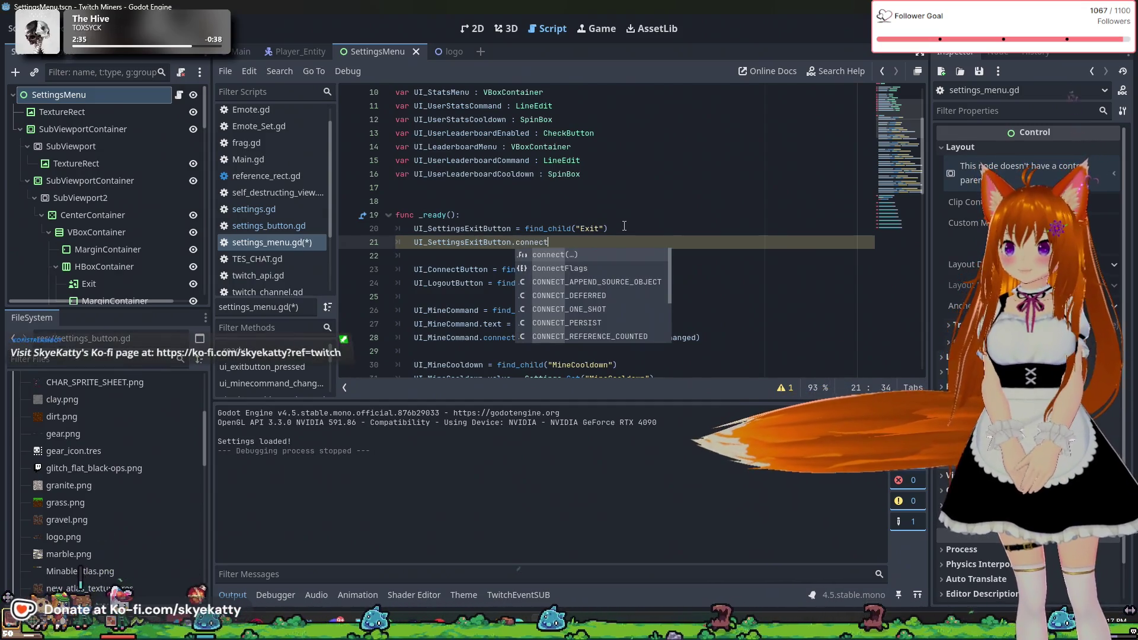
{"action": "key", "text": "Return"}
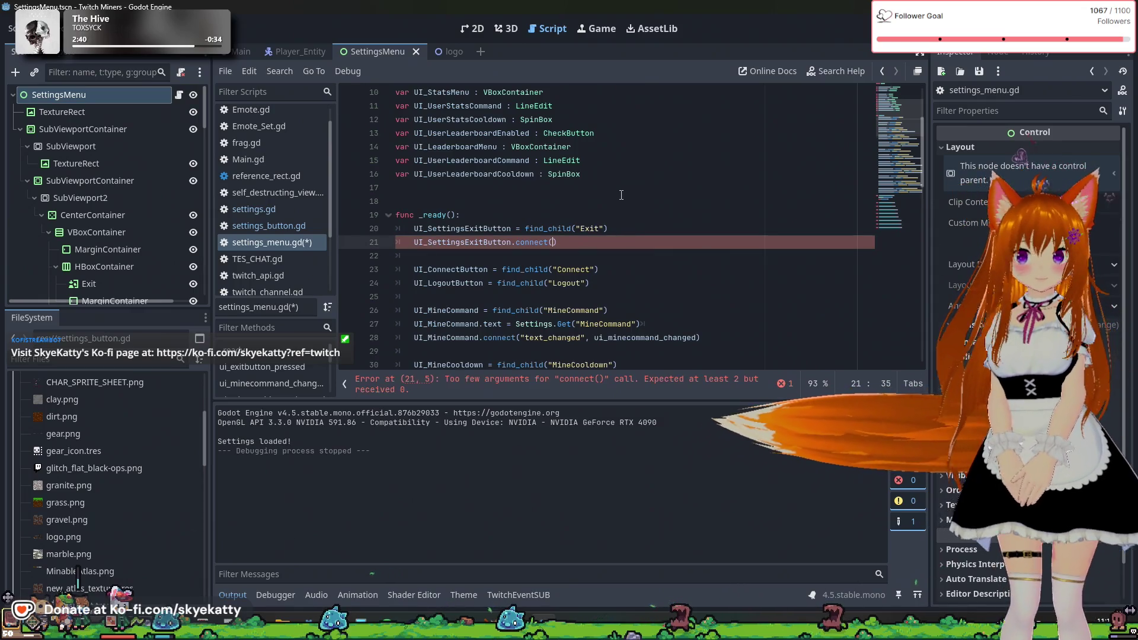
{"action": "scroll", "coordinate": [595, 235], "scroll_direction": "down", "scroll_amount": 1}
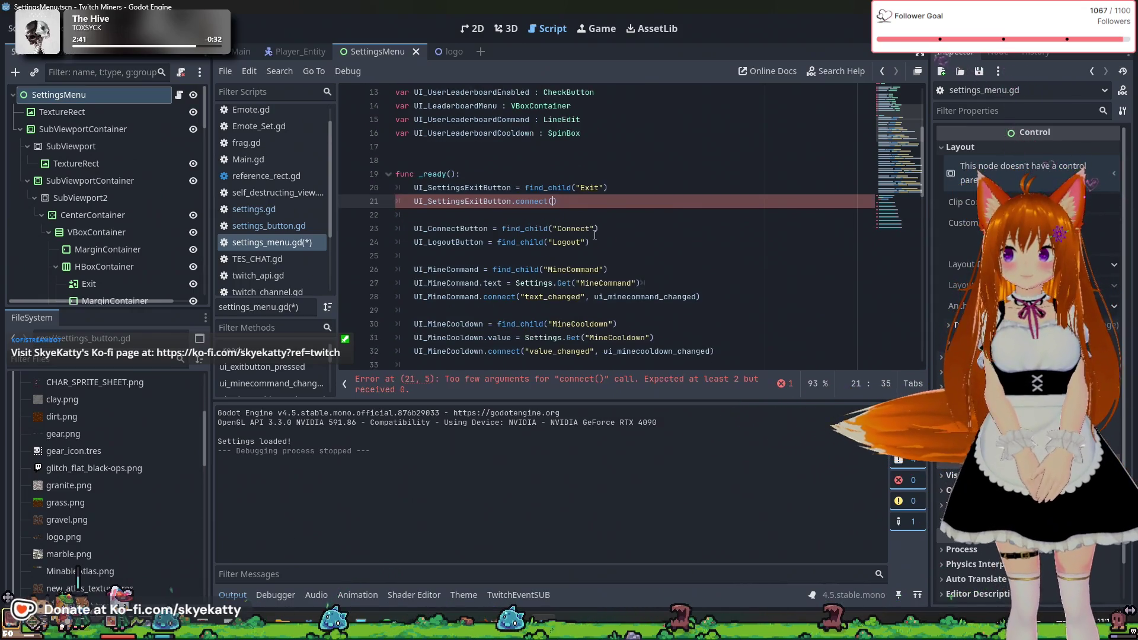
{"action": "scroll", "coordinate": [594, 235], "scroll_direction": "down", "scroll_amount": 4}
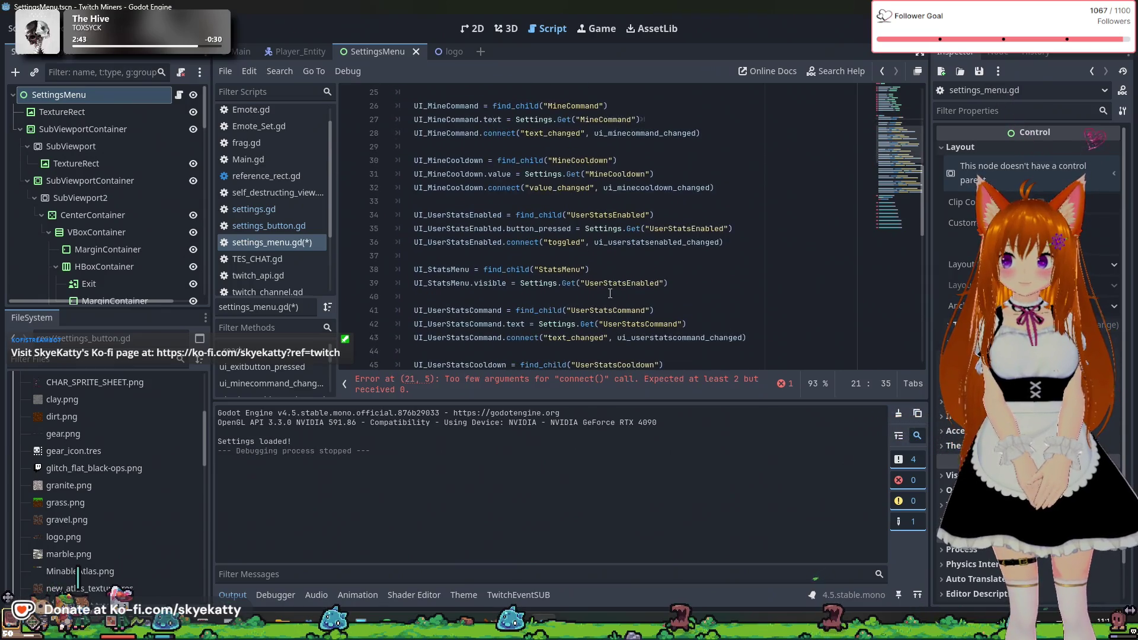
{"action": "scroll", "coordinate": [556, 253], "scroll_direction": "up", "scroll_amount": 4}
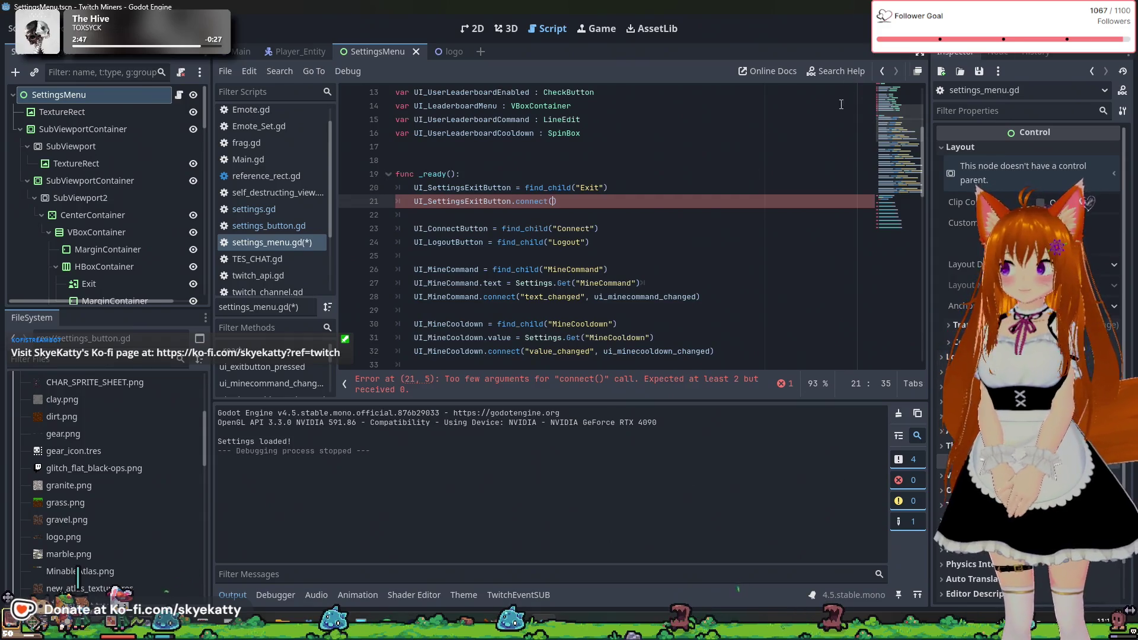
{"action": "scroll", "coordinate": [147, 223], "scroll_direction": "down", "scroll_amount": 2}
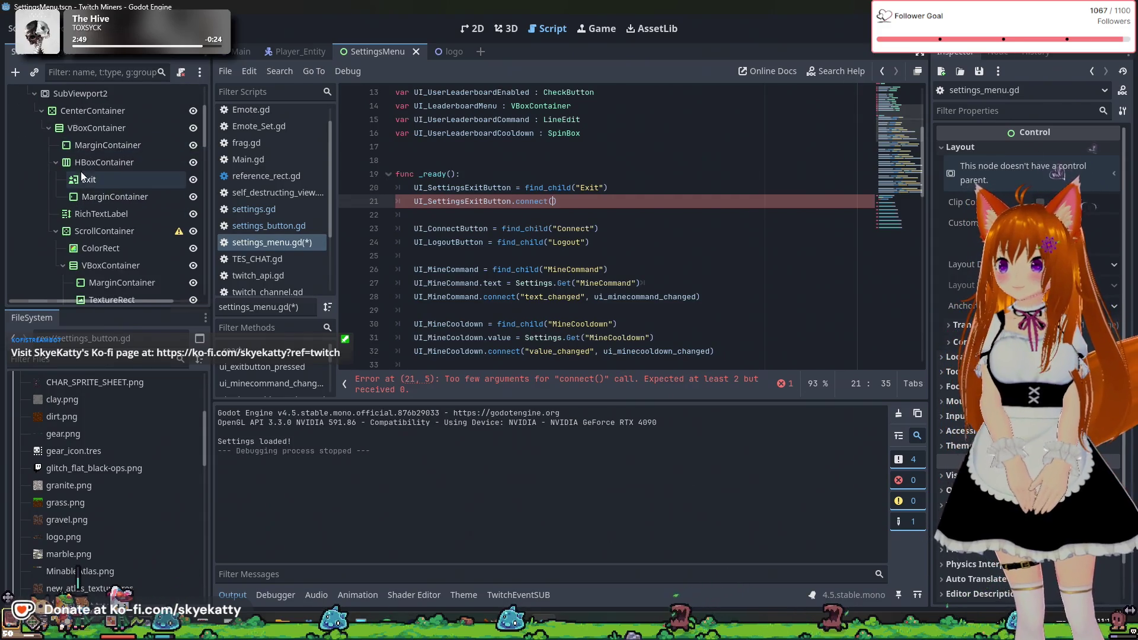
- Select the Exit node in the Scene dock and show its Signals list in the Node tab
{"action": "scroll", "coordinate": [83, 177], "scroll_direction": "down", "scroll_amount": 1}
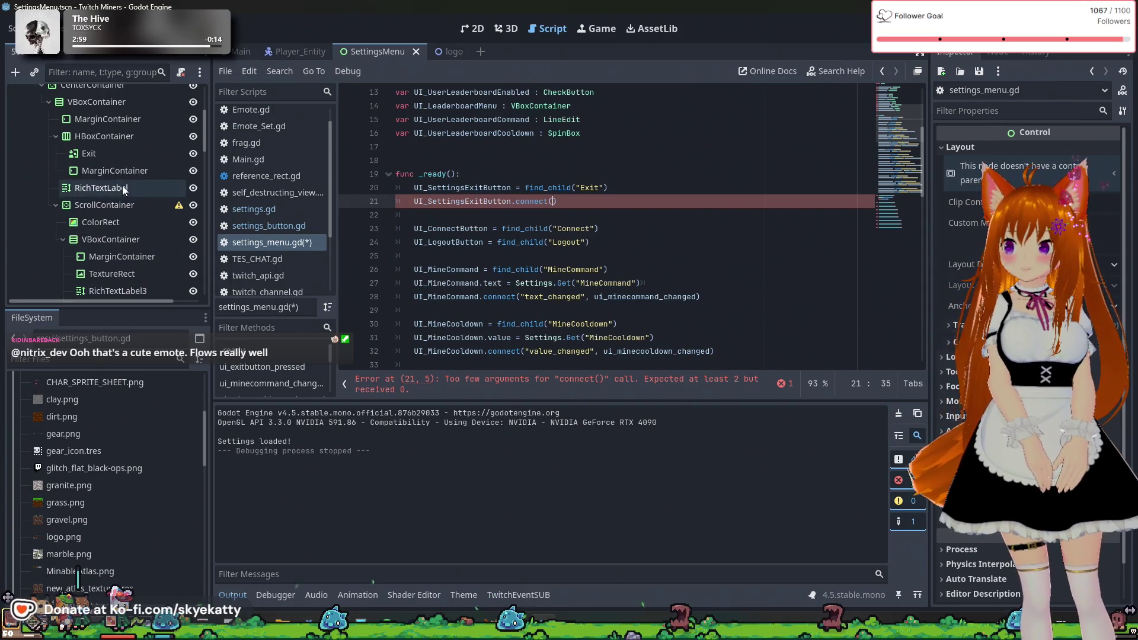
{"action": "left_click", "coordinate": [99, 155]}
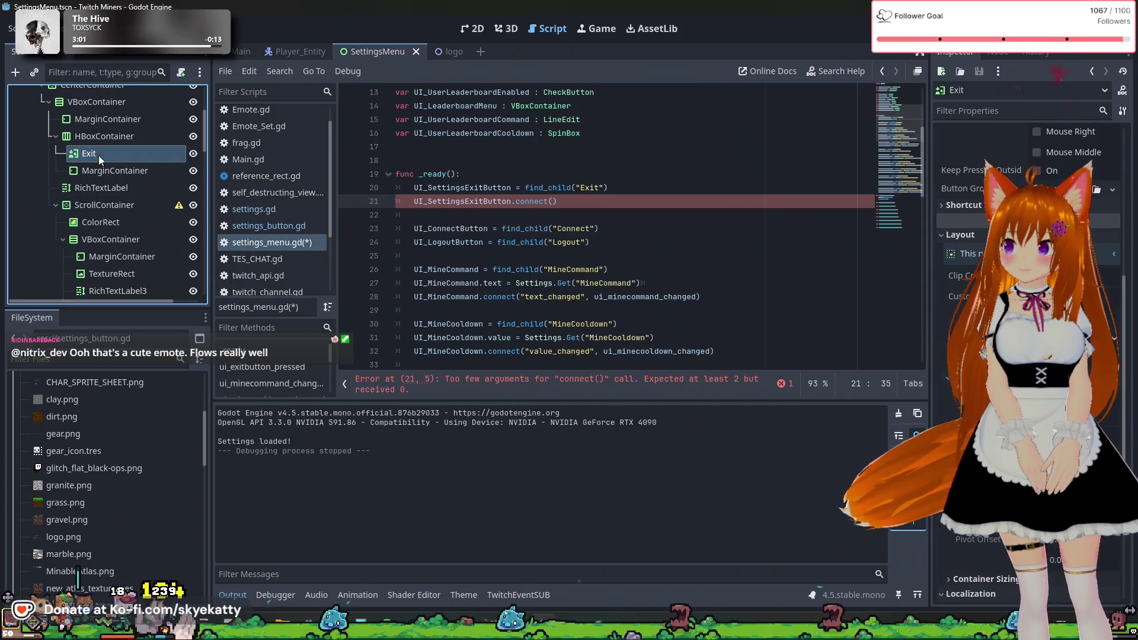
{"action": "left_click", "coordinate": [1001, 54]}
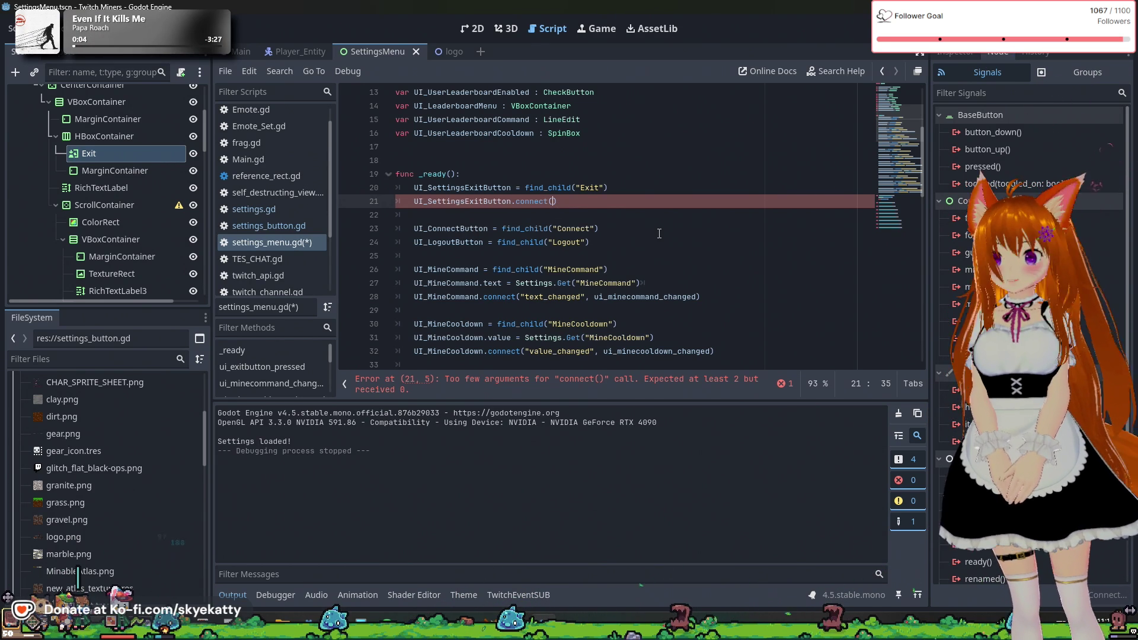
- Complete line 21 as connect("pressed", ui_exitbutton_pressed)
{"action": "type", "text": "p"}
{"action": "key", "text": "BackSpace"}
{"action": "type", "text": "\"pr"}
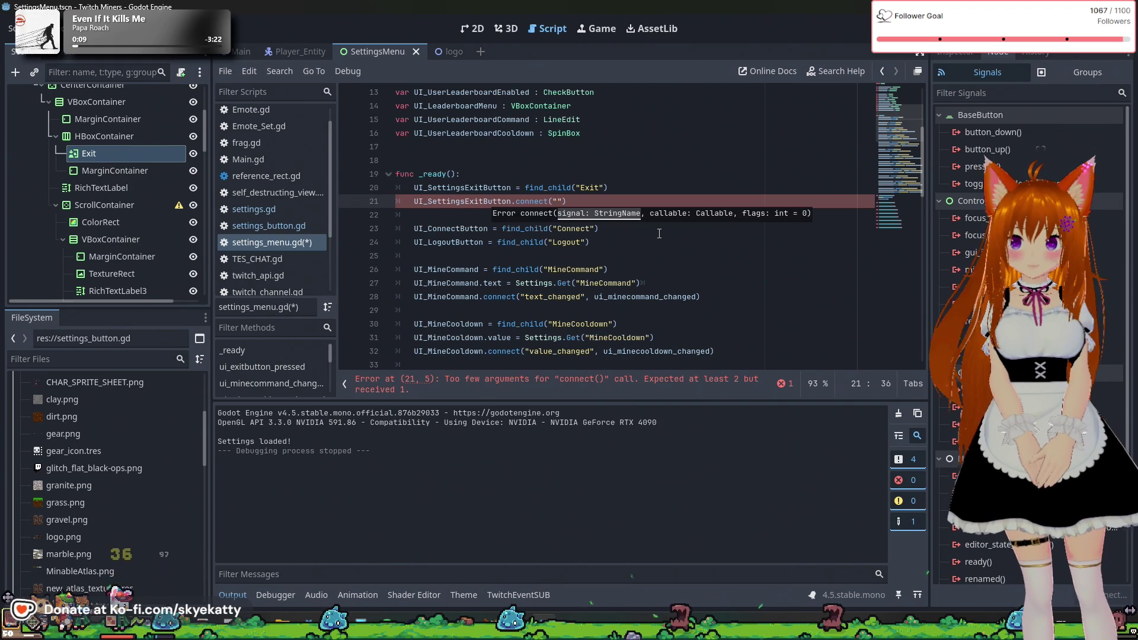
{"action": "type", "text": "essed"}
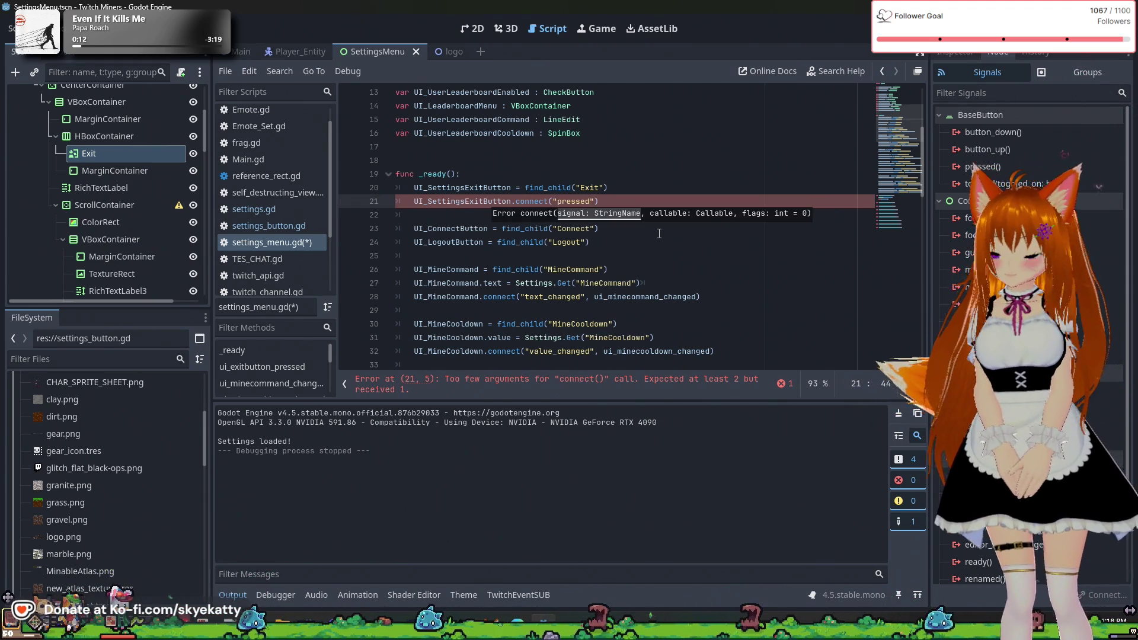
{"action": "type", "text": "\", ui"}
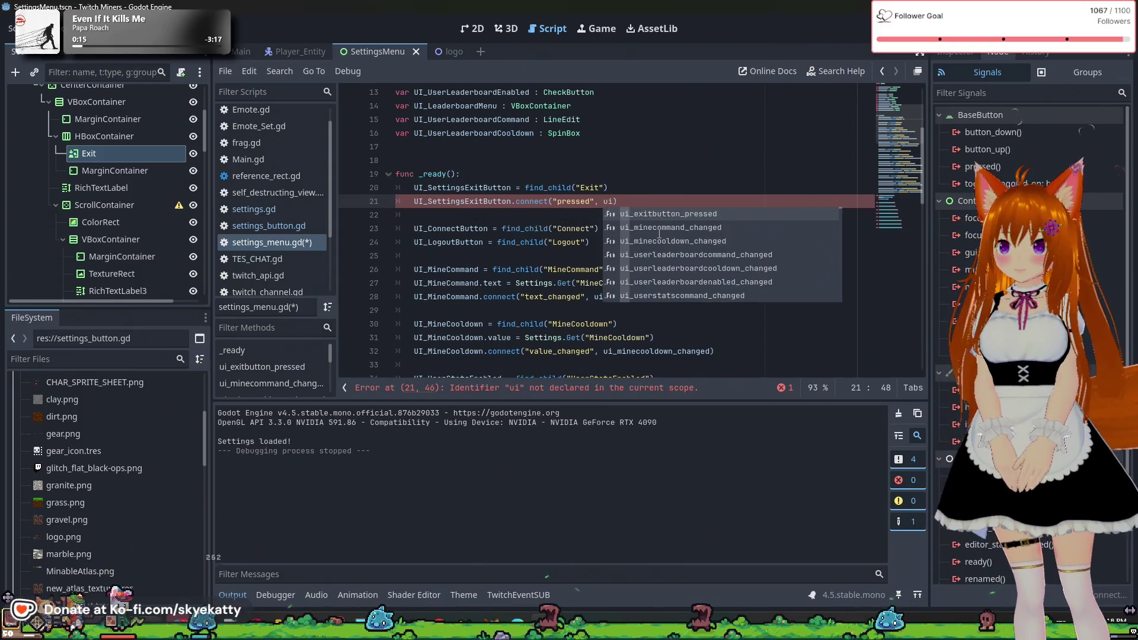
{"action": "key", "text": "Return"}
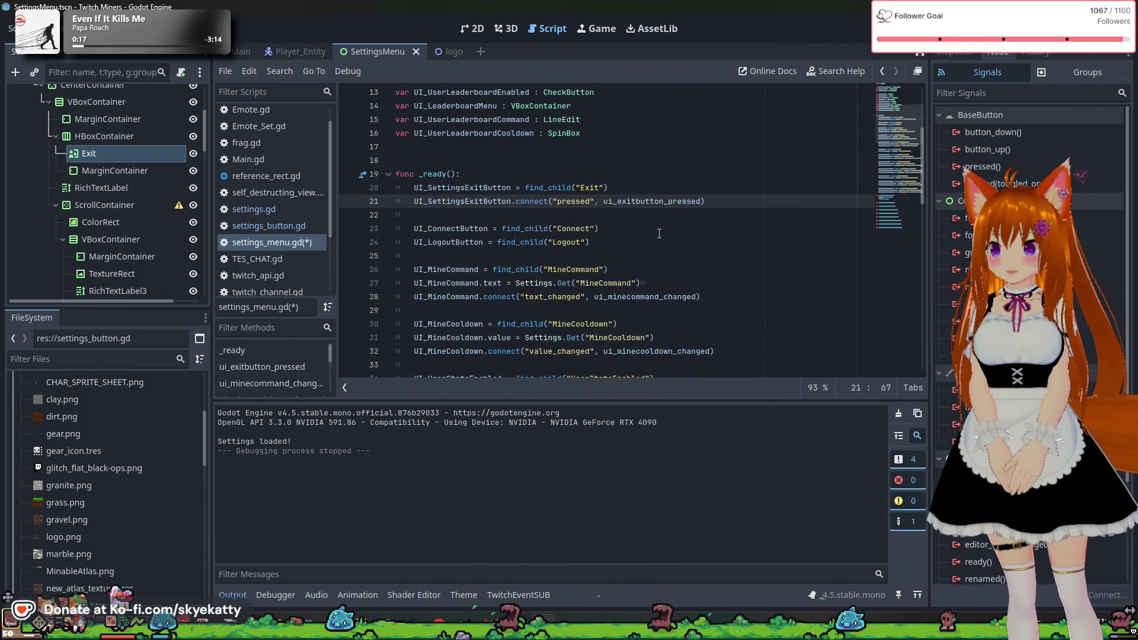
- Save settings_menu.gd and run the project with F5 to test the menu
{"action": "left_click", "coordinate": [744, 194]}
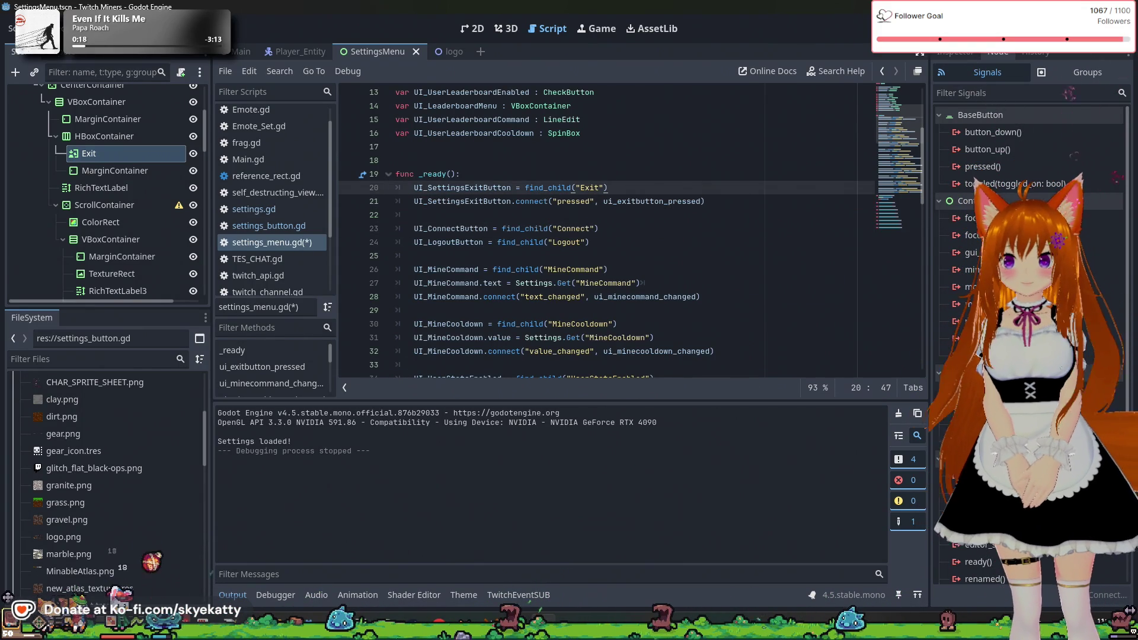
{"action": "left_click", "coordinate": [539, 268]}
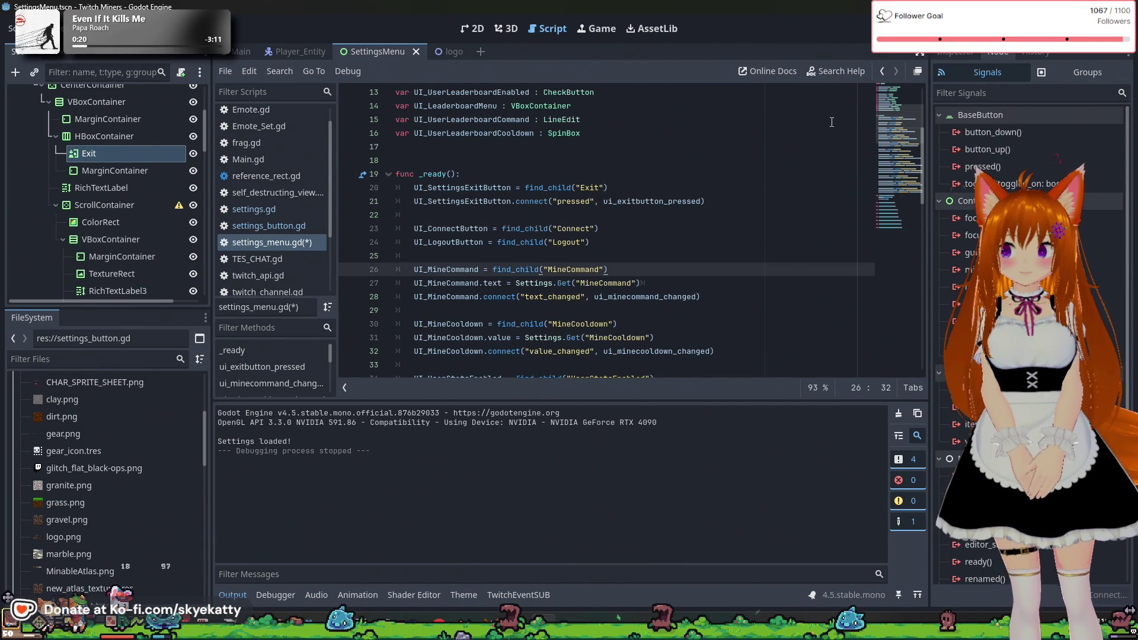
{"action": "key", "text": "ctrl+s"}
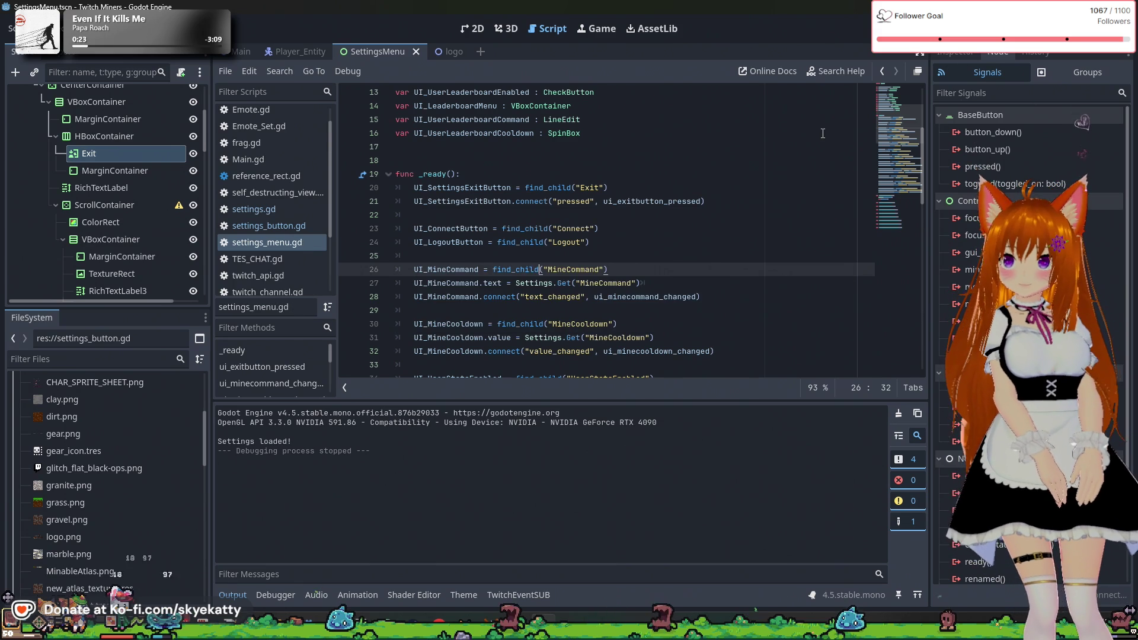
{"action": "key", "text": "F5"}
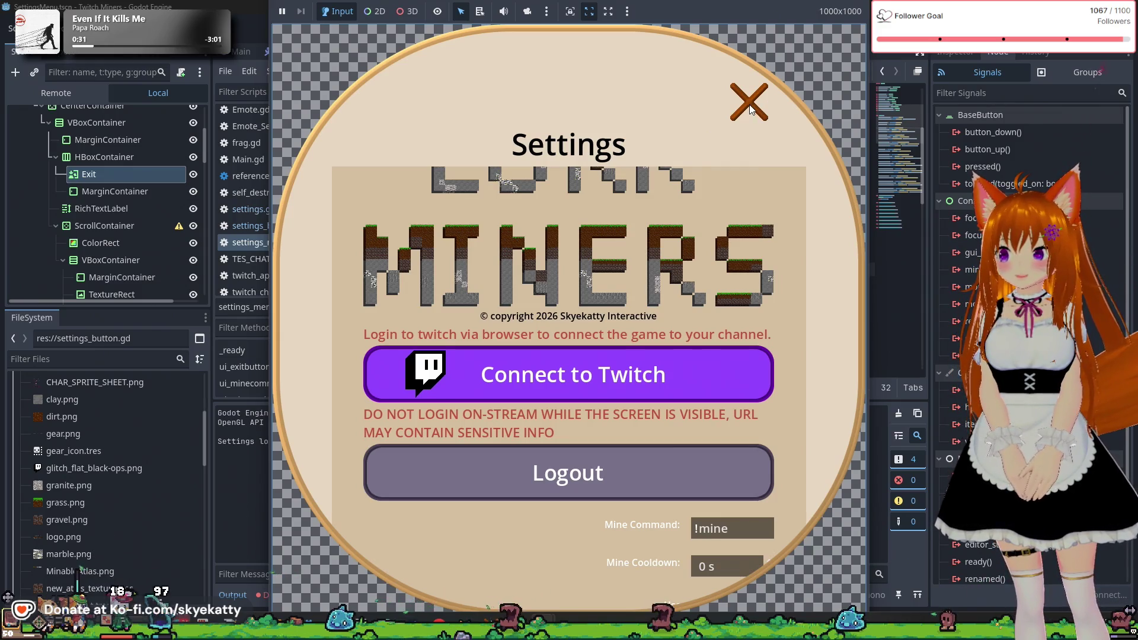
- Stop the running game and review the three argument-count errors from 'pressed' in the debugger
{"action": "key", "text": "F8"}
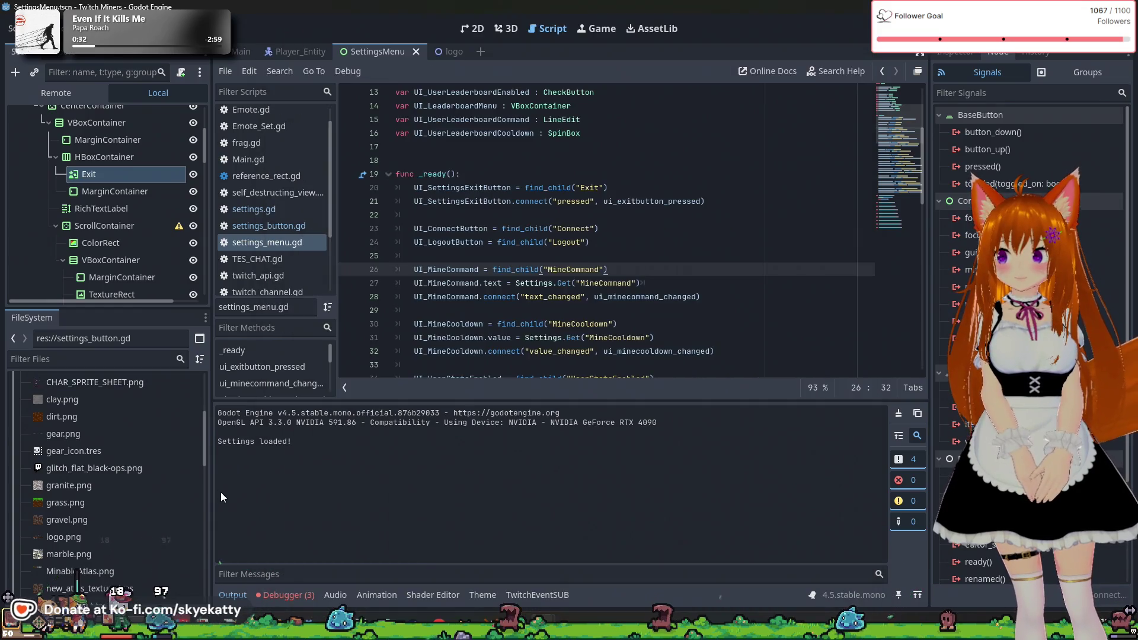
{"action": "left_click", "coordinate": [289, 595]}
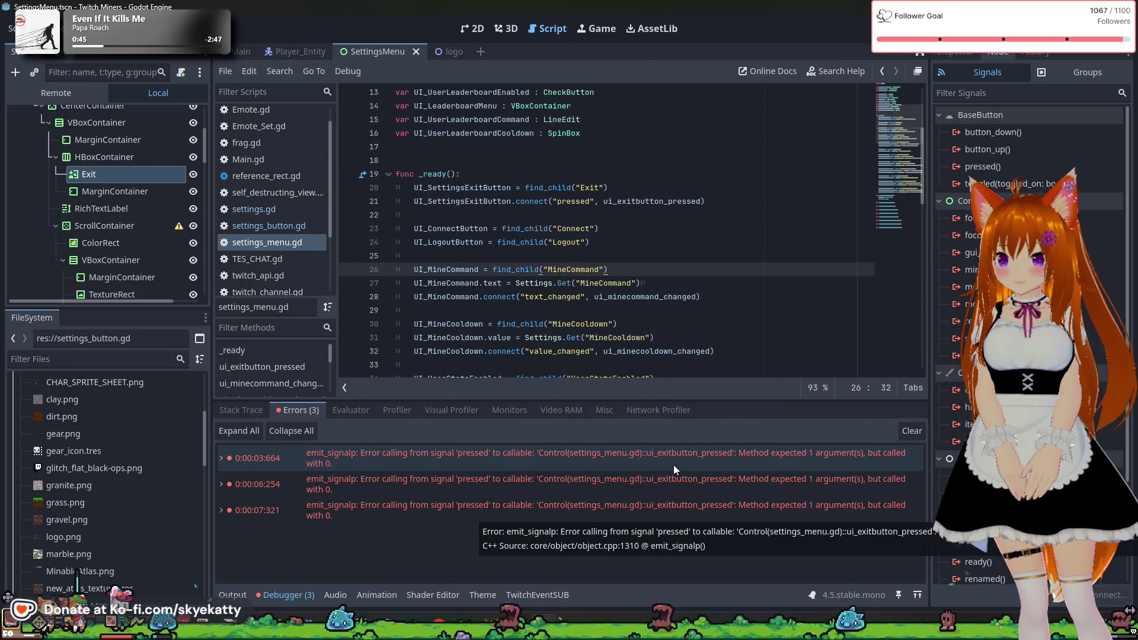
{"action": "scroll", "coordinate": [664, 279], "scroll_direction": "down", "scroll_amount": 12}
{"action": "scroll", "coordinate": [665, 278], "scroll_direction": "down", "scroll_amount": 1}
- Remove the _e parameter so ui_exitbutton_pressed() takes no arguments, and save the script
{"action": "left_click", "coordinate": [525, 173]}
{"action": "key", "text": "Delete"}
{"action": "key", "text": "BackSpace"}
{"action": "key", "text": "ctrl+s"}
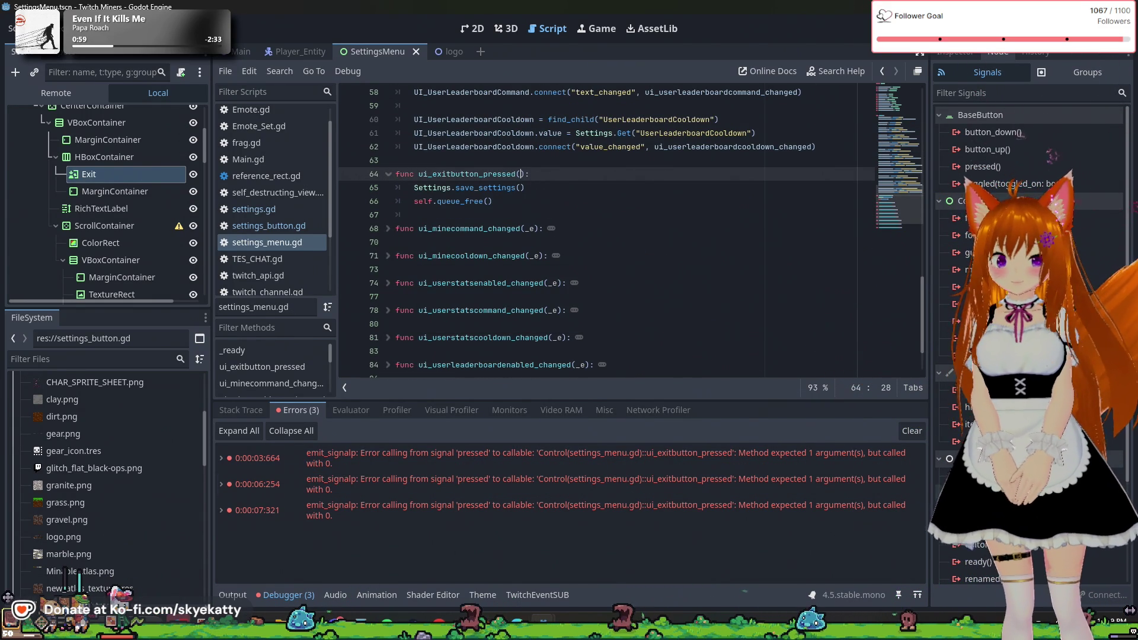
{"action": "key", "text": "F6"}
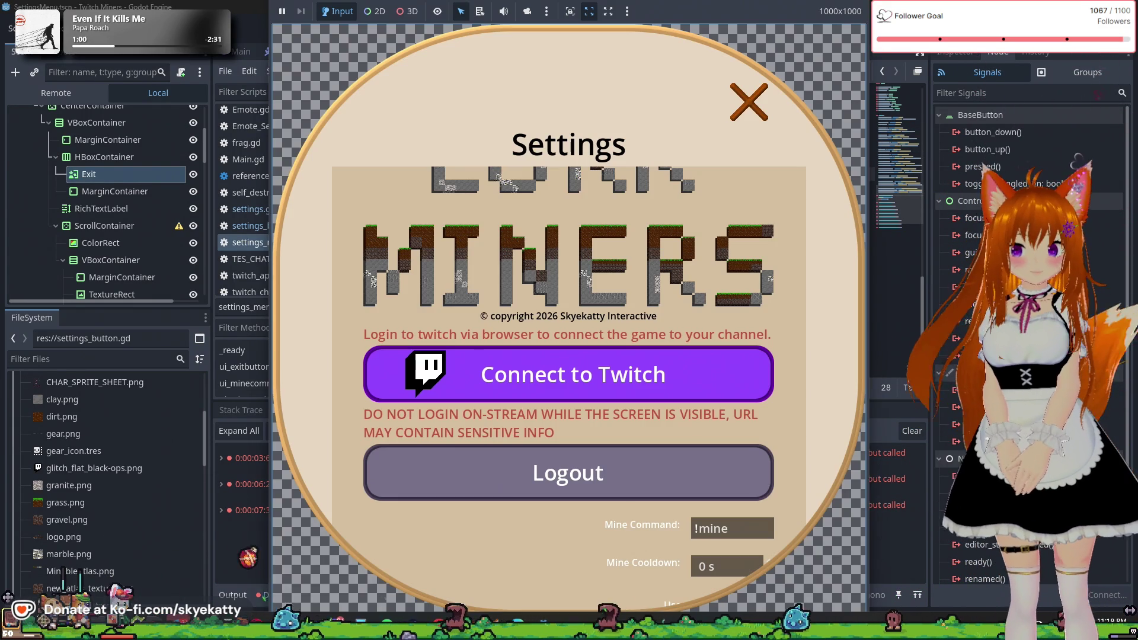
{"action": "left_click", "coordinate": [747, 103]}
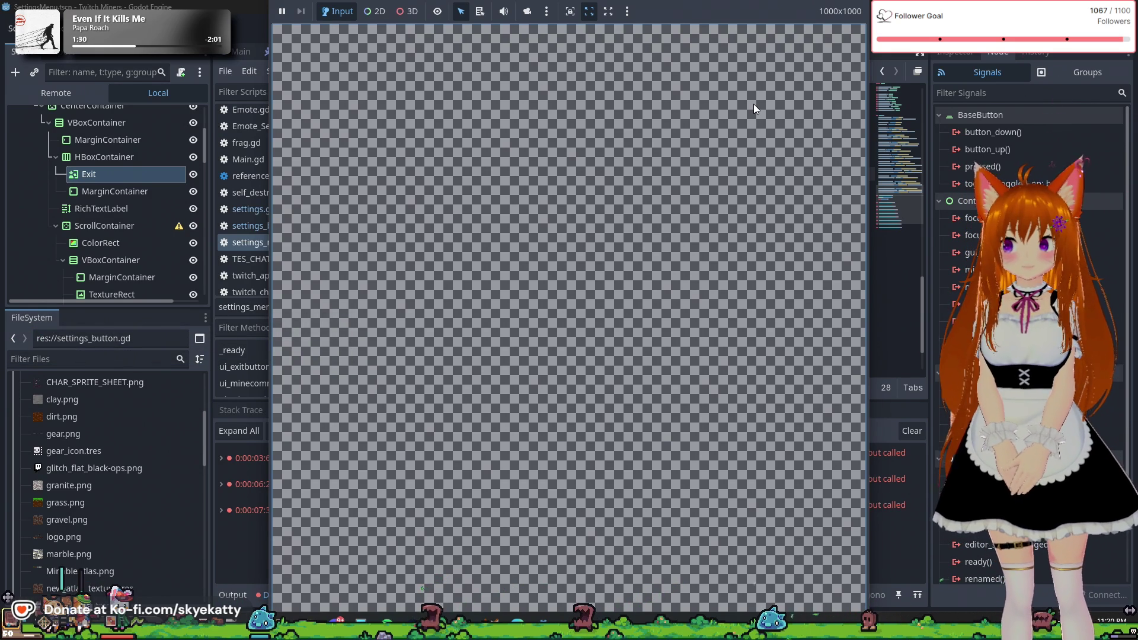
{"action": "key", "text": "F8"}
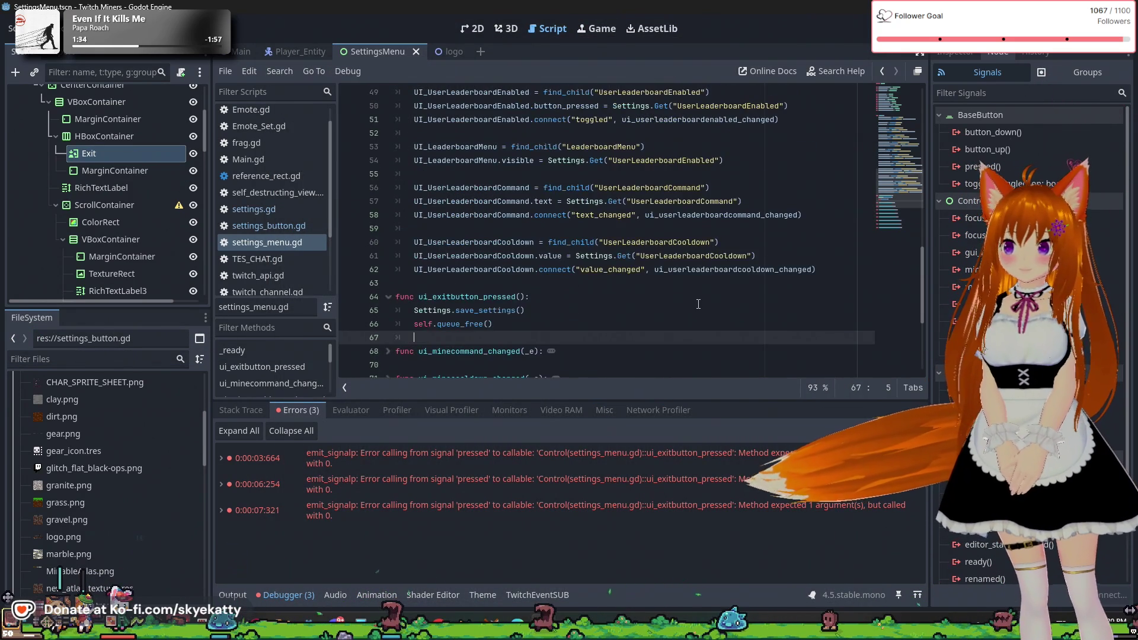
{"action": "scroll", "coordinate": [699, 278], "scroll_direction": "down", "scroll_amount": 1}
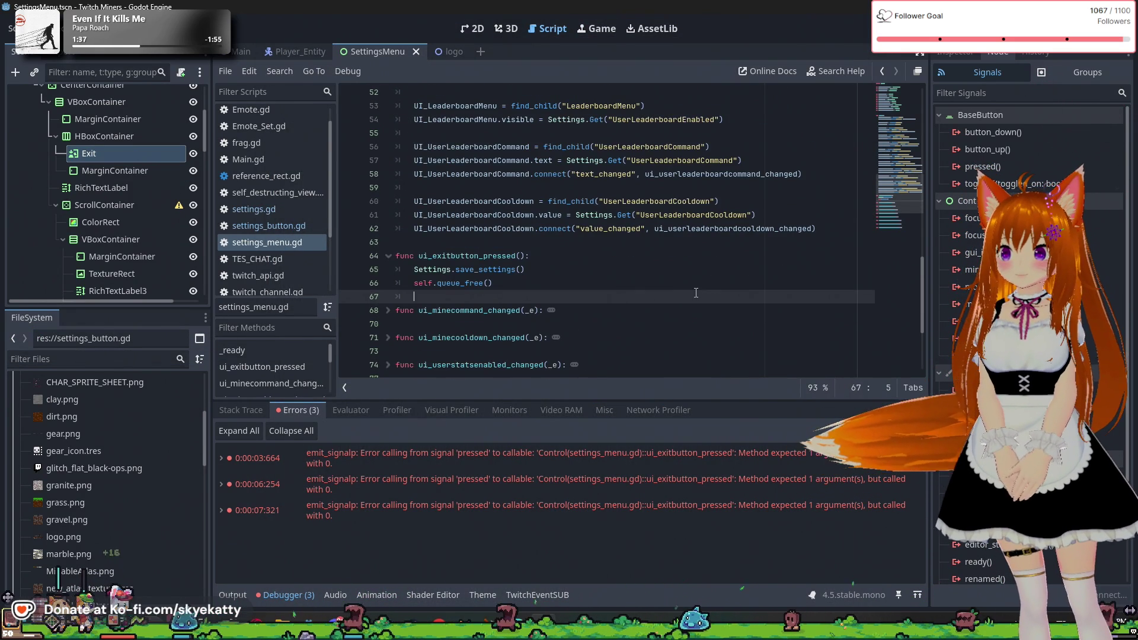
{"action": "left_click", "coordinate": [691, 287]}
{"action": "scroll", "coordinate": [686, 287], "scroll_direction": "down", "scroll_amount": 3}
{"action": "scroll", "coordinate": [666, 221], "scroll_direction": "down", "scroll_amount": 1}
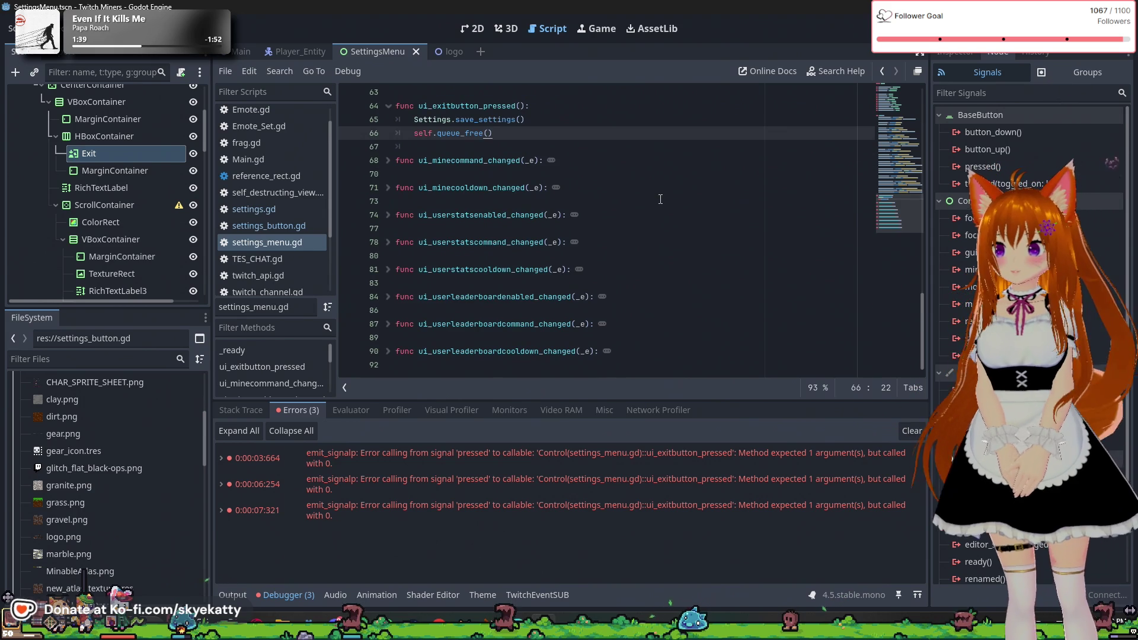
{"action": "scroll", "coordinate": [564, 226], "scroll_direction": "up", "scroll_amount": 15}
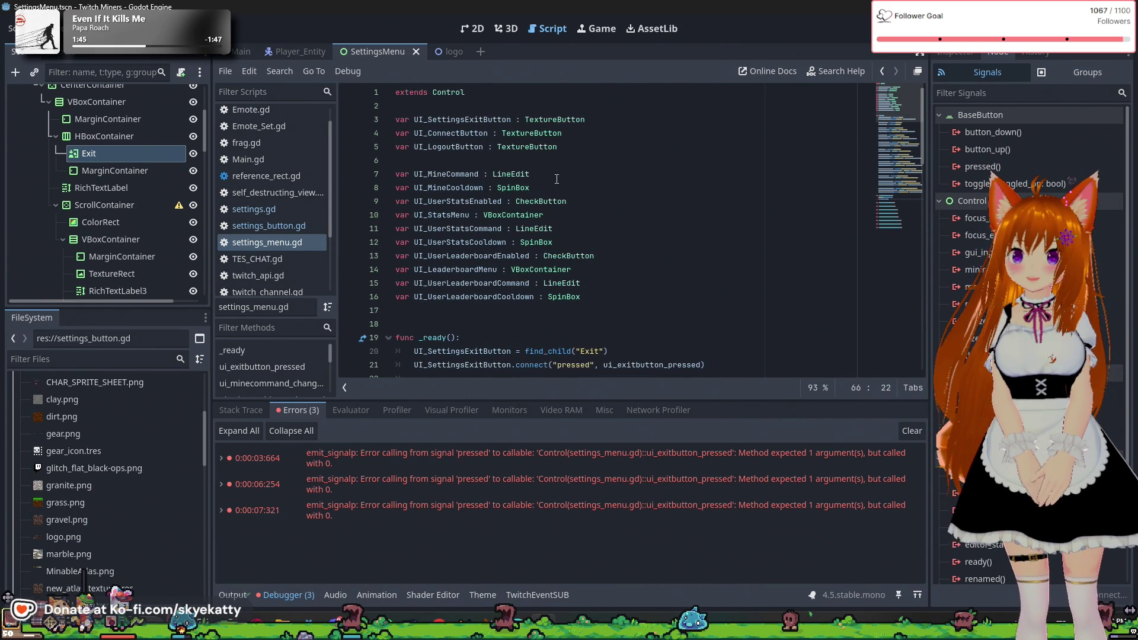
{"action": "scroll", "coordinate": [112, 428], "scroll_direction": "up", "scroll_amount": 5}
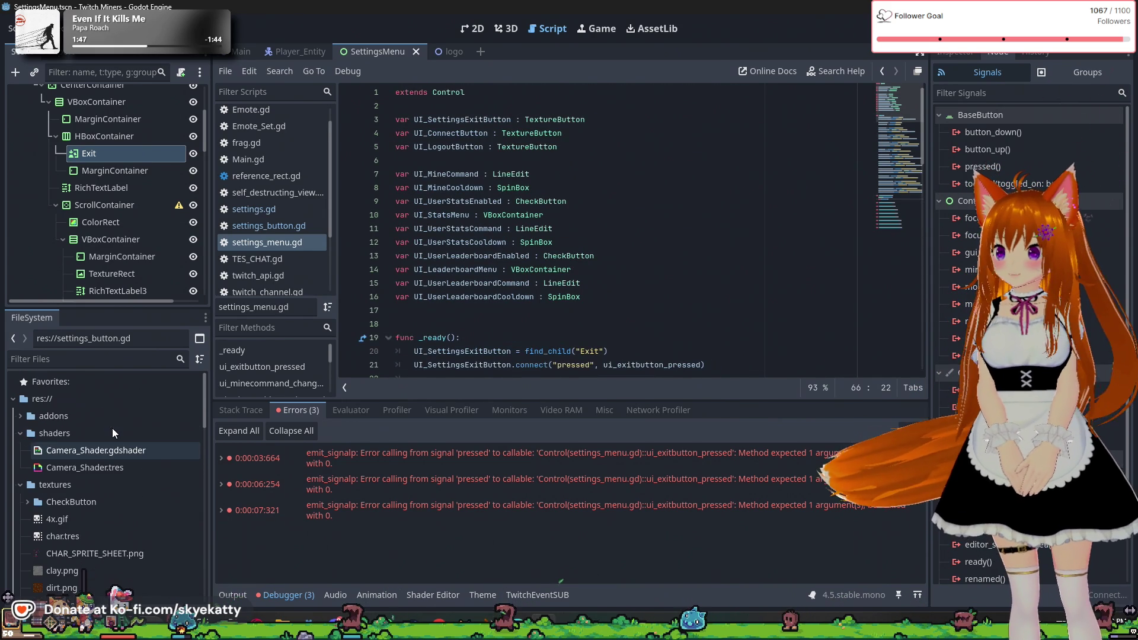
{"action": "scroll", "coordinate": [192, 409], "scroll_direction": "down", "scroll_amount": 3}
{"action": "scroll", "coordinate": [178, 409], "scroll_direction": "down", "scroll_amount": 2}
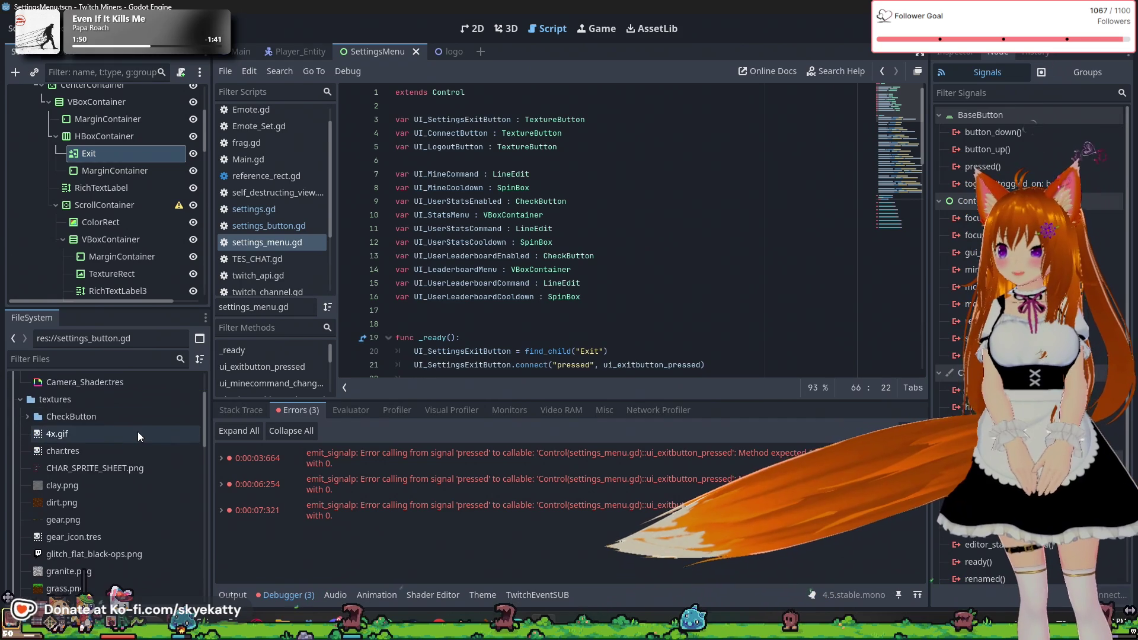
{"action": "scroll", "coordinate": [118, 455], "scroll_direction": "down", "scroll_amount": 15}
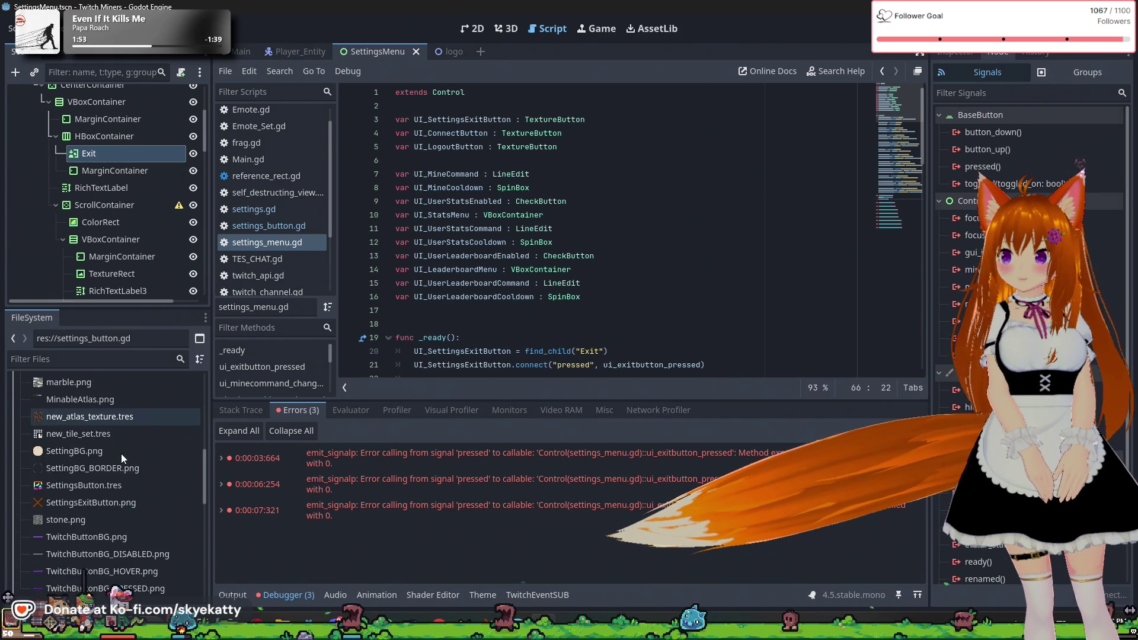
{"action": "scroll", "coordinate": [121, 453], "scroll_direction": "down", "scroll_amount": 10}
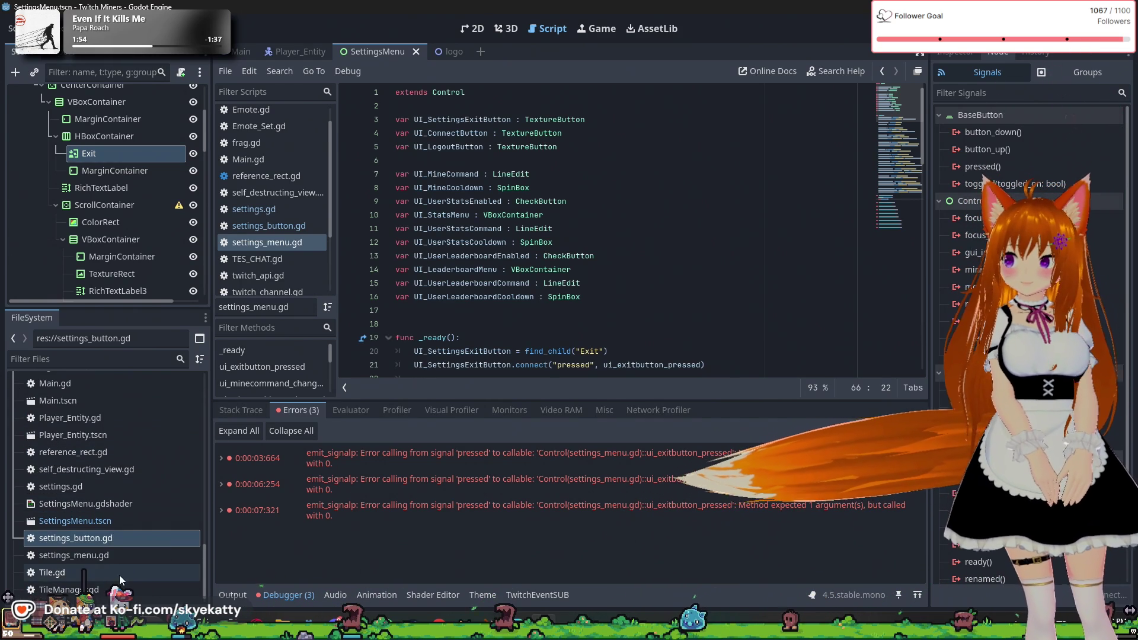
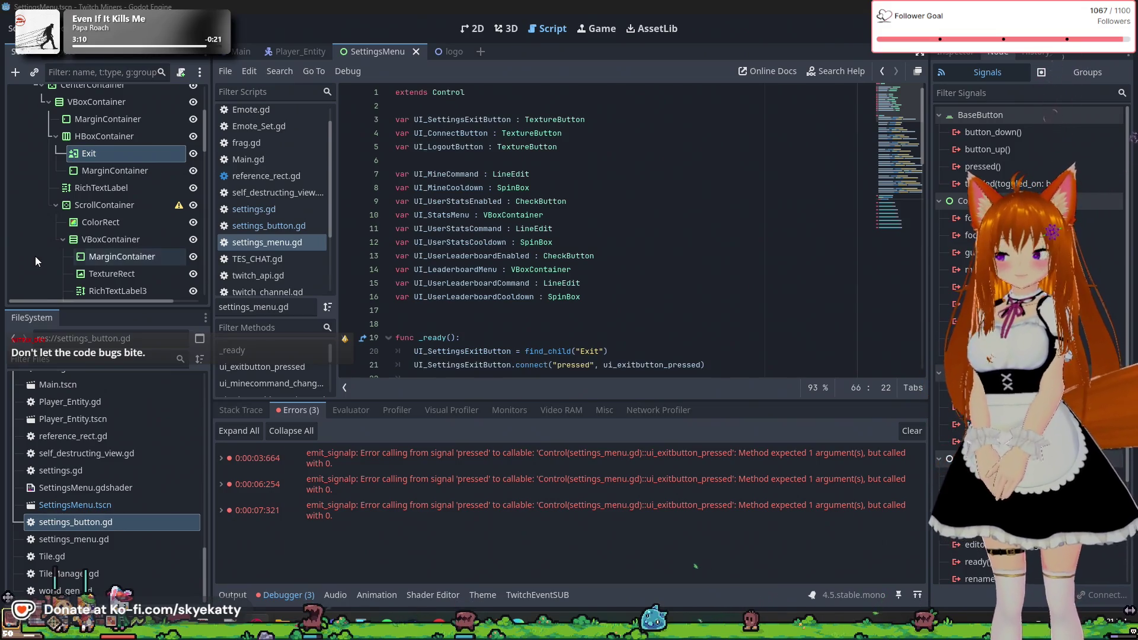
- Switch to the Main scene and select the AspectRatioContainer and VBoxContainer nodes in turn
{"action": "scroll", "coordinate": [114, 402], "scroll_direction": "up", "scroll_amount": 3}
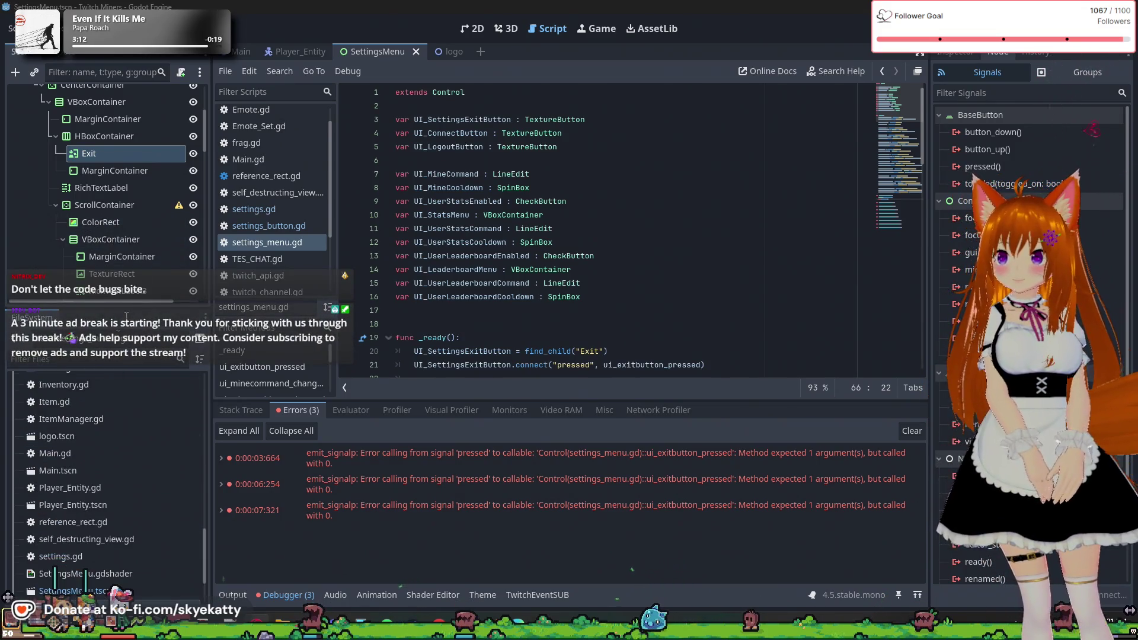
{"action": "left_click", "coordinate": [240, 50]}
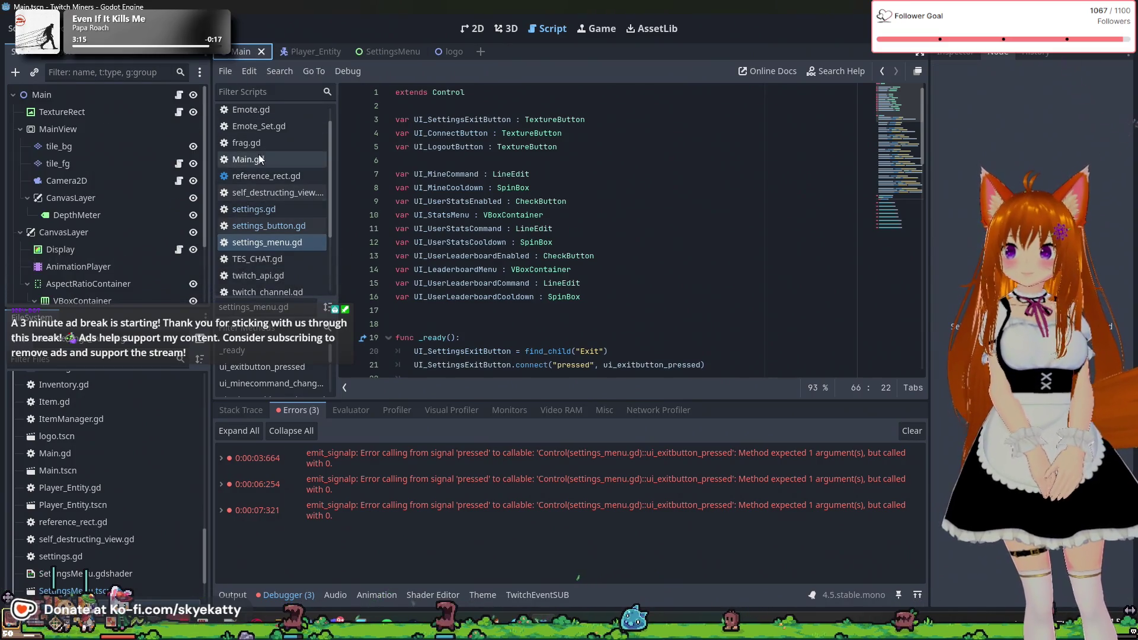
{"action": "left_click", "coordinate": [45, 156]}
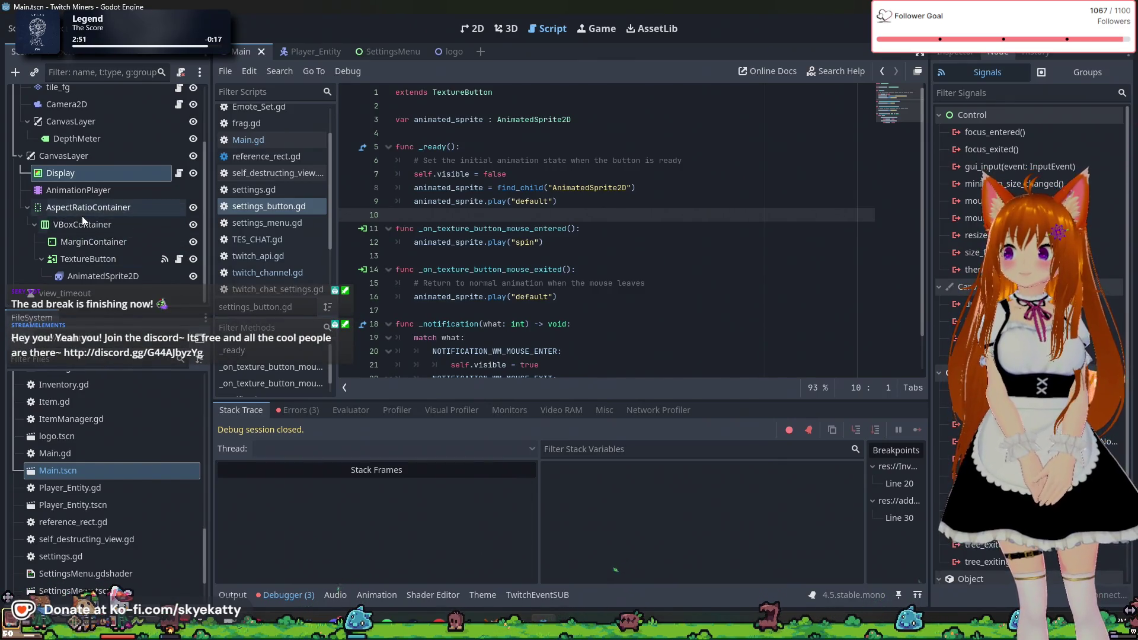
{"action": "left_click", "coordinate": [83, 214]}
{"action": "left_click", "coordinate": [86, 226]}
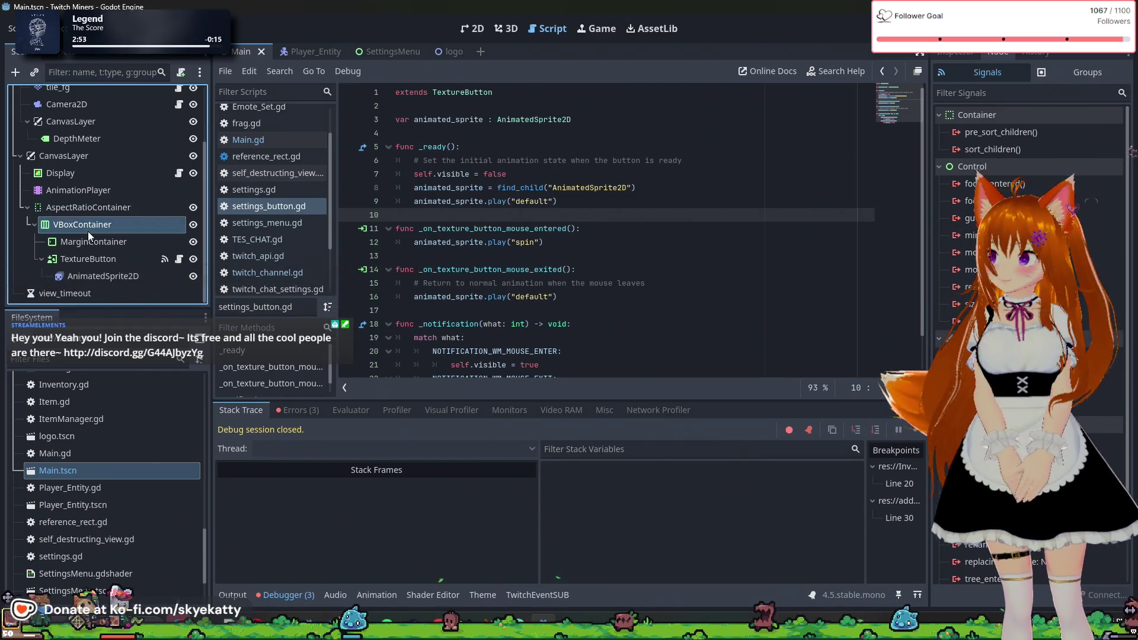
{"action": "left_click", "coordinate": [97, 209]}
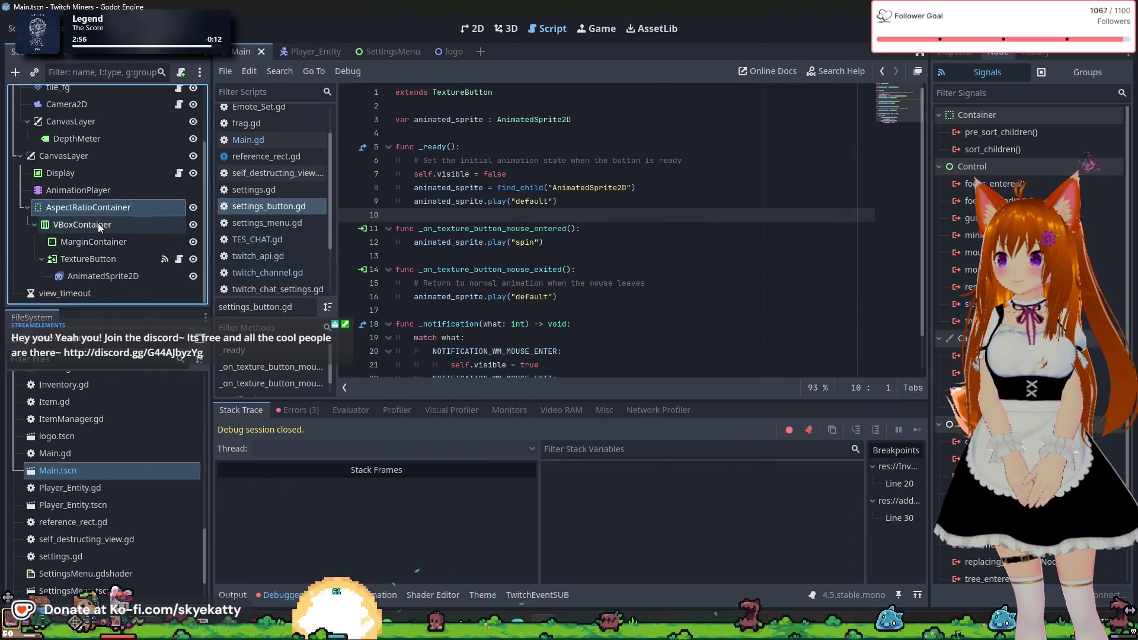
{"action": "left_click", "coordinate": [99, 220]}
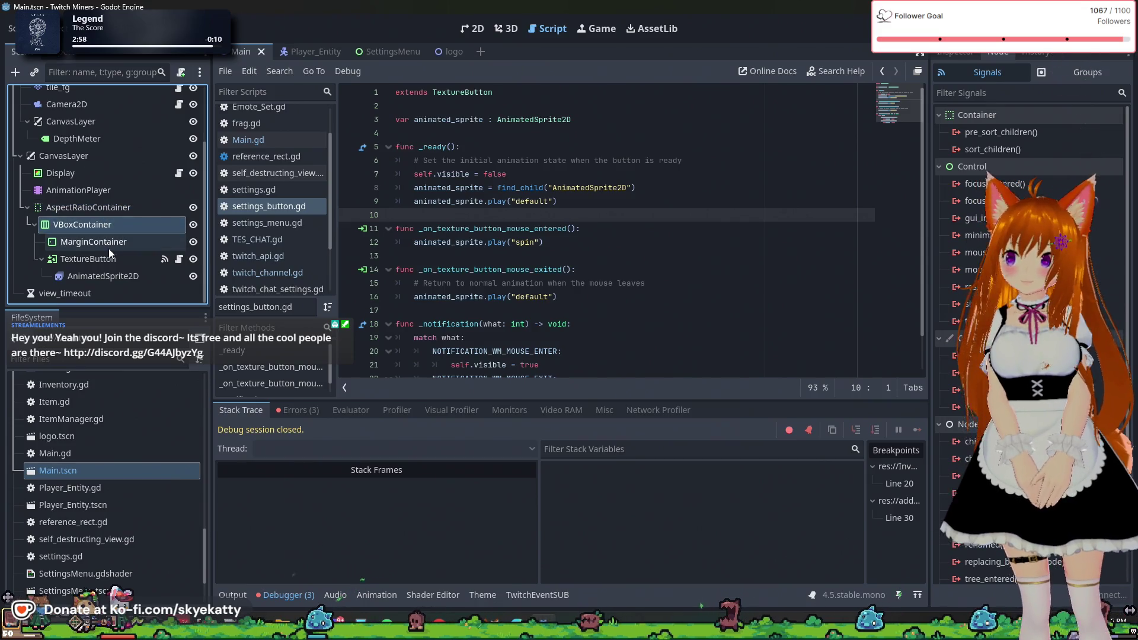
{"action": "left_click", "coordinate": [104, 211]}
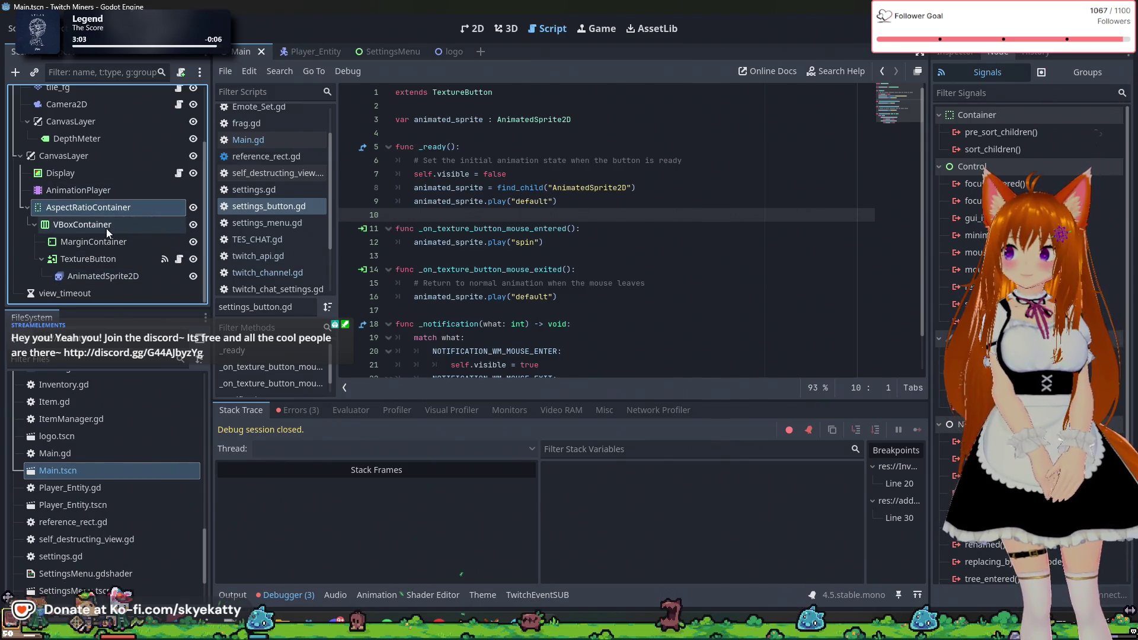
- Select TextureButton and its containers, then show the Main scene in the 2D view
{"action": "left_click", "coordinate": [108, 258]}
{"action": "left_click", "coordinate": [103, 276]}
{"action": "left_click", "coordinate": [98, 258]}
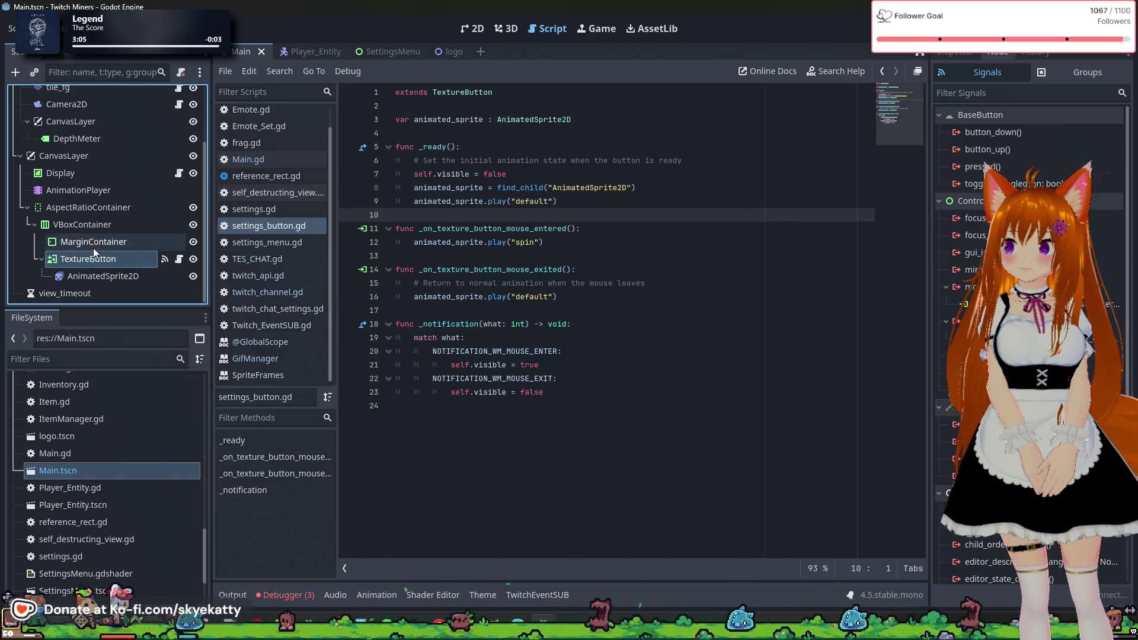
{"action": "left_click", "coordinate": [90, 225]}
{"action": "left_click", "coordinate": [87, 206]}
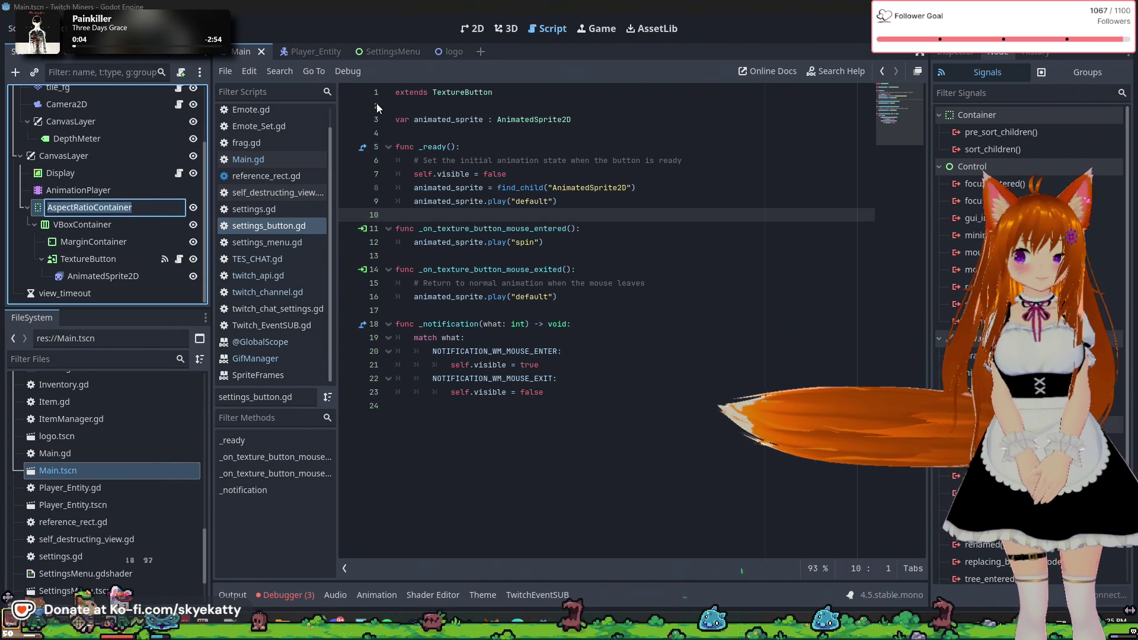
{"action": "left_click", "coordinate": [102, 223]}
{"action": "left_click", "coordinate": [102, 209]}
{"action": "left_click", "coordinate": [473, 28]}
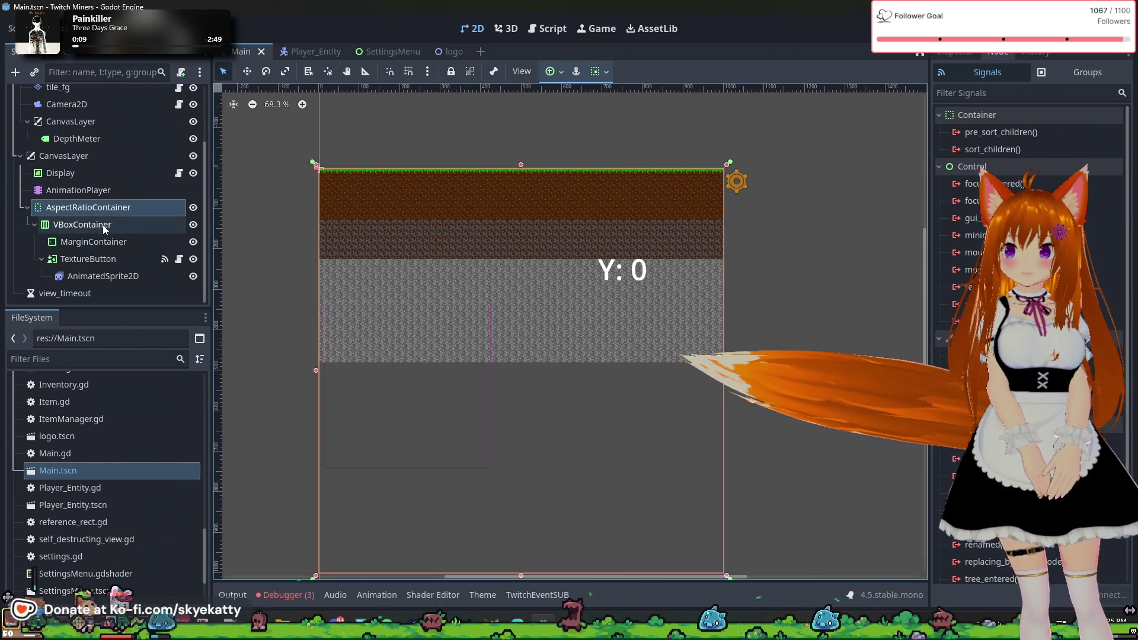
- Check the container nodes, then open settings_button.gd from the TextureButton's script icon
{"action": "scroll", "coordinate": [352, 241], "scroll_direction": "down", "scroll_amount": 1}
{"action": "scroll", "coordinate": [266, 542], "scroll_direction": "up", "scroll_amount": 3}
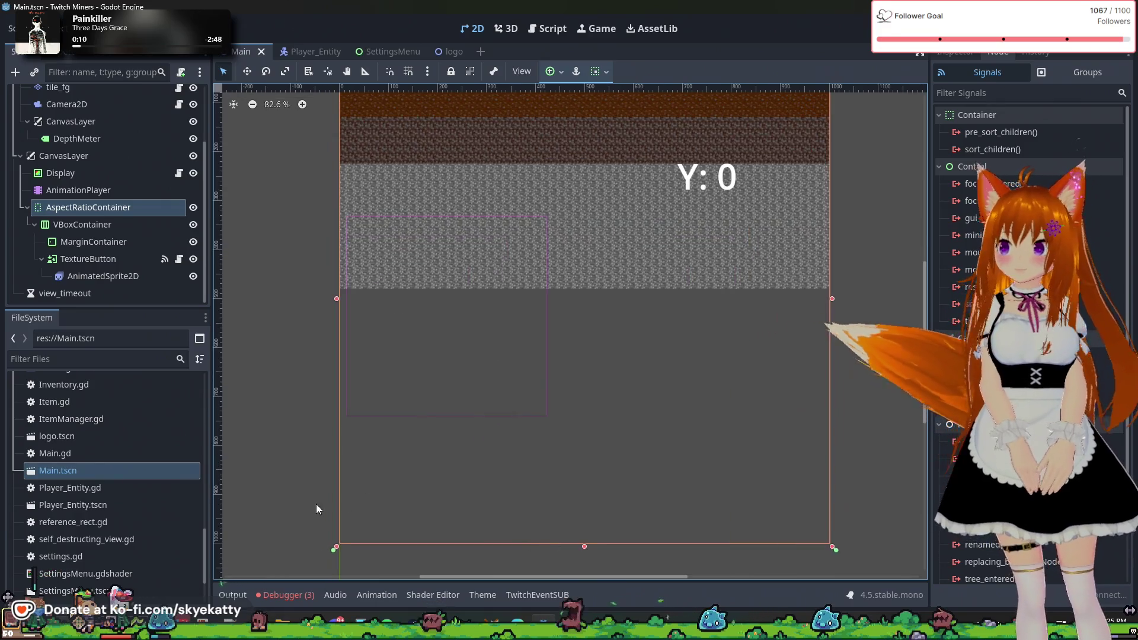
{"action": "scroll", "coordinate": [315, 504], "scroll_direction": "down", "scroll_amount": 3}
{"action": "left_click", "coordinate": [99, 208]}
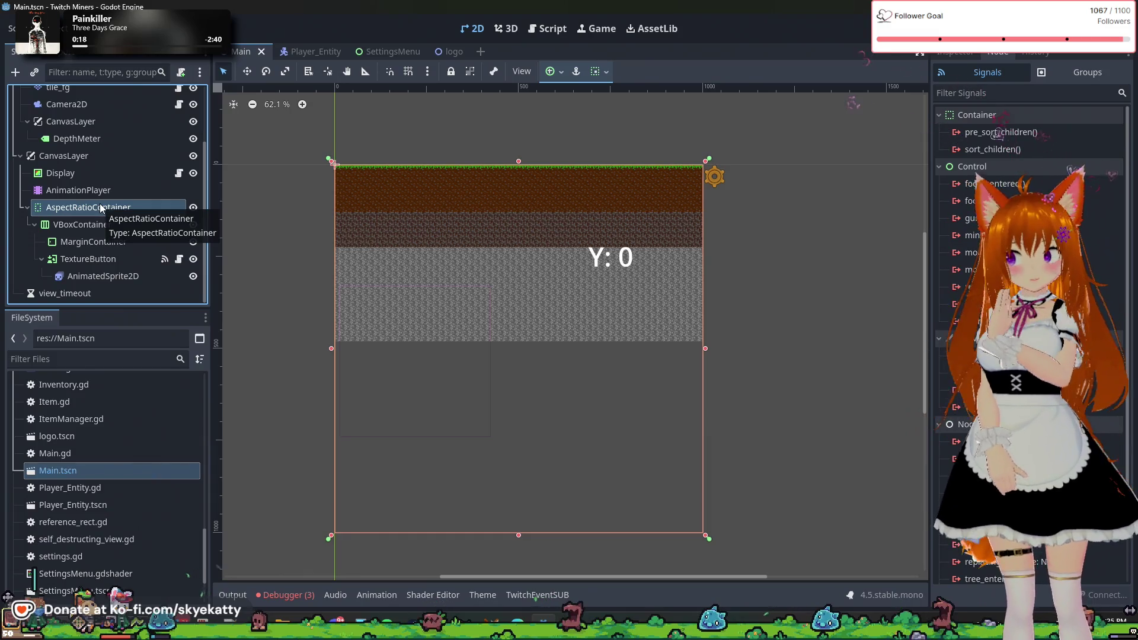
{"action": "key", "text": "F2"}
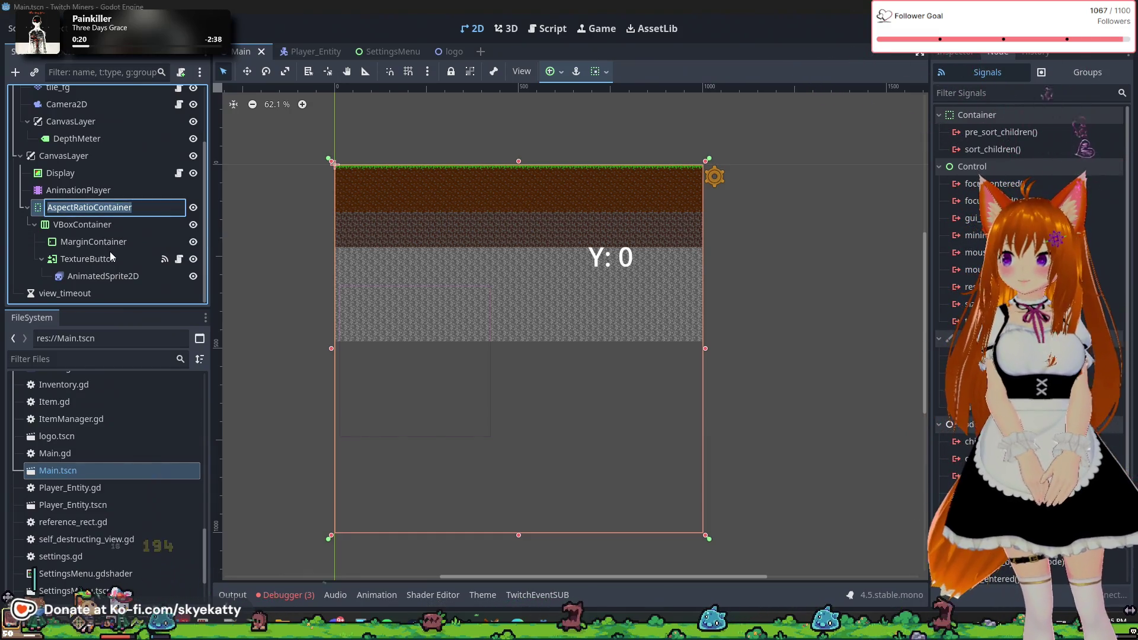
{"action": "key", "text": "Escape"}
{"action": "left_click", "coordinate": [94, 228]}
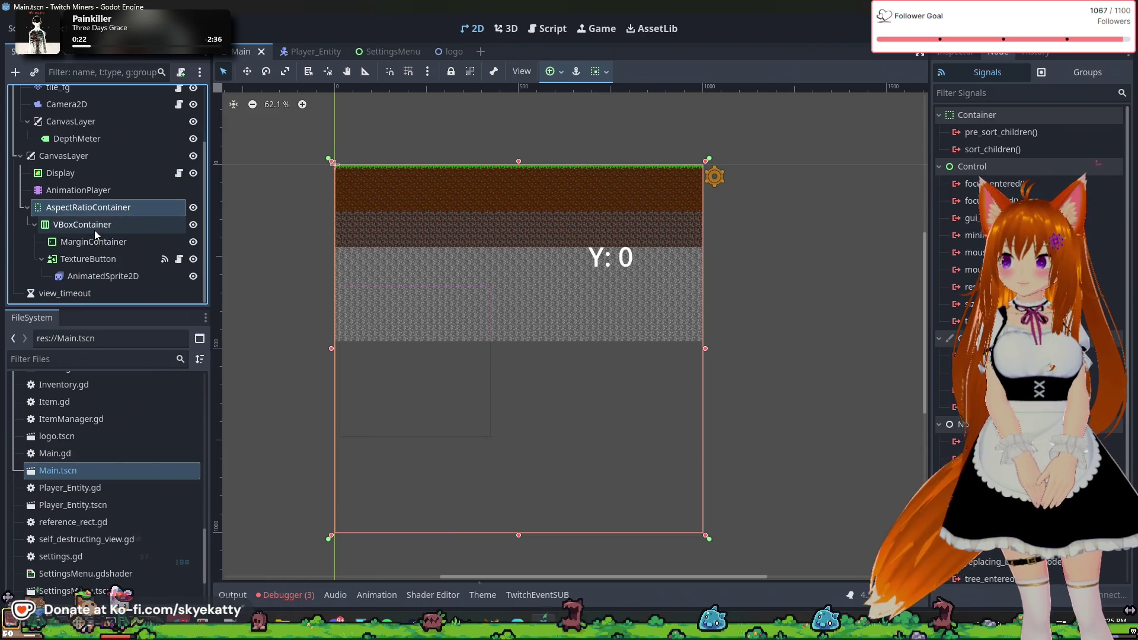
{"action": "left_click", "coordinate": [90, 209]}
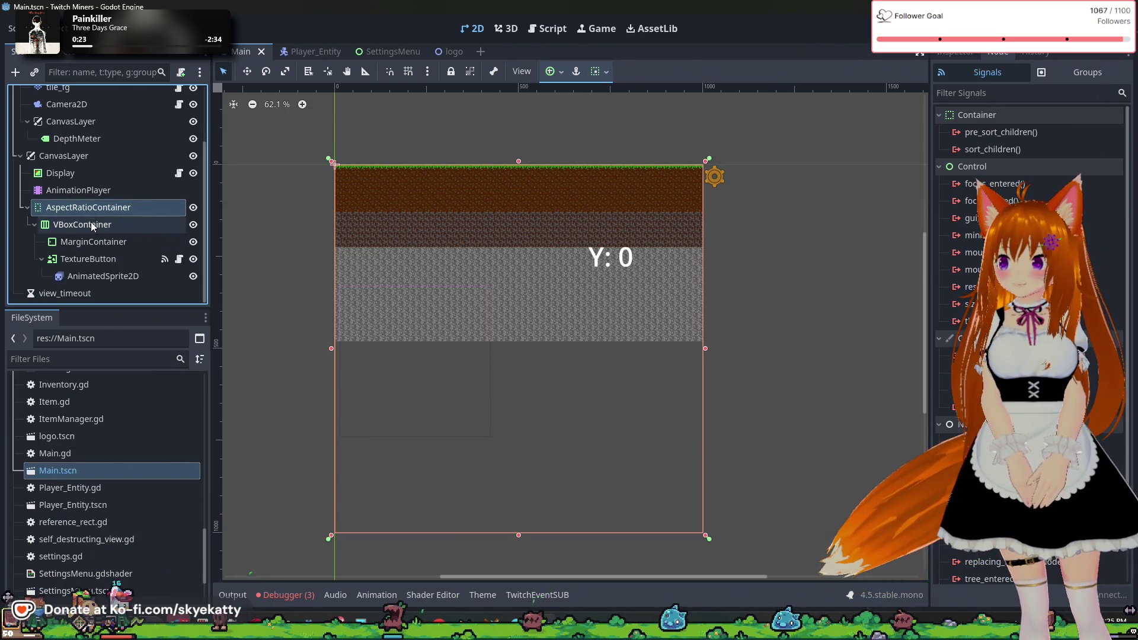
{"action": "left_click", "coordinate": [115, 259]}
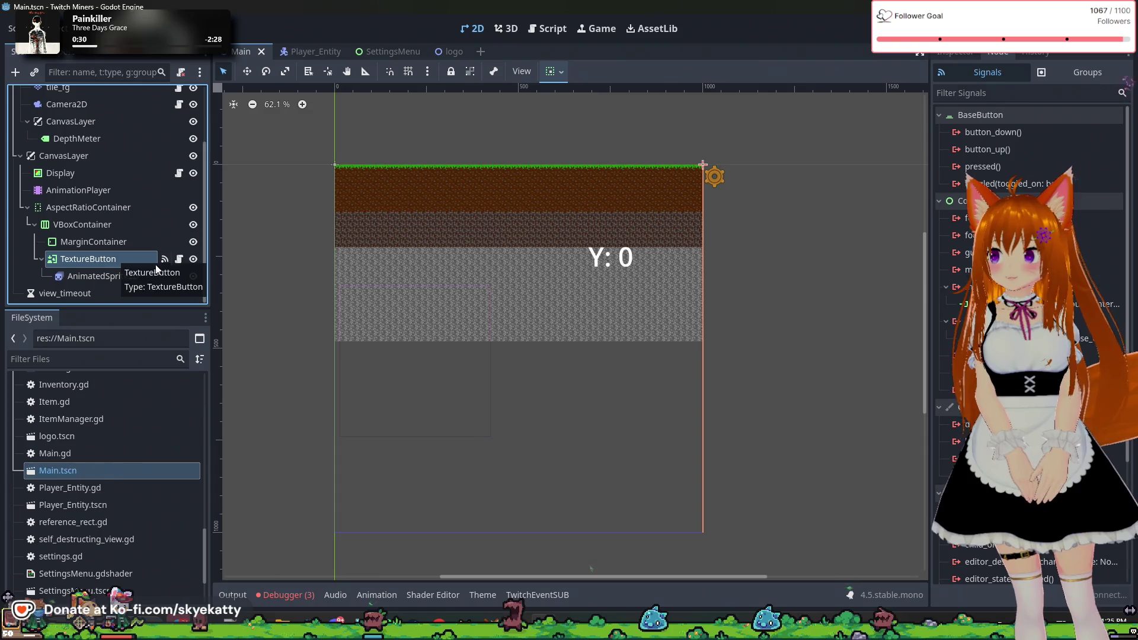
{"action": "left_click", "coordinate": [179, 260]}
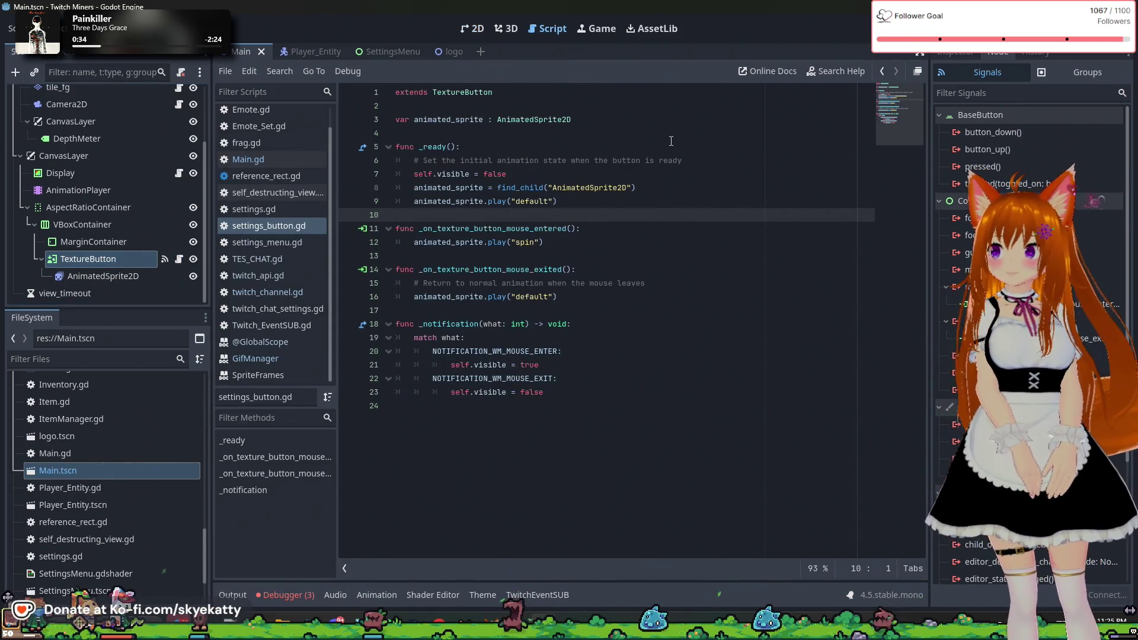
- Declare a new variable container typed AspectRatioContainer below animated_sprite
{"action": "left_click", "coordinate": [647, 125]}
{"action": "key", "text": "Return"}
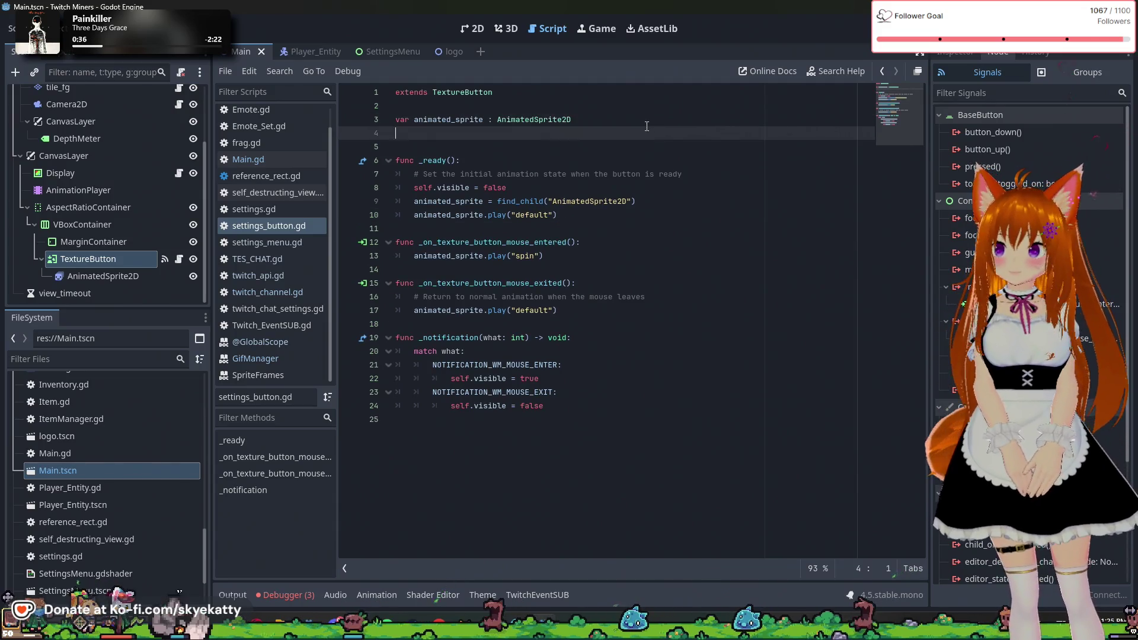
{"action": "type", "text": "var "}
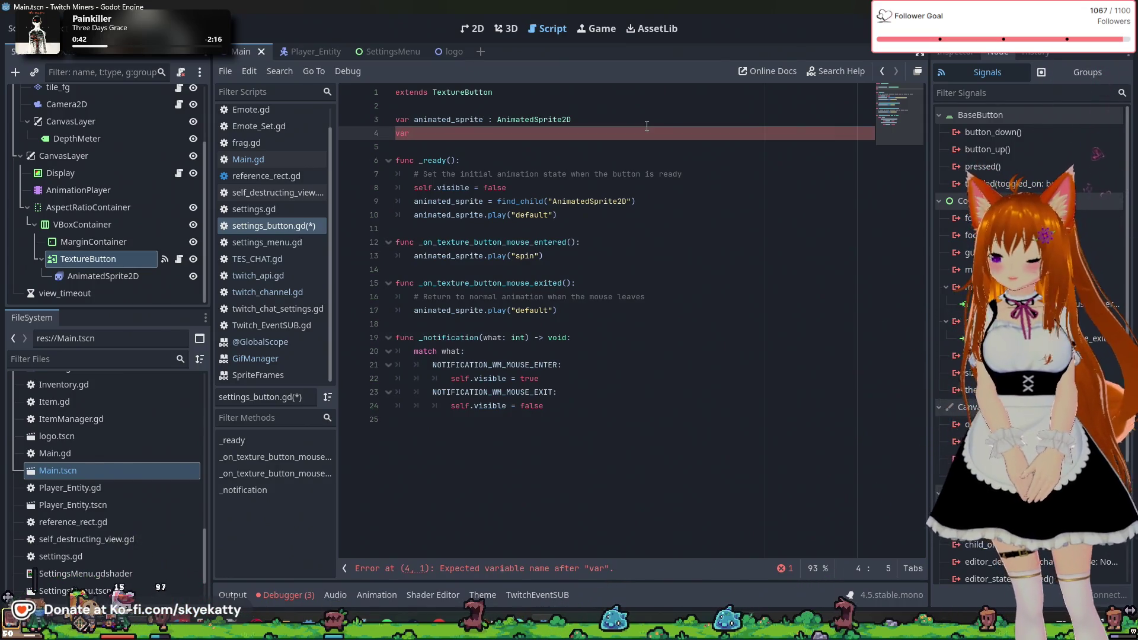
{"action": "type", "text": "container"}
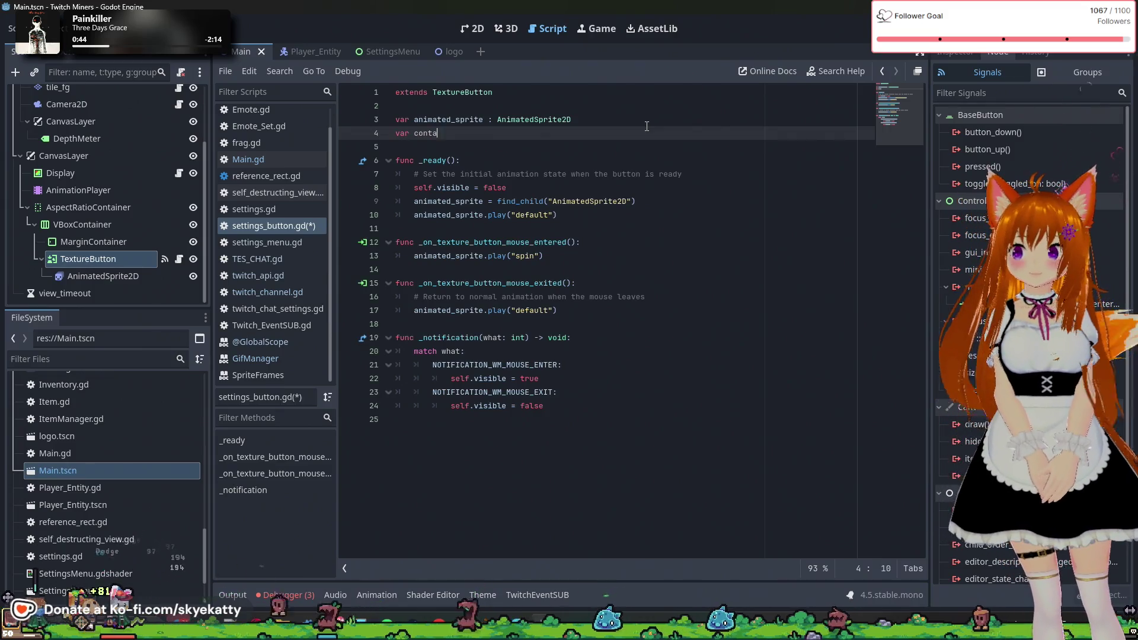
{"action": "key", "text": "BackSpace"}
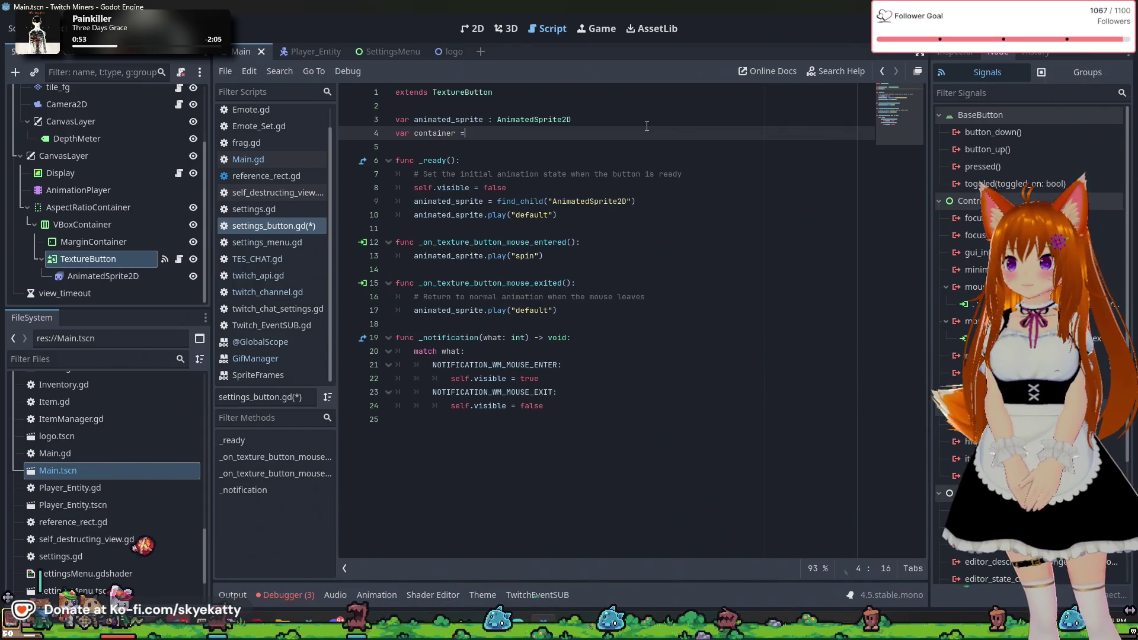
{"action": "key", "text": "ctrl+space"}
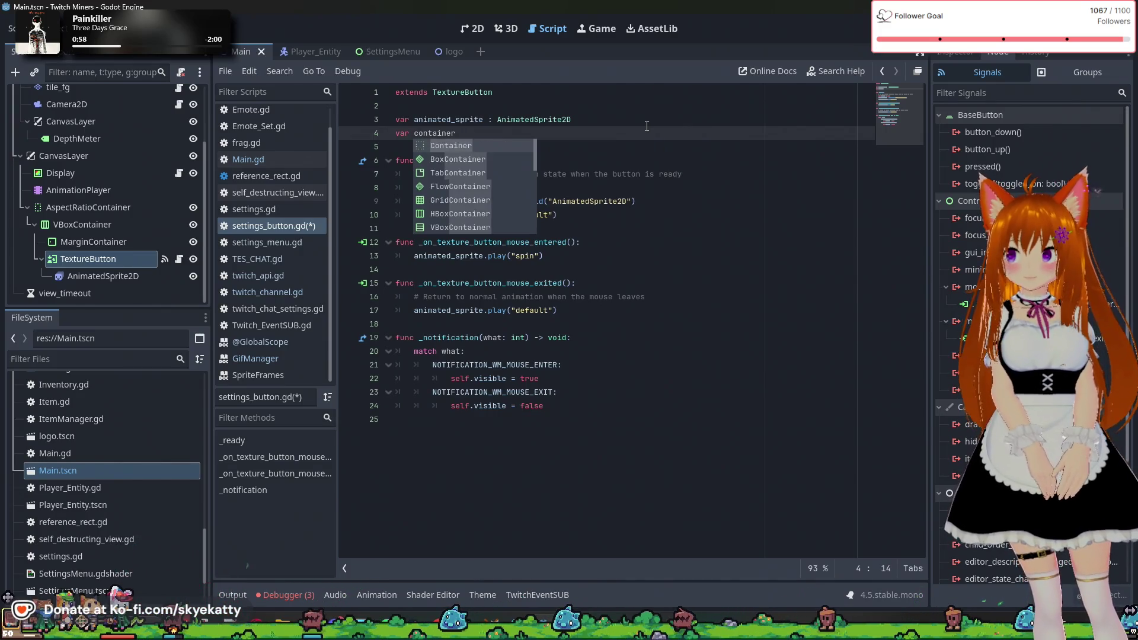
{"action": "type", "text": " : "}
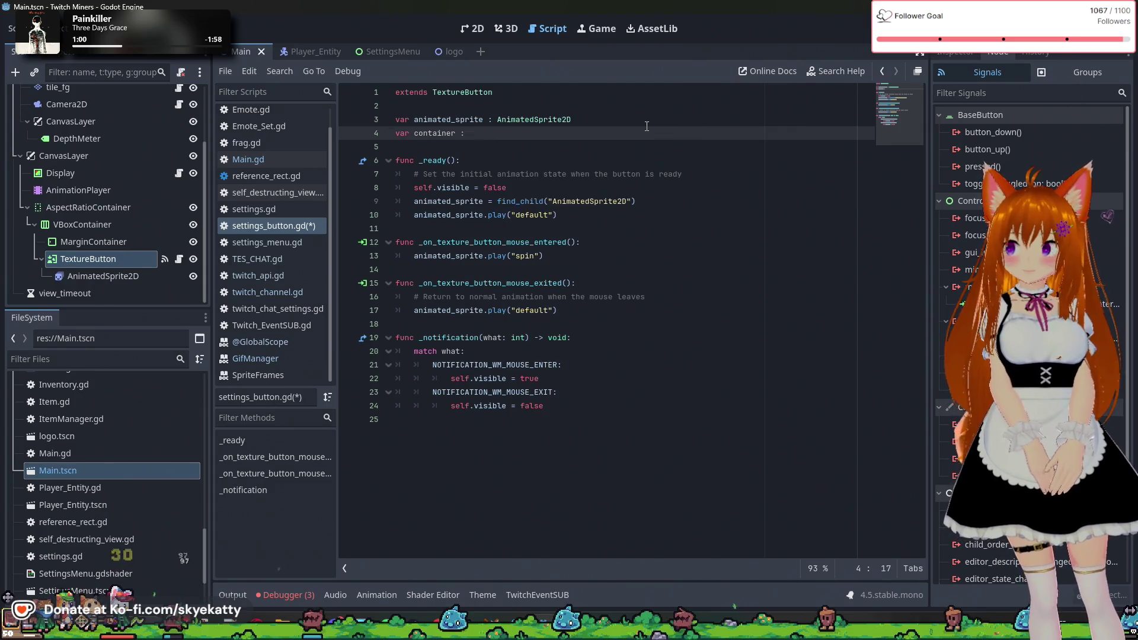
{"action": "type", "text": "Aspect"}
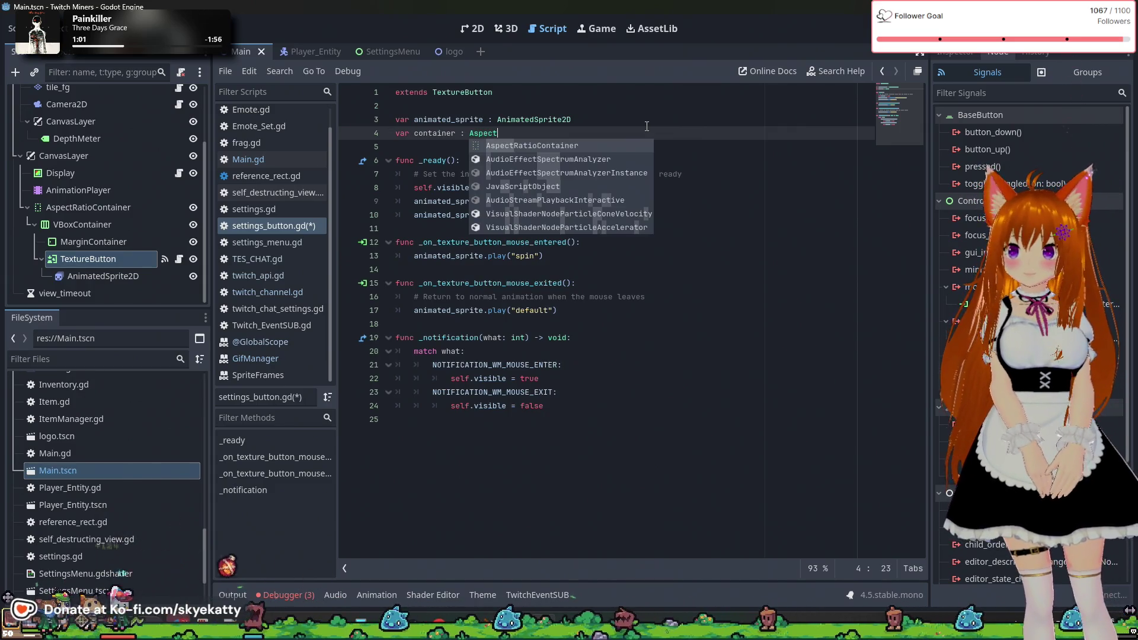
{"action": "type", "text": "Ratio"}
{"action": "key", "text": "Return"}
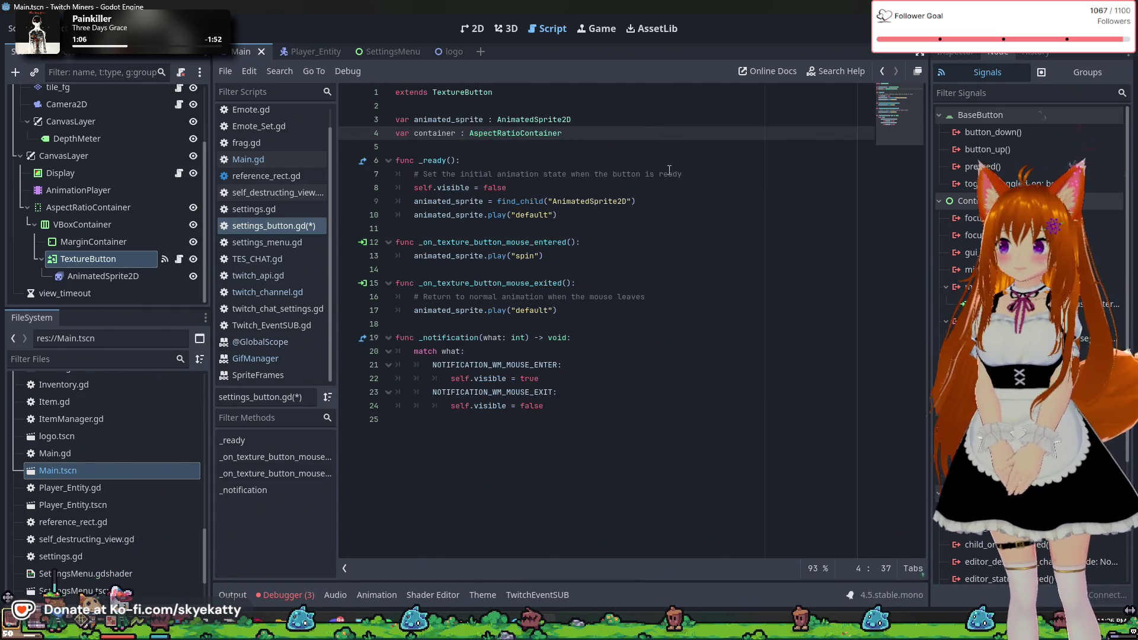
- In _ready, assign container = get_parent().get_parent()
{"action": "key", "text": "Down"}
{"action": "key", "text": "Down"}
{"action": "key", "text": "Down"}
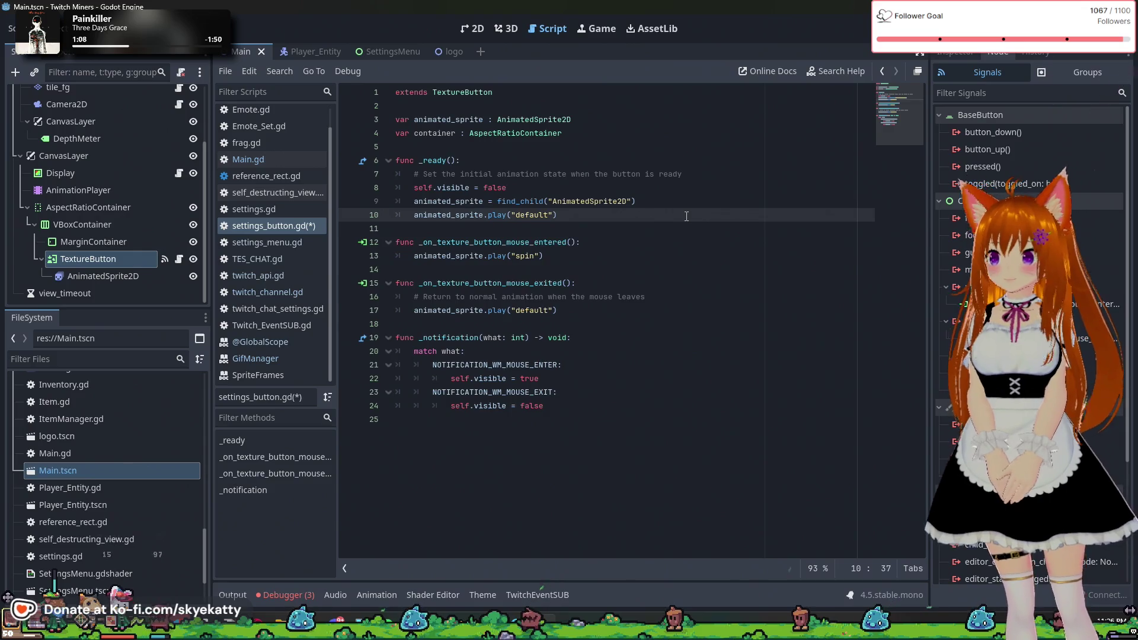
{"action": "key", "text": "Return"}
{"action": "key", "text": "Return"}
{"action": "type", "text": "containe"}
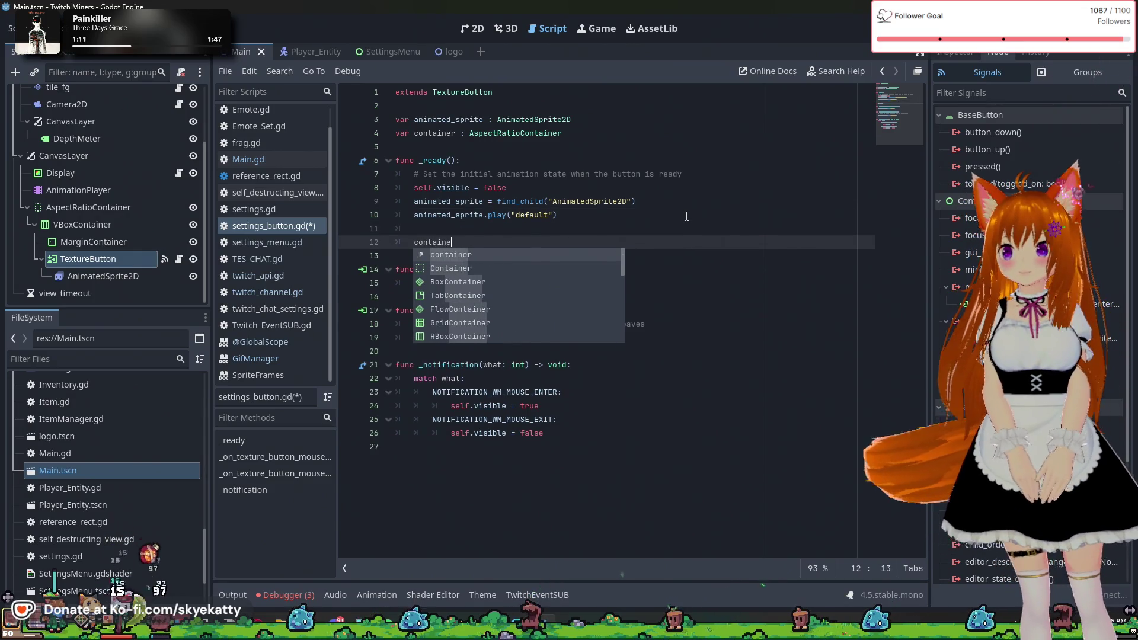
{"action": "key", "text": "Return"}
{"action": "type", "text": "= "}
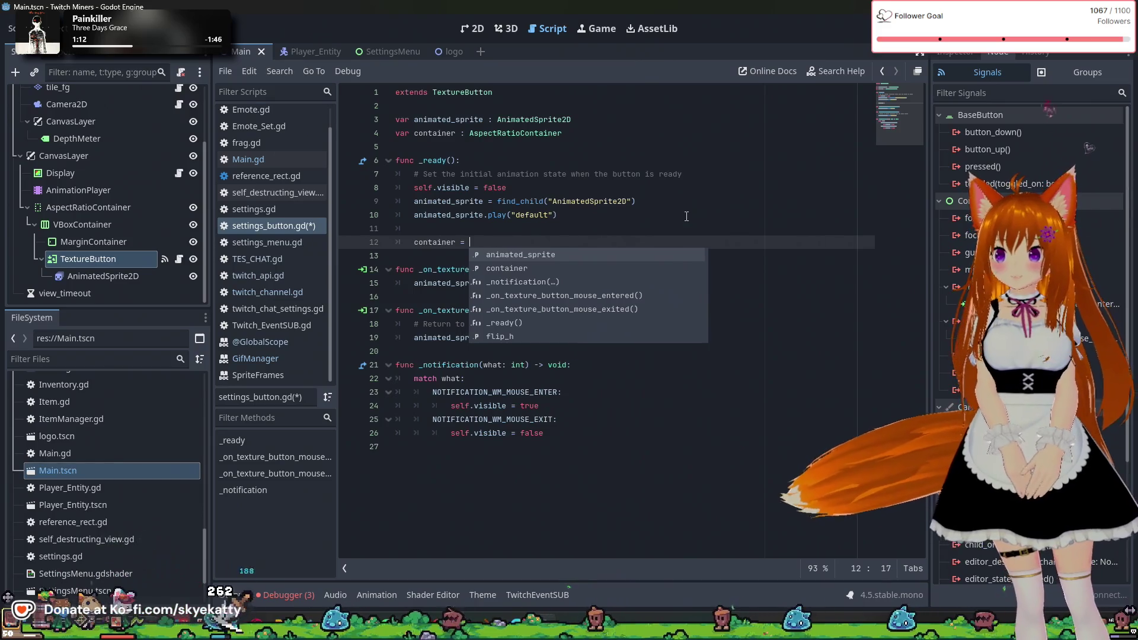
{"action": "type", "text": "get"}
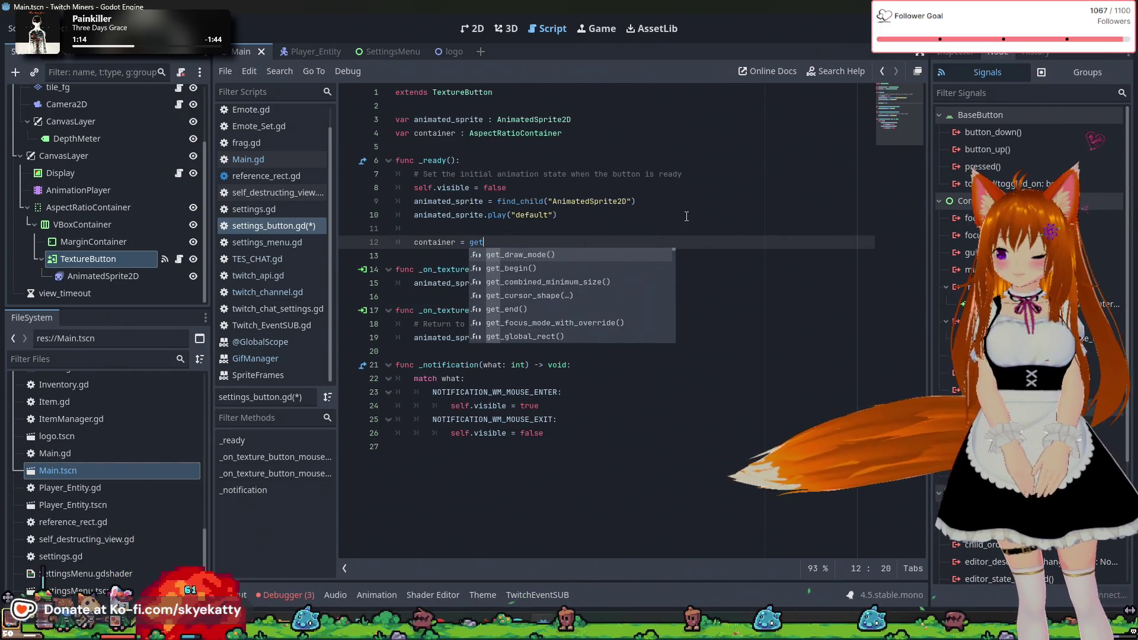
{"action": "type", "text": "_pa"}
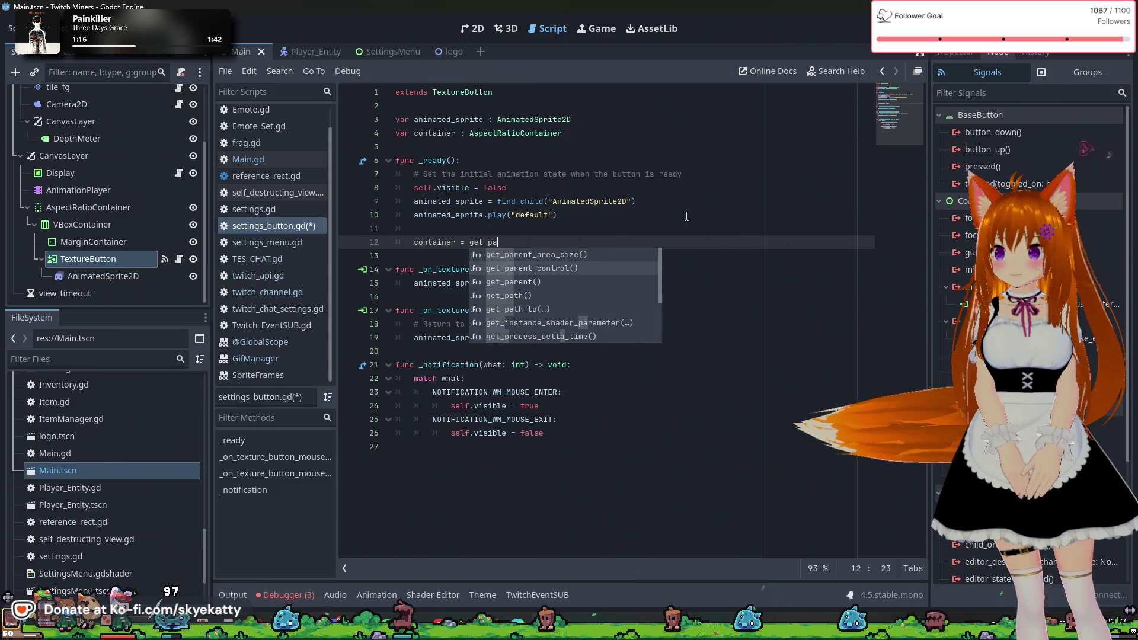
{"action": "type", "text": "rent"}
{"action": "key", "text": "Return"}
{"action": "type", "text": "get"}
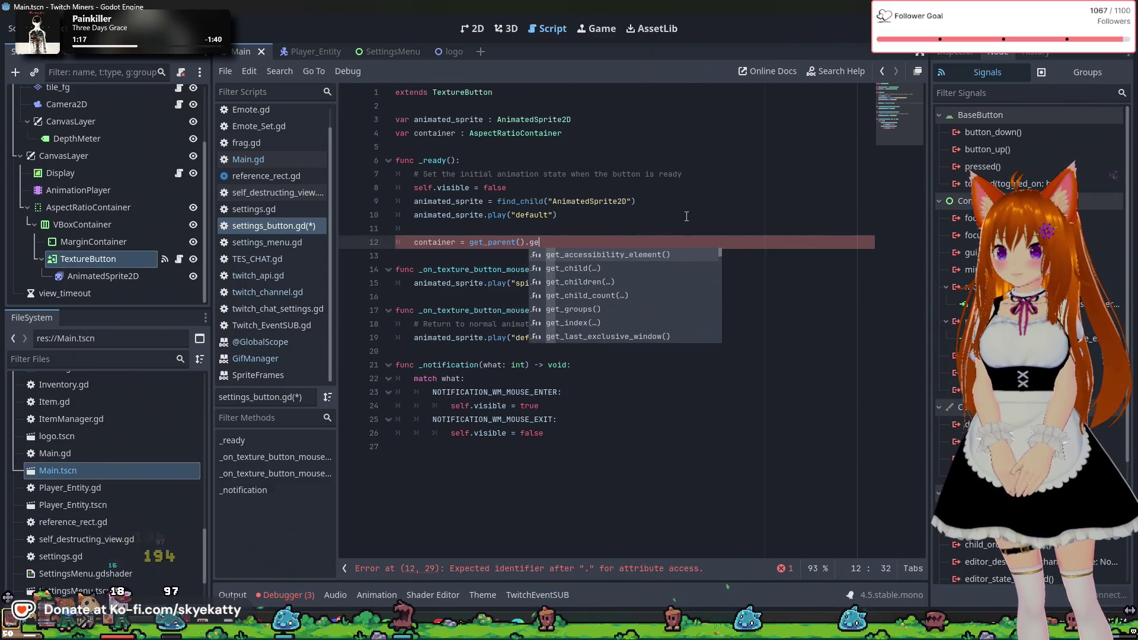
{"action": "key", "text": "Down"}
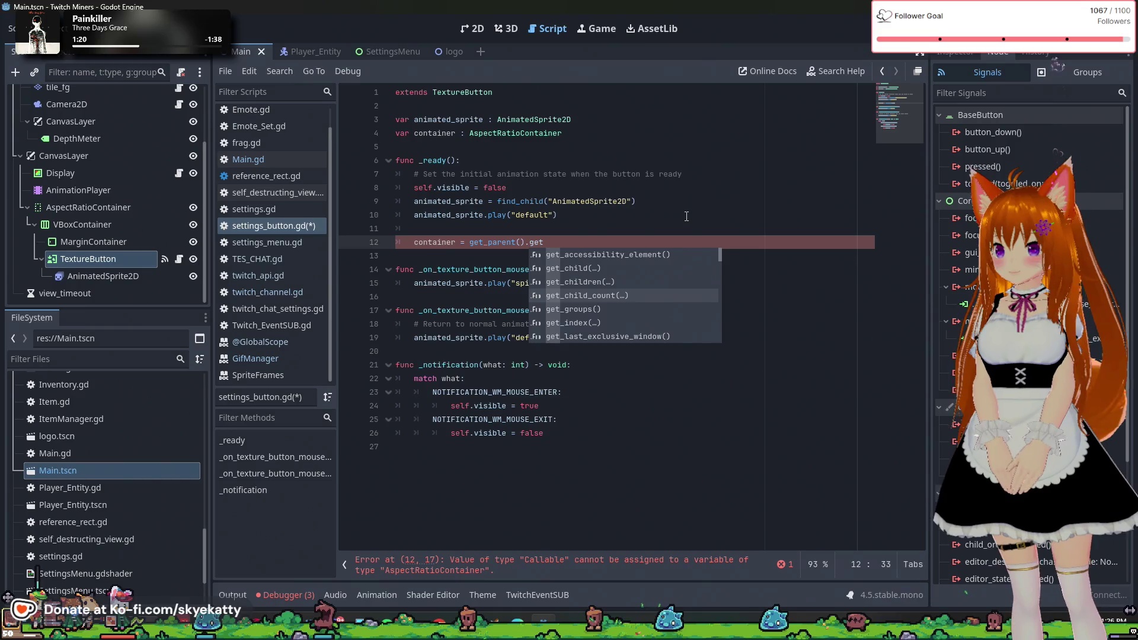
{"action": "type", "text": "_par"}
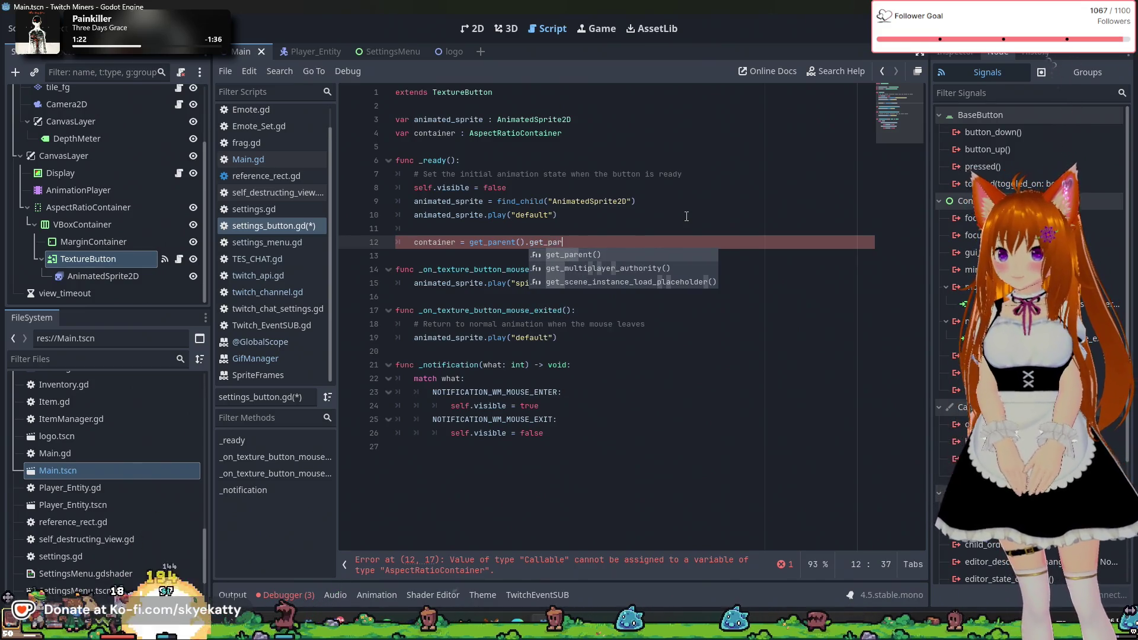
{"action": "key", "text": "Return"}
{"action": "left_click", "coordinate": [687, 216]}
{"action": "left_click", "coordinate": [683, 242]}
{"action": "left_click", "coordinate": [679, 270]}
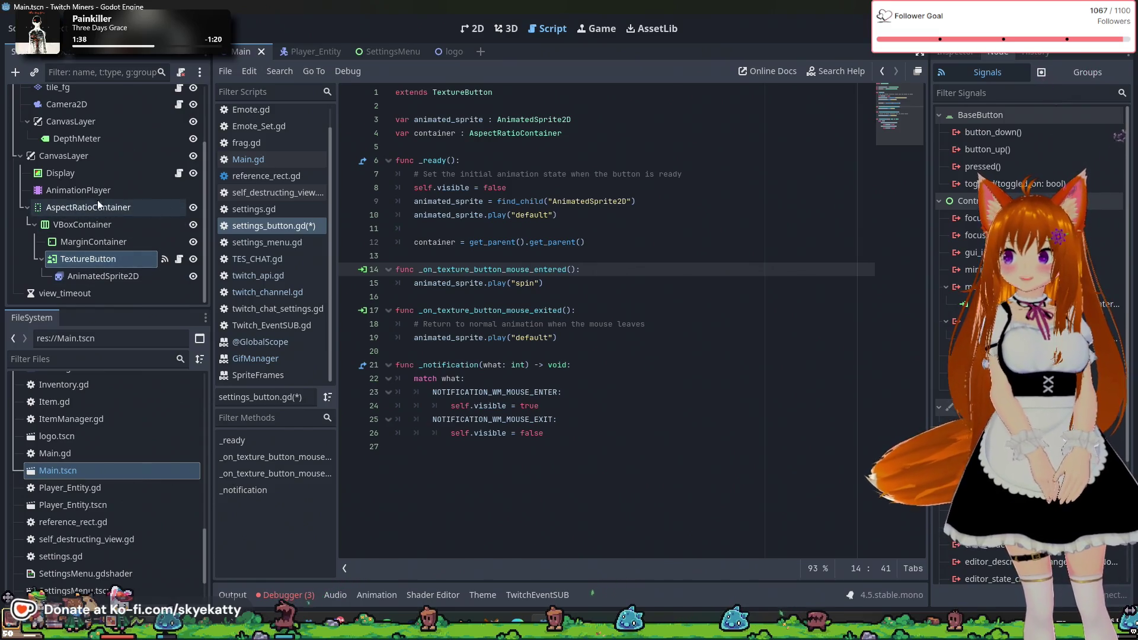
{"action": "scroll", "coordinate": [948, 212], "scroll_direction": "down", "scroll_amount": 5}
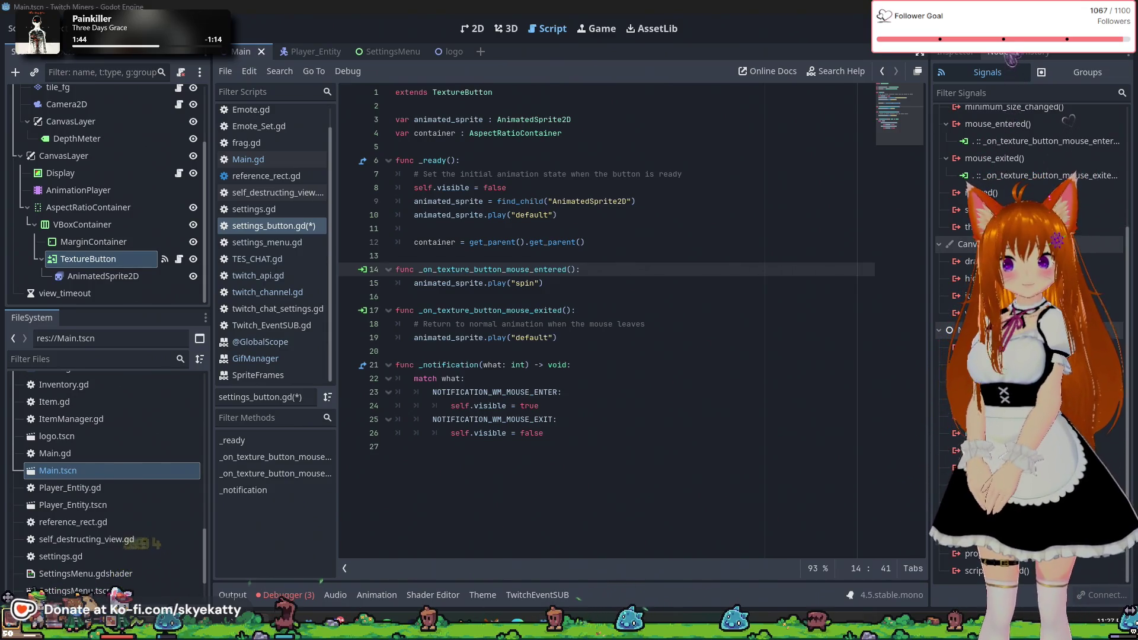
{"action": "left_click", "coordinate": [640, 201]}
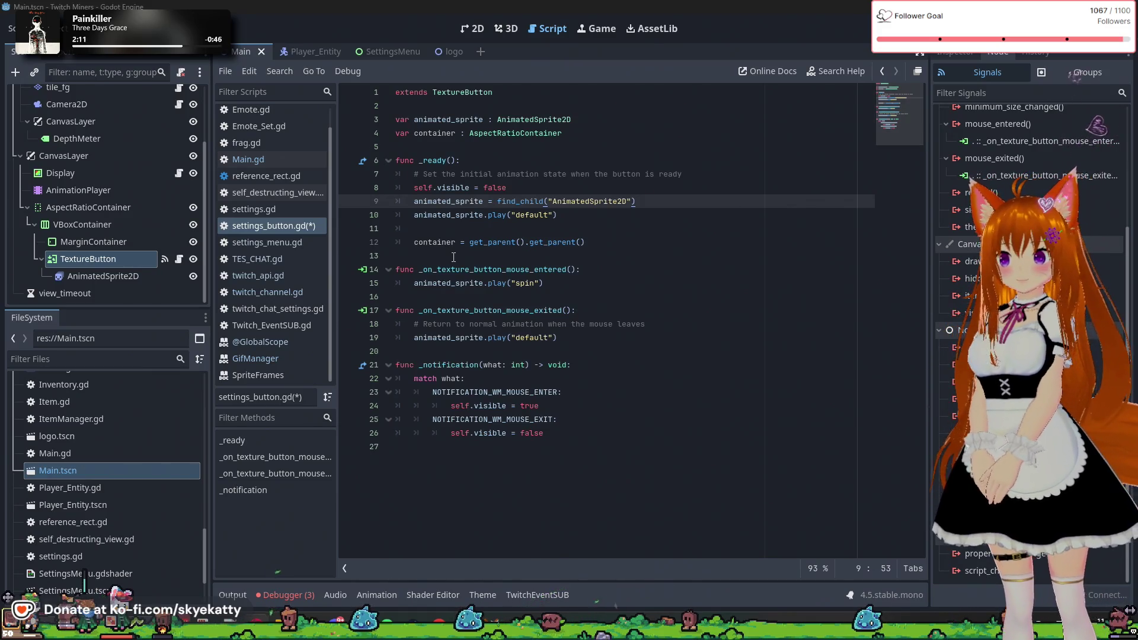
{"action": "left_click", "coordinate": [607, 131]}
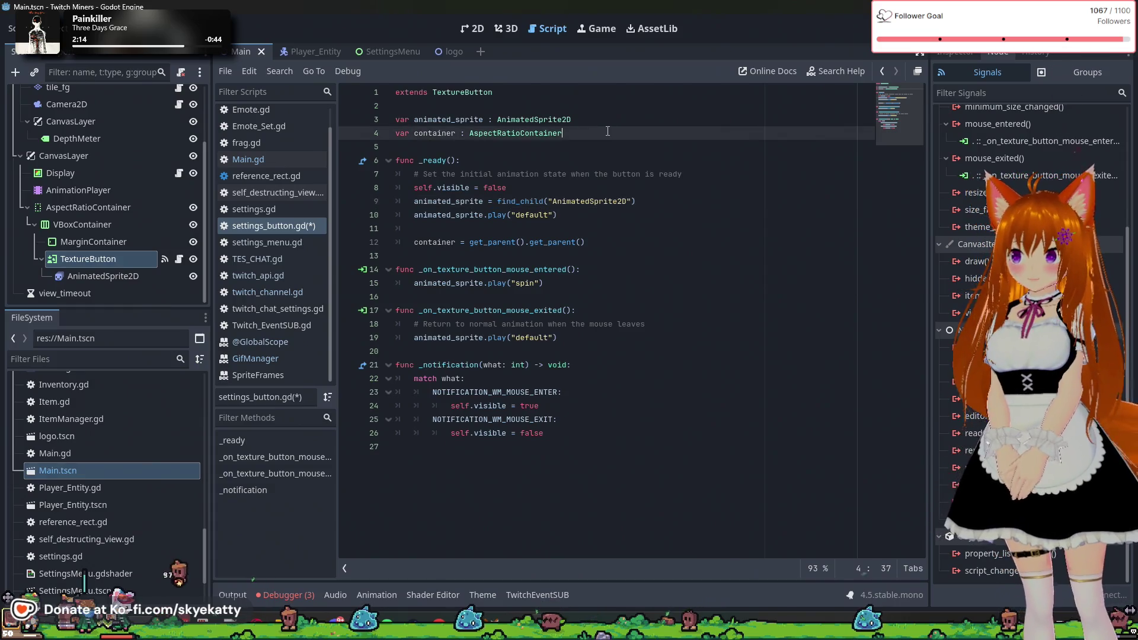
- Start a const SettingsScene = preload declaration below the variable declarations
{"action": "key", "text": "Return"}
{"action": "type", "text": "var const"}
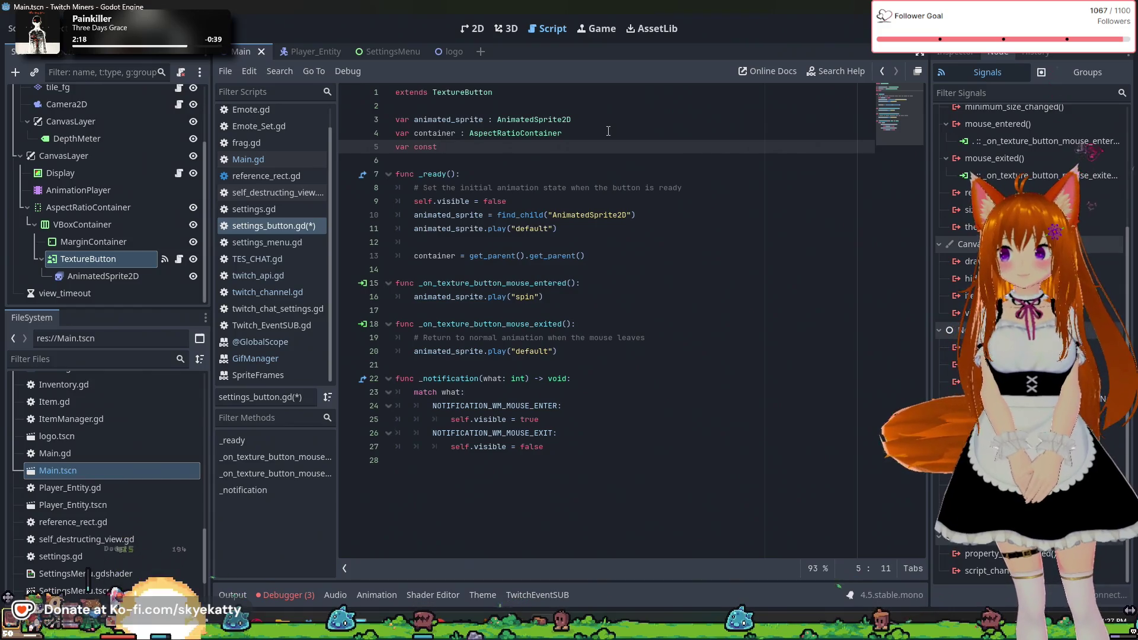
{"action": "key", "text": "BackSpace"}
{"action": "key", "text": "BackSpace"}
{"action": "key", "text": "BackSpace"}
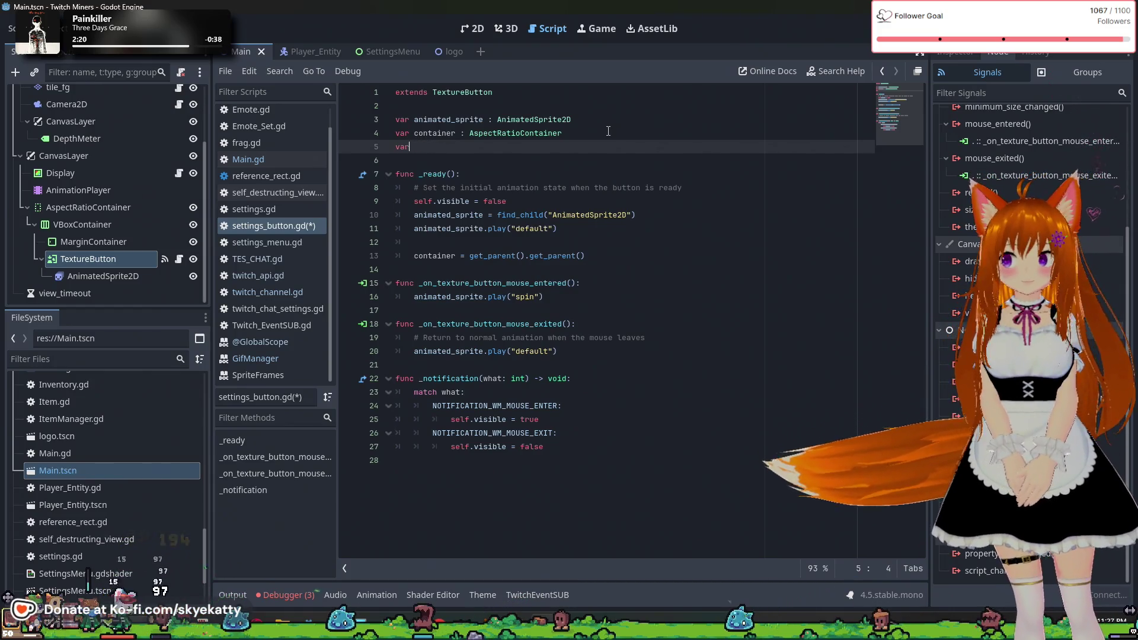
{"action": "key", "text": "BackSpace"}
{"action": "key", "text": "BackSpace"}
{"action": "key", "text": "BackSpace"}
{"action": "key", "text": "Return"}
{"action": "type", "text": "const SettingsSe"}
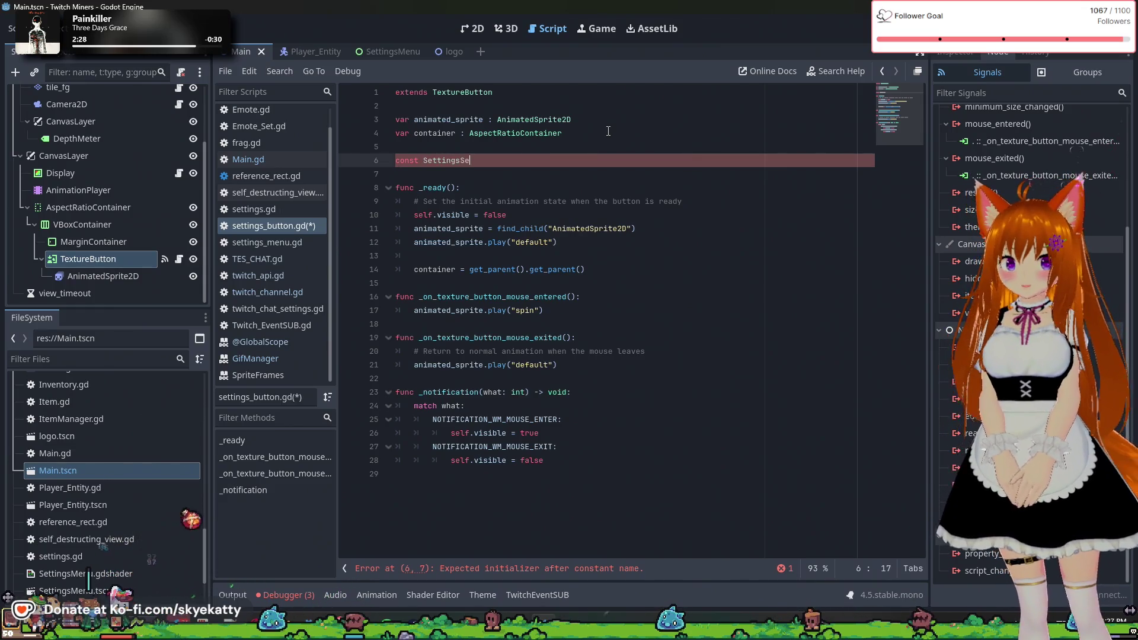
{"action": "key", "text": "BackSpace"}
{"action": "type", "text": "cene = "}
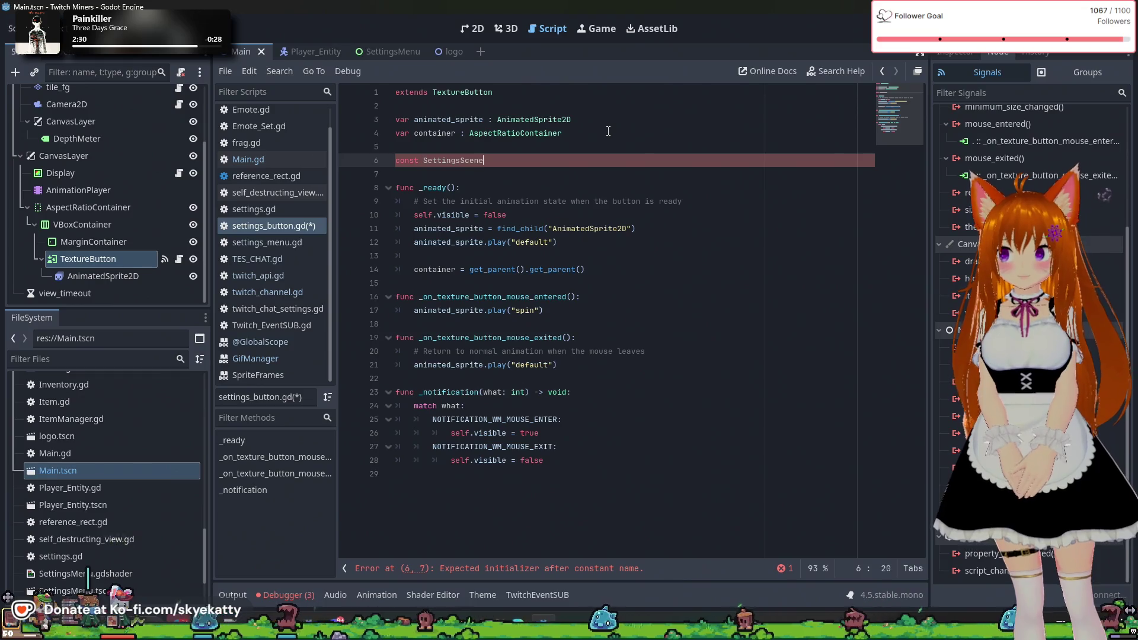
{"action": "type", "text": "preloa"}
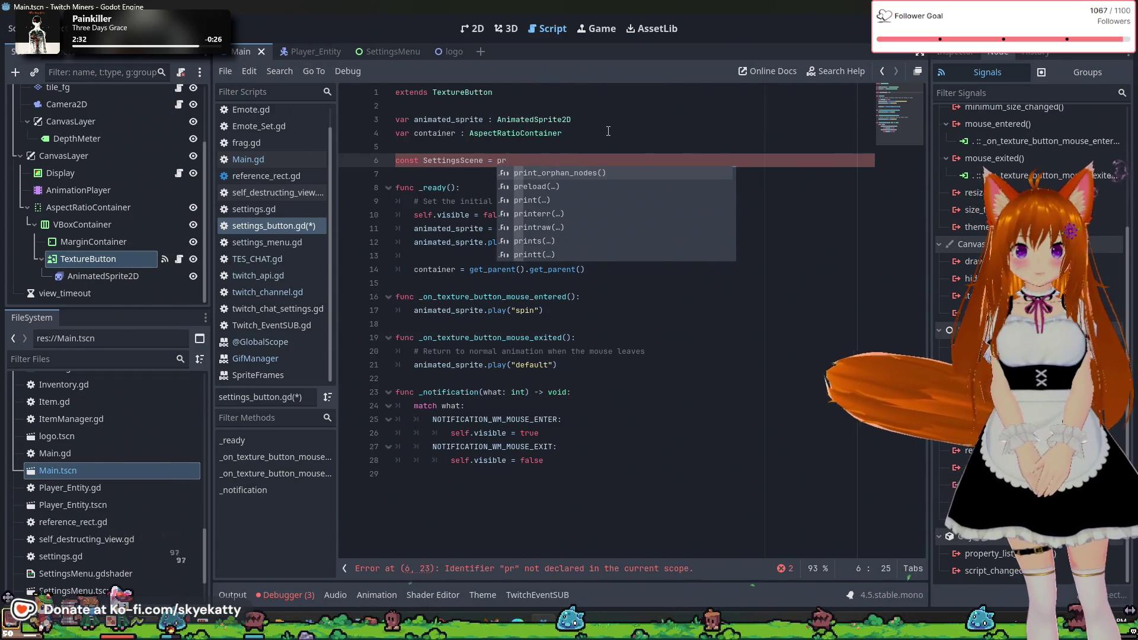
- Complete the preload call with the res://SettingsMenu.tscn path
{"action": "key", "text": "Return"}
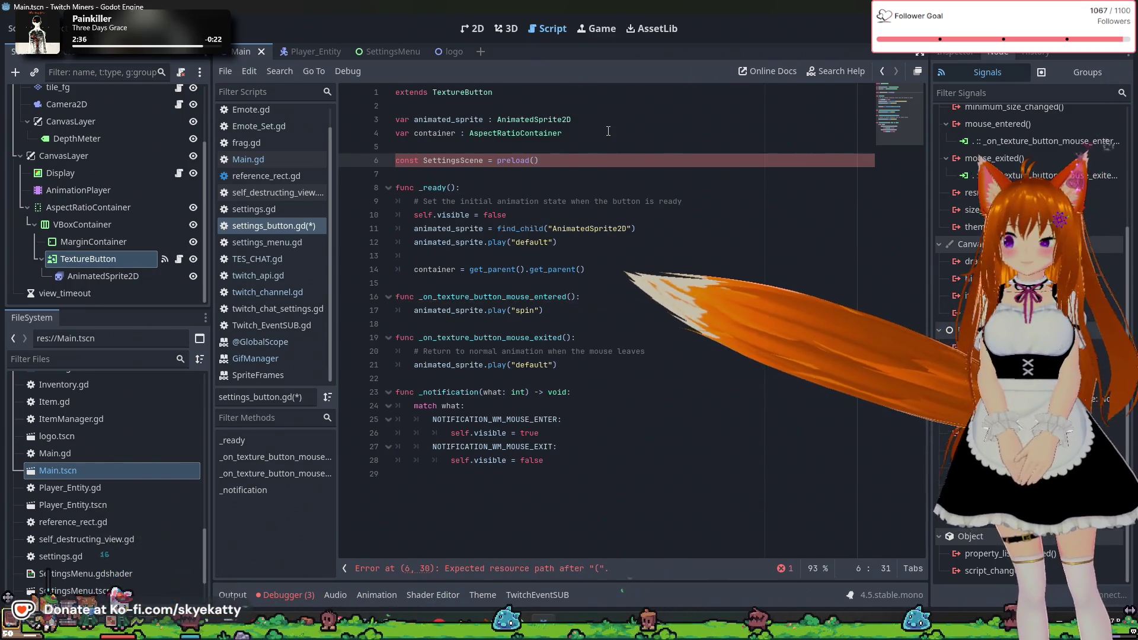
{"action": "type", "text": "\"res://"}
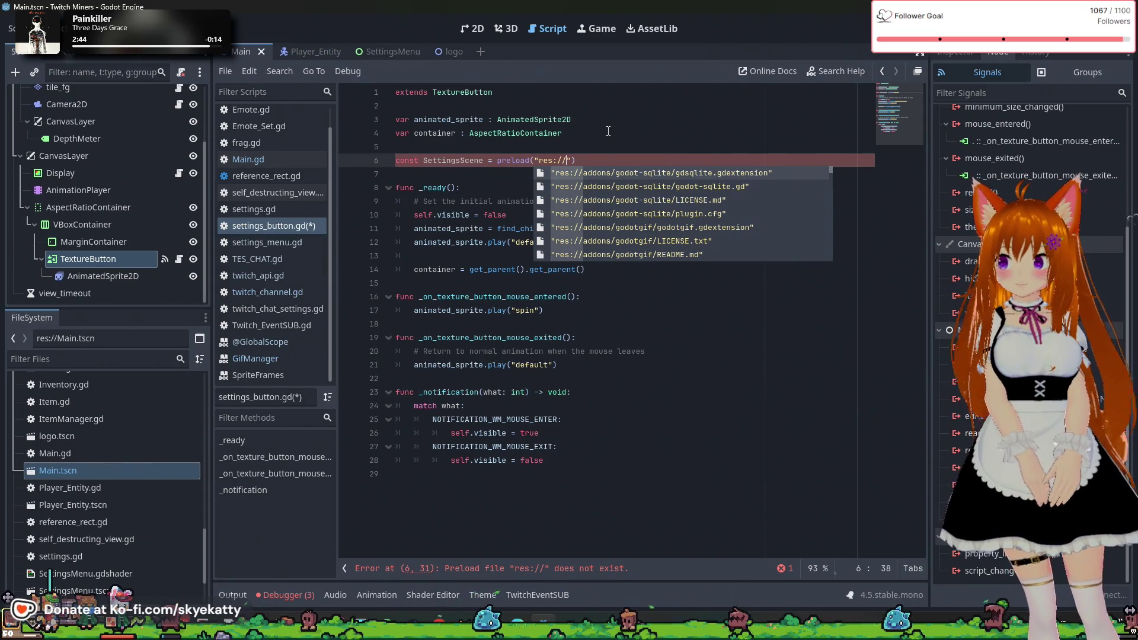
{"action": "type", "text": "S"}
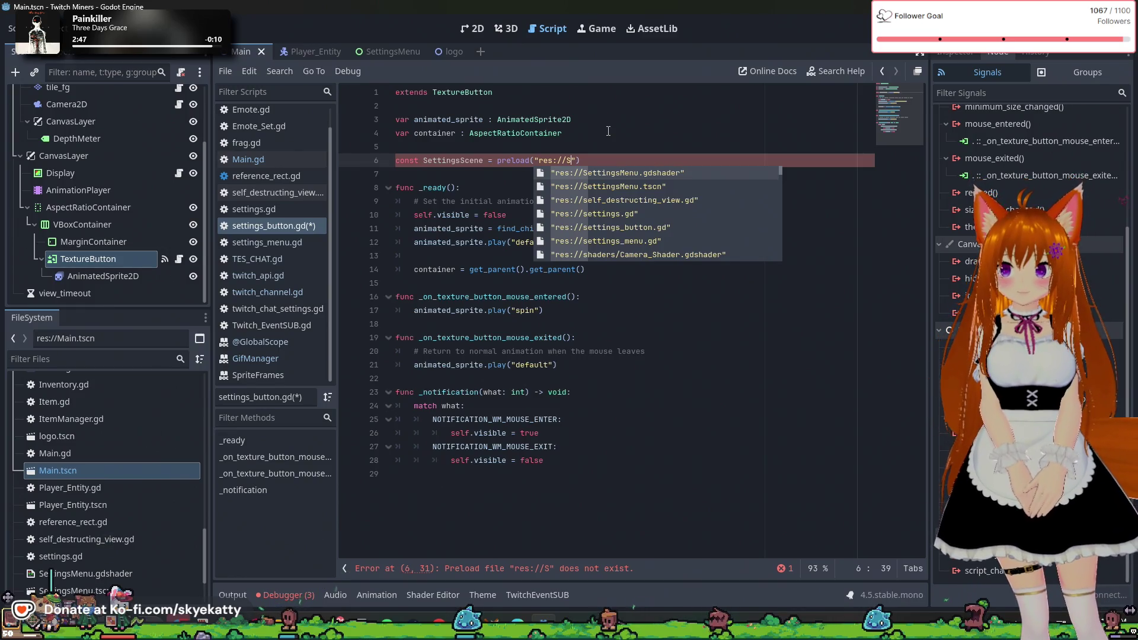
{"action": "key", "text": "Down"}
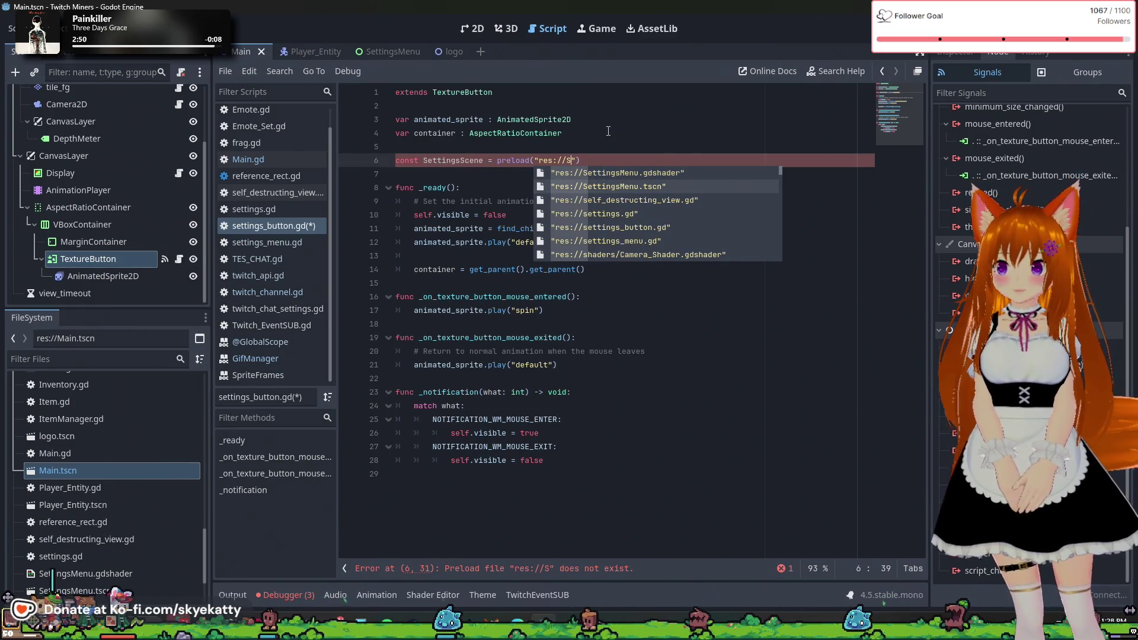
{"action": "key", "text": "Return"}
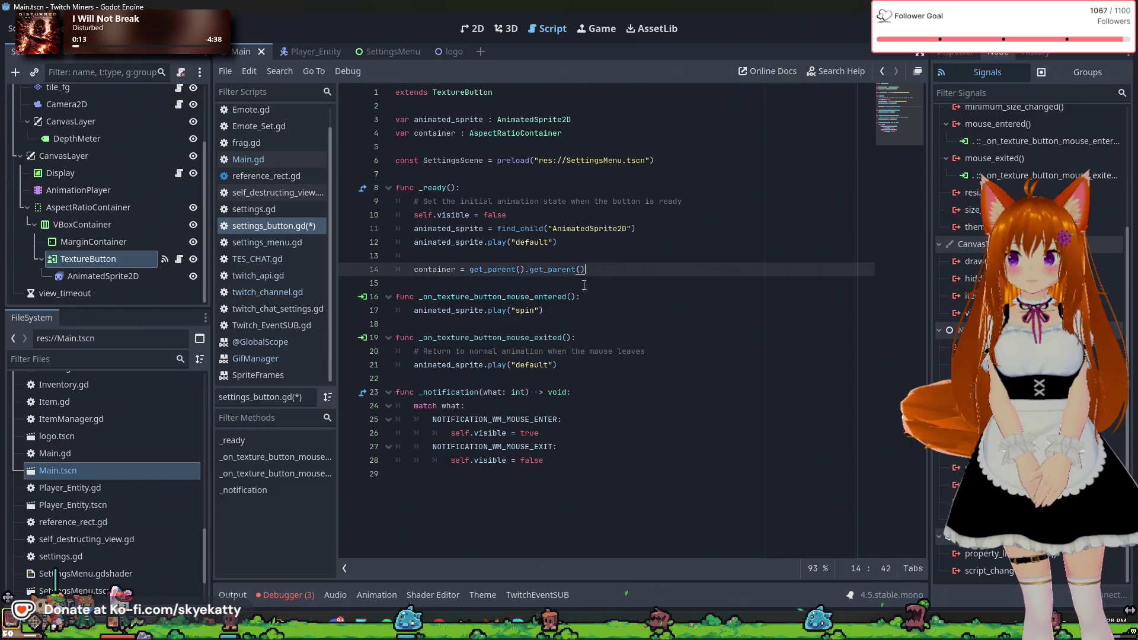
{"action": "left_click", "coordinate": [594, 269]}
{"action": "left_click", "coordinate": [399, 296]}
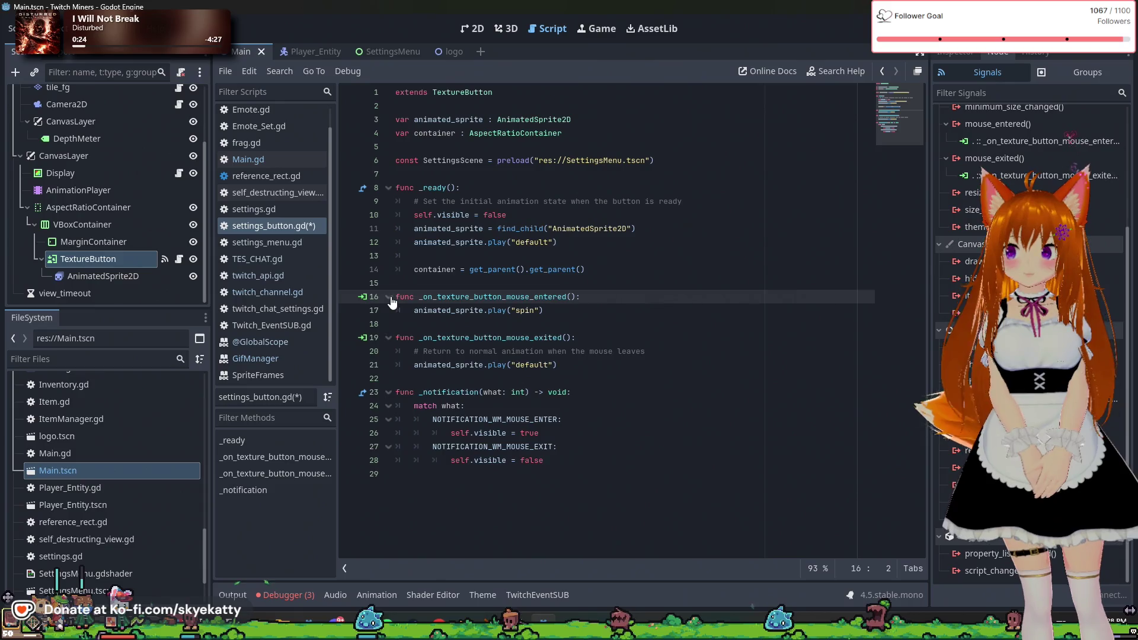
- Add an _on_texture_button_pressed() handler with var settings_instance = SettingsScene.instantiate()
{"action": "left_click", "coordinate": [480, 283]}
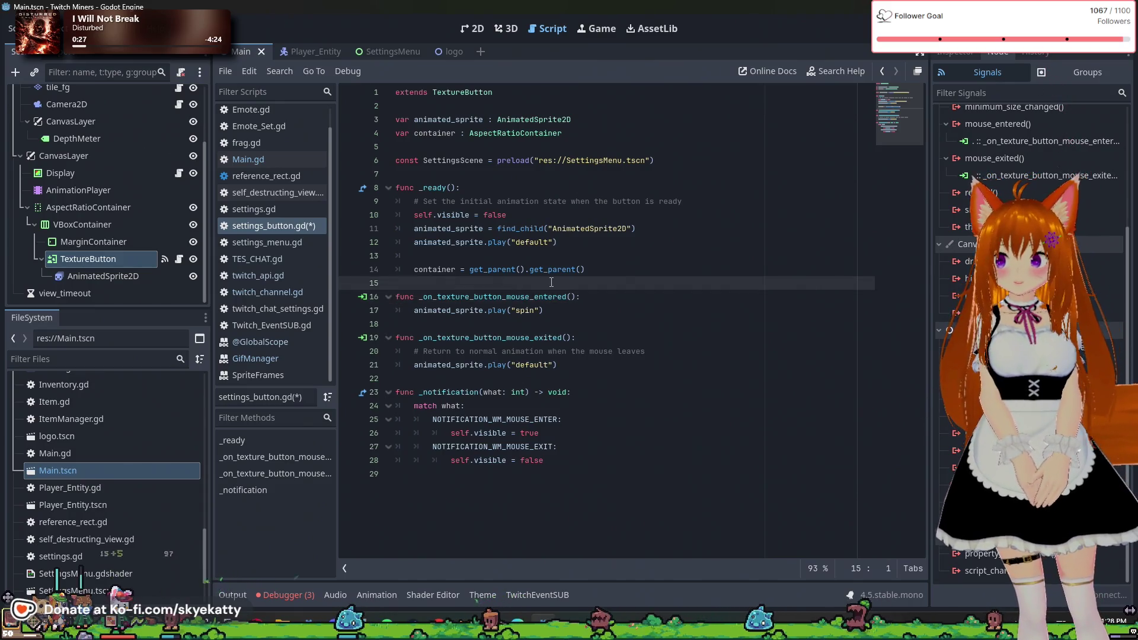
{"action": "key", "text": "Return"}
{"action": "type", "text": "func"}
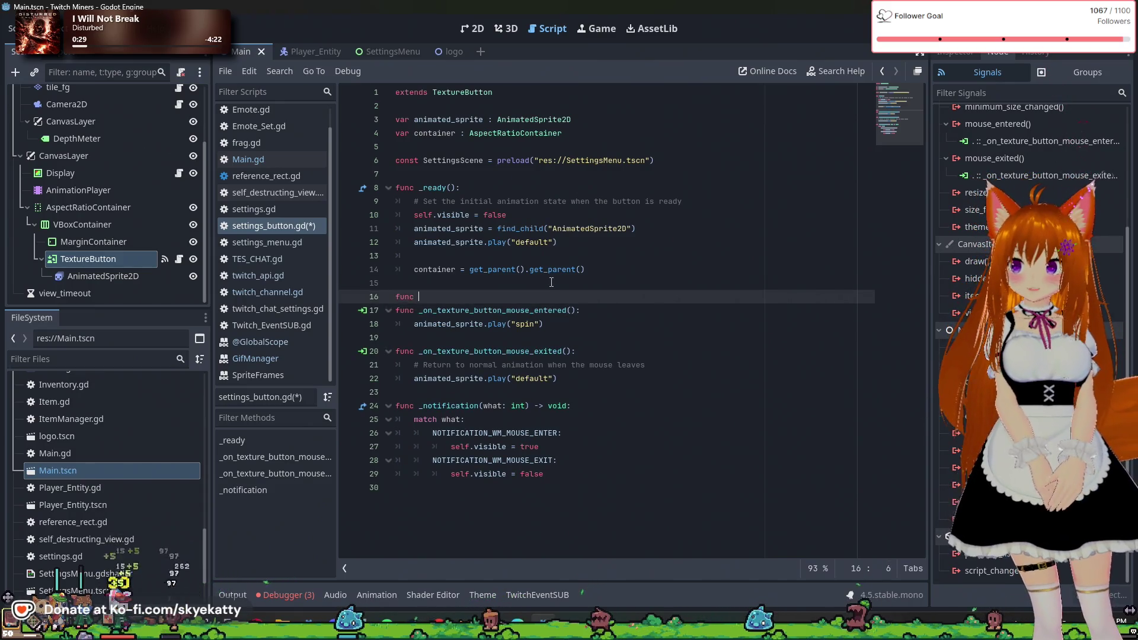
{"action": "type", "text": "_on_te"}
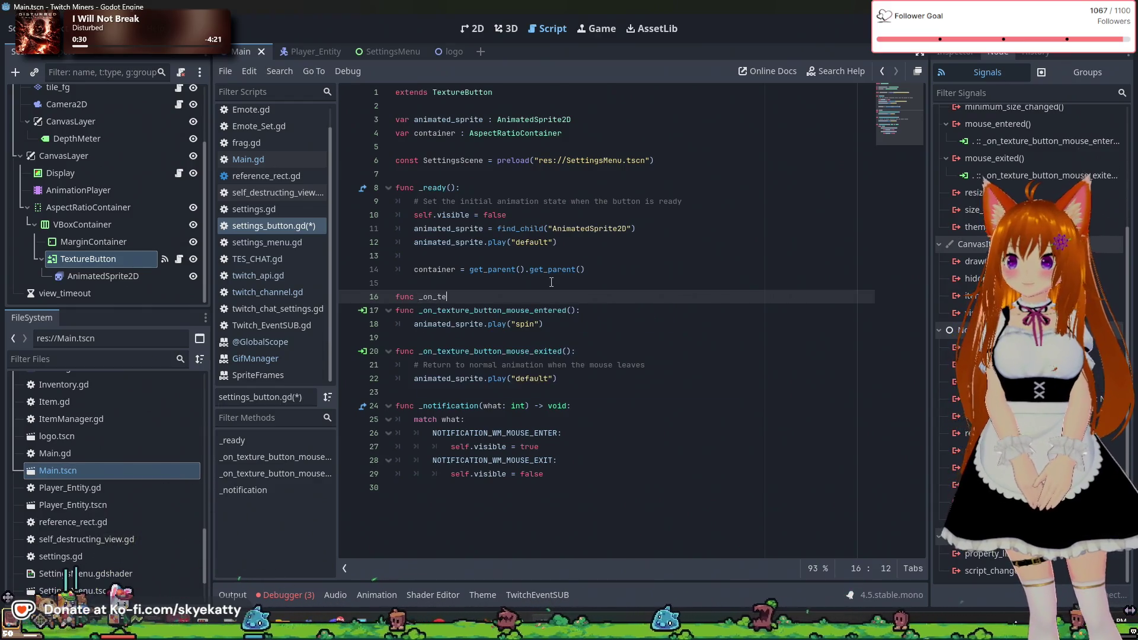
{"action": "type", "text": "xture_b"}
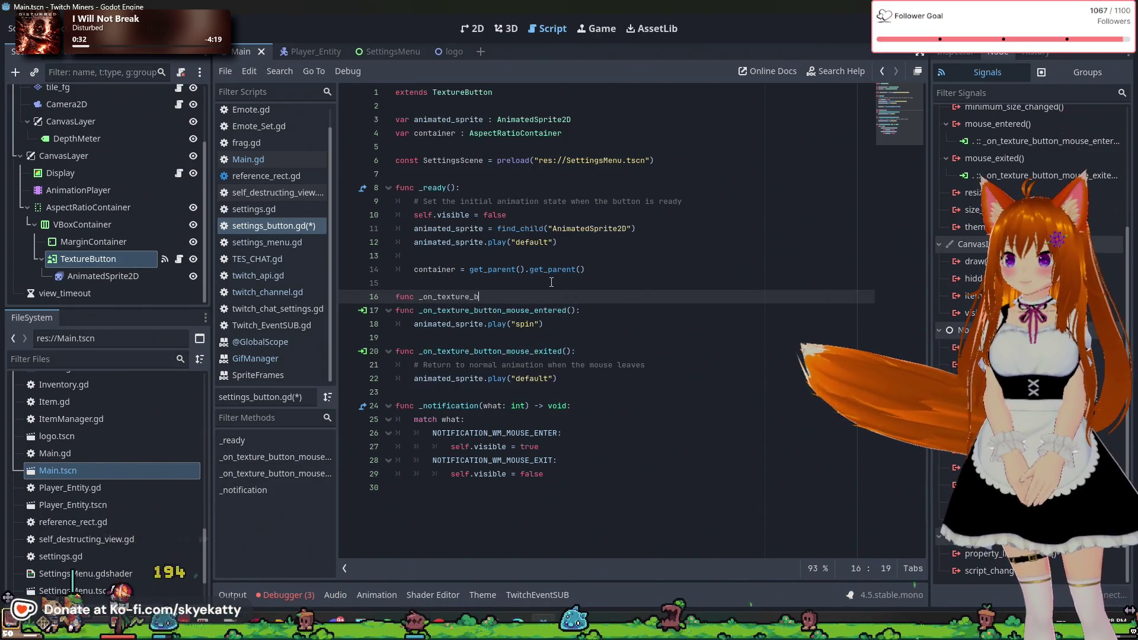
{"action": "type", "text": "utton_presse"}
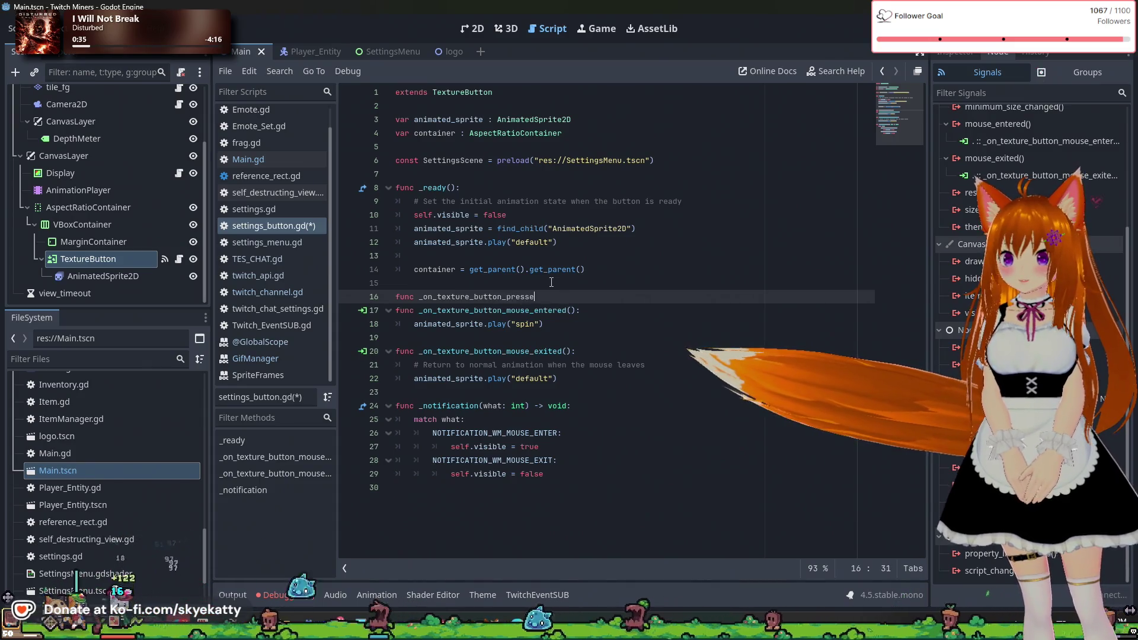
{"action": "type", "text": "d():"}
{"action": "key", "text": "Return"}
{"action": "type", "text": "var settin"}
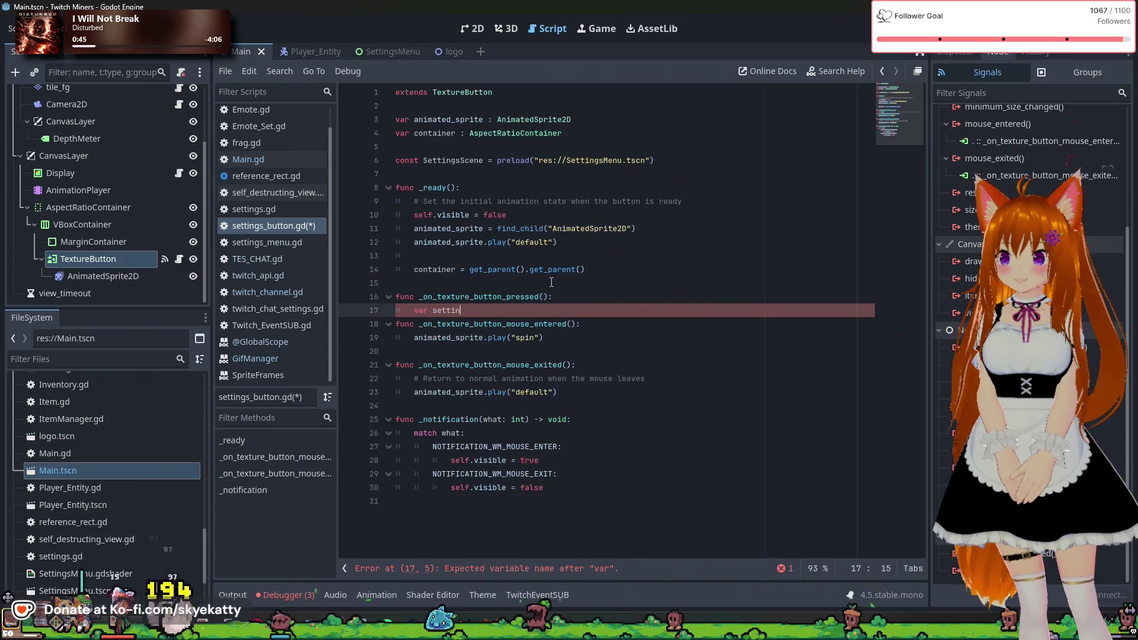
{"action": "type", "text": "gs_instanc"}
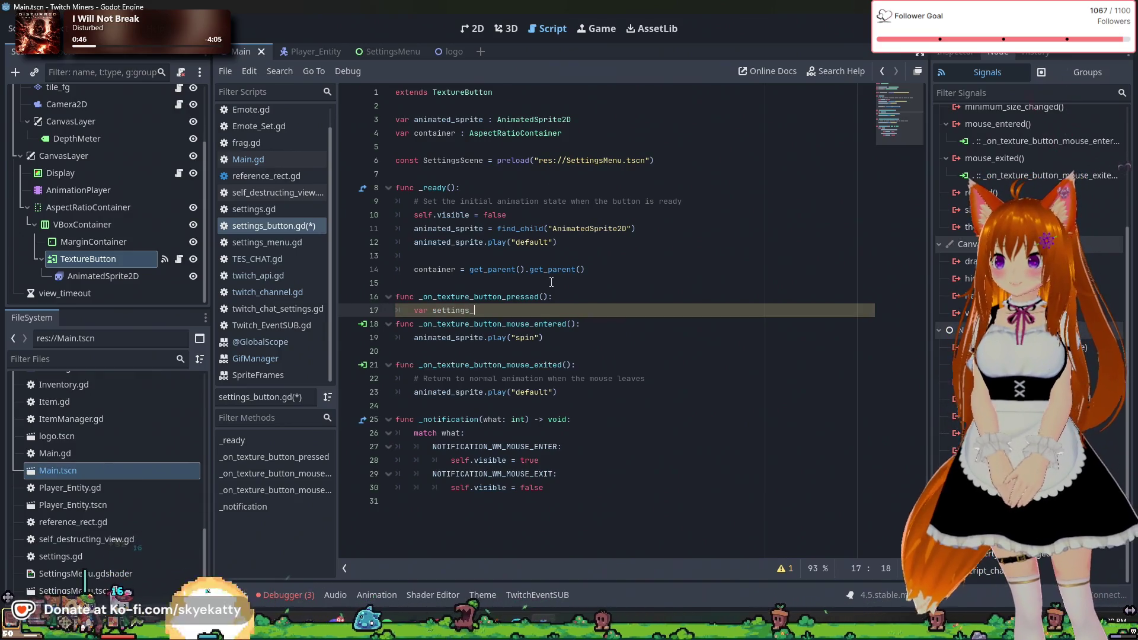
{"action": "type", "text": "e ="}
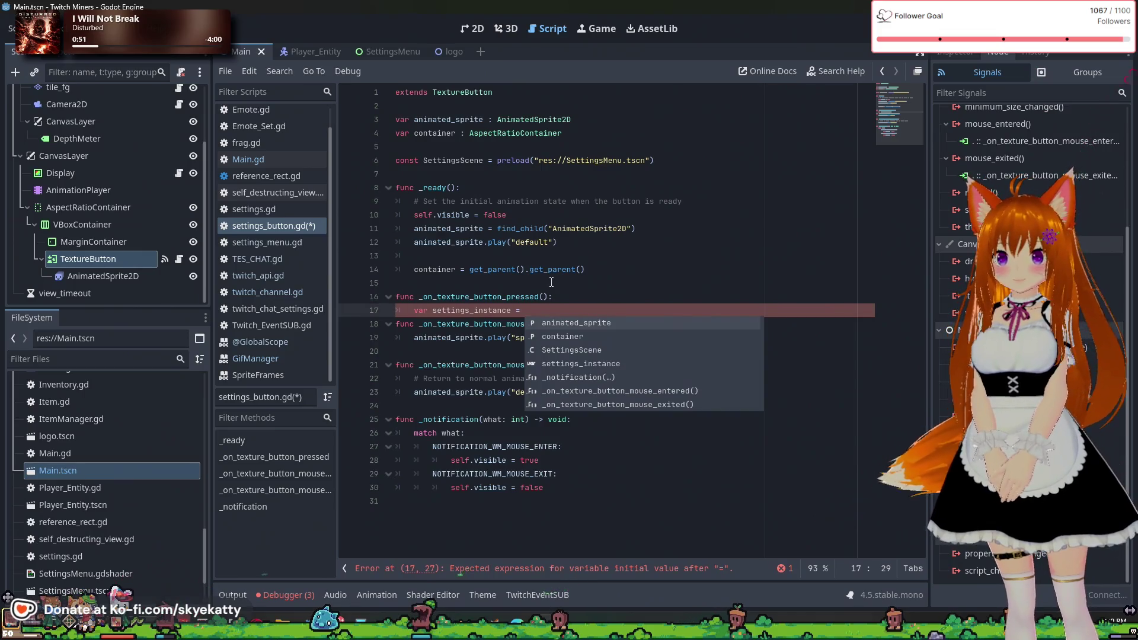
{"action": "type", "text": " Se"}
{"action": "key", "text": "Return"}
{"action": "type", "text": ".inst"}
{"action": "key", "text": "Return"}
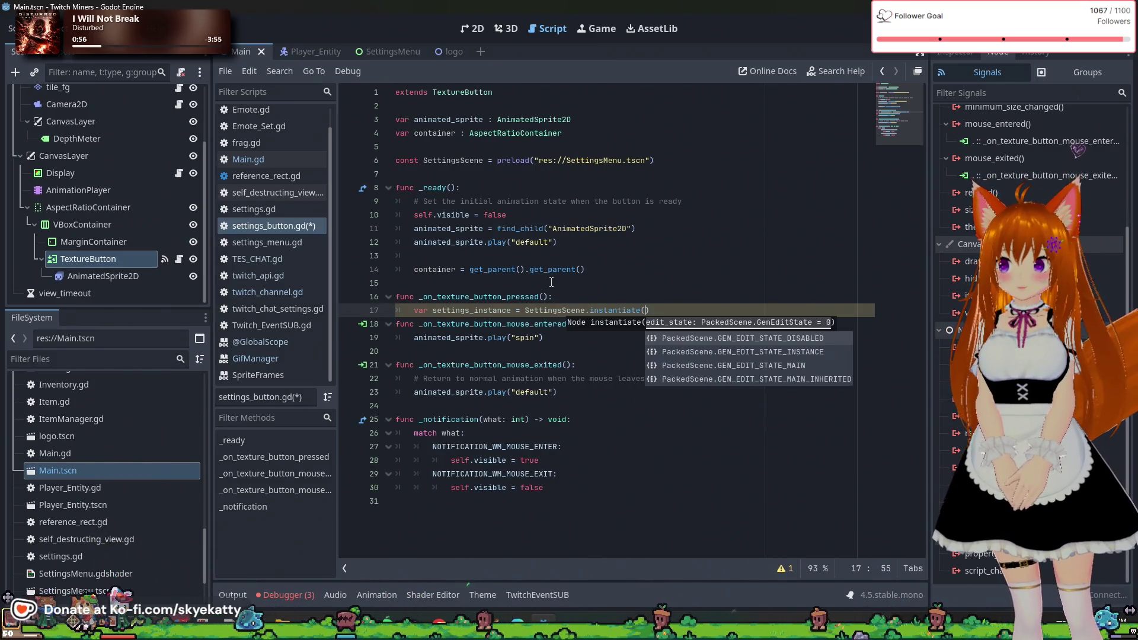
{"action": "key", "text": "End"}
- Add container.add_child(settings_instance) to the pressed handler
{"action": "key", "text": "Return"}
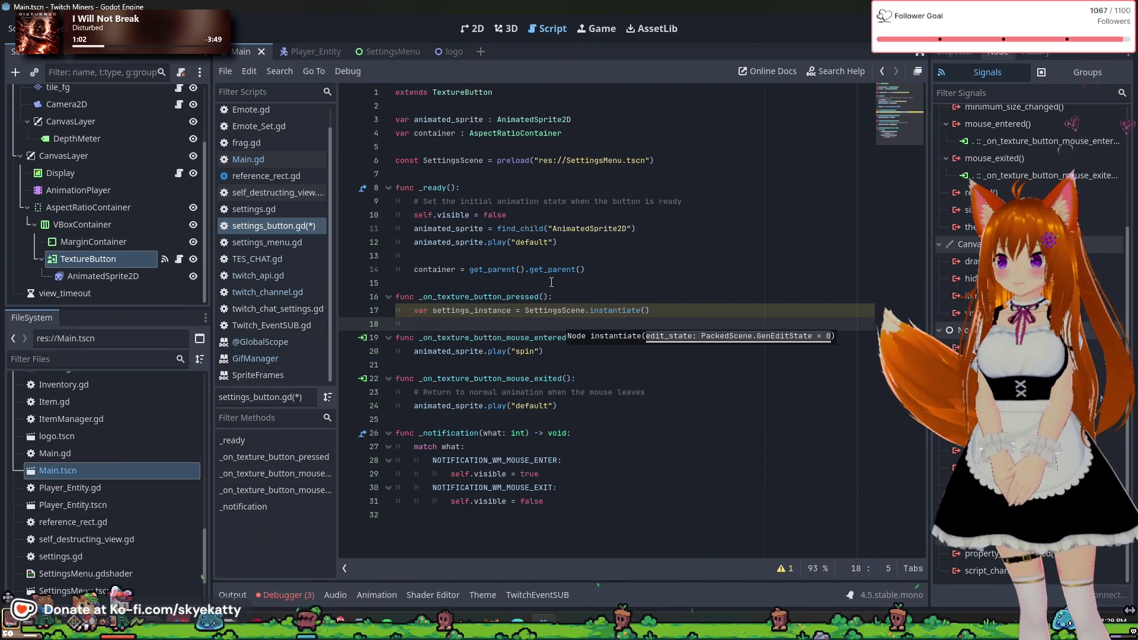
{"action": "type", "text": "containe"}
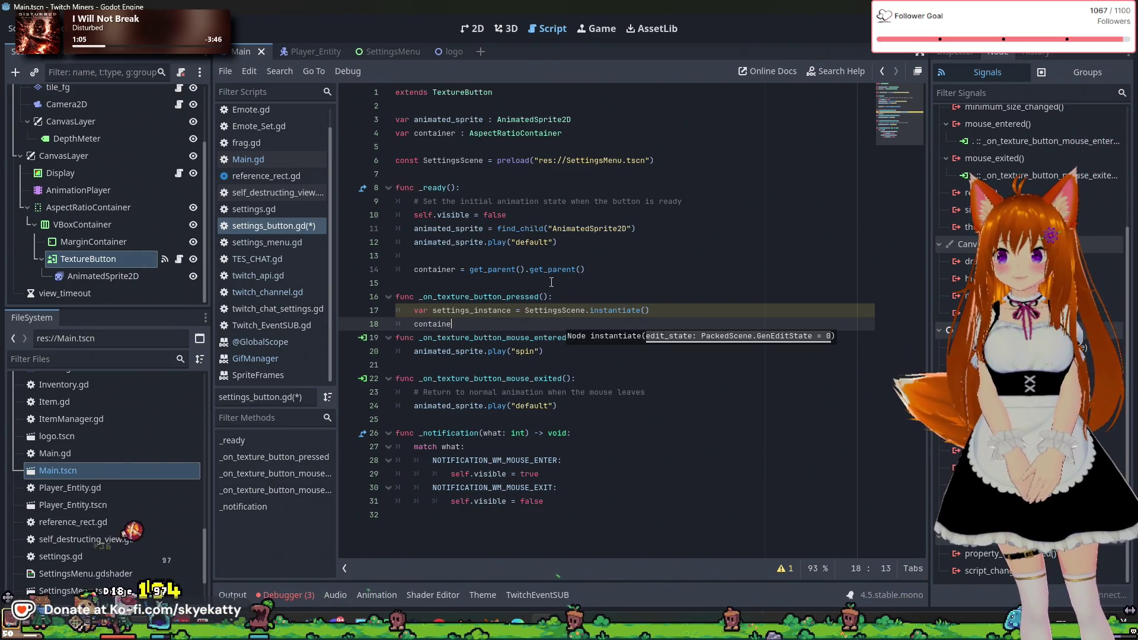
{"action": "type", "text": "r.add"}
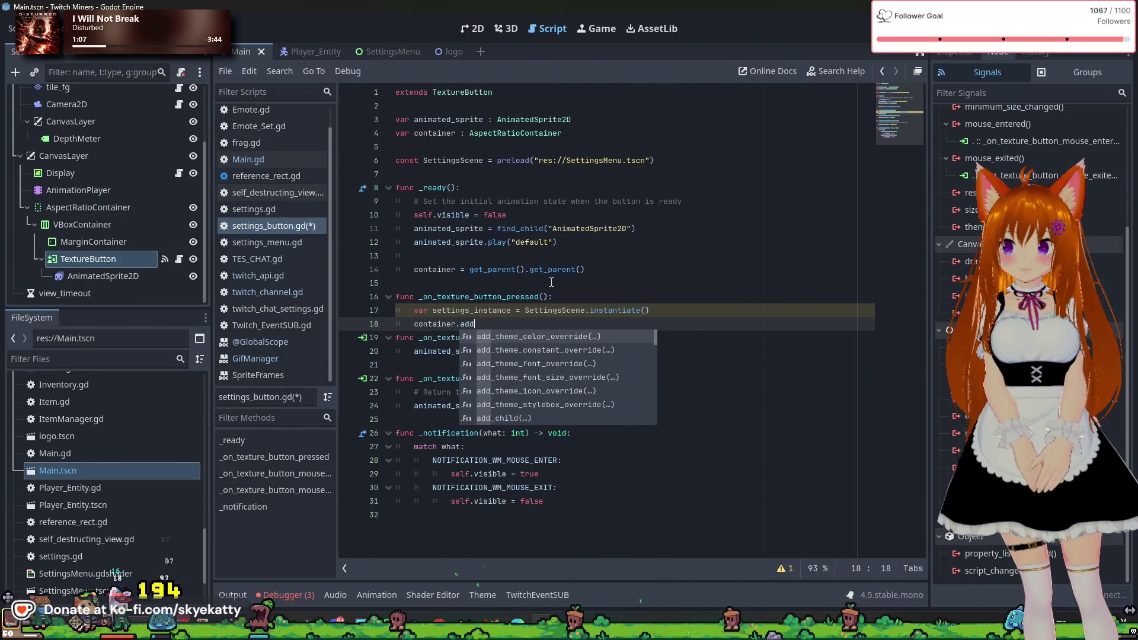
{"action": "key", "text": "Down"}
{"action": "key", "text": "Down"}
{"action": "key", "text": "Down"}
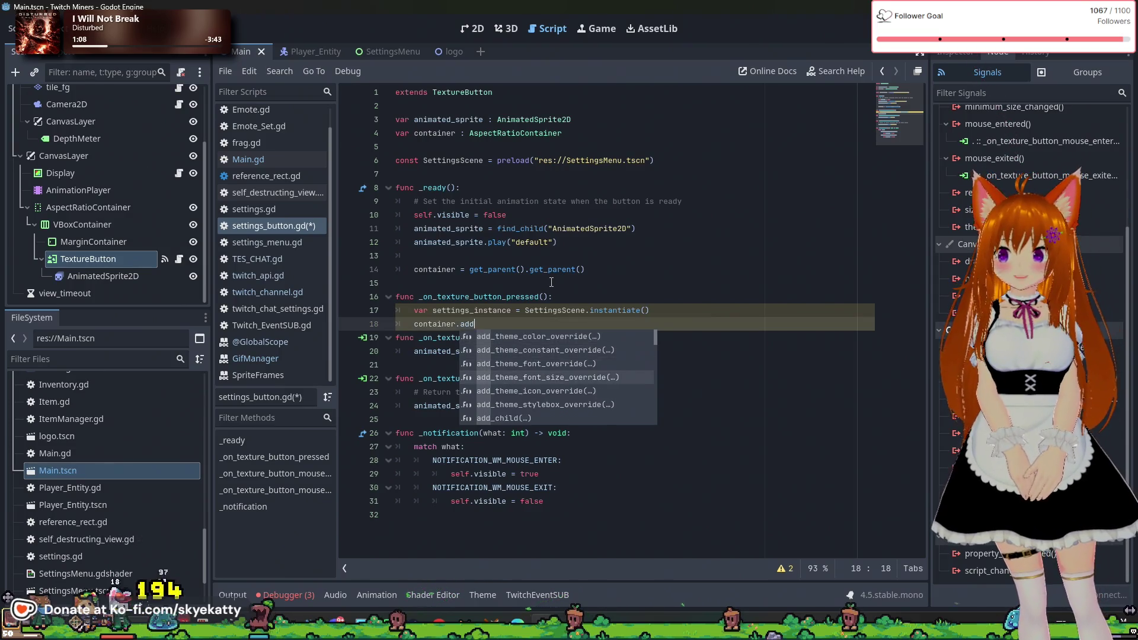
{"action": "key", "text": "Return"}
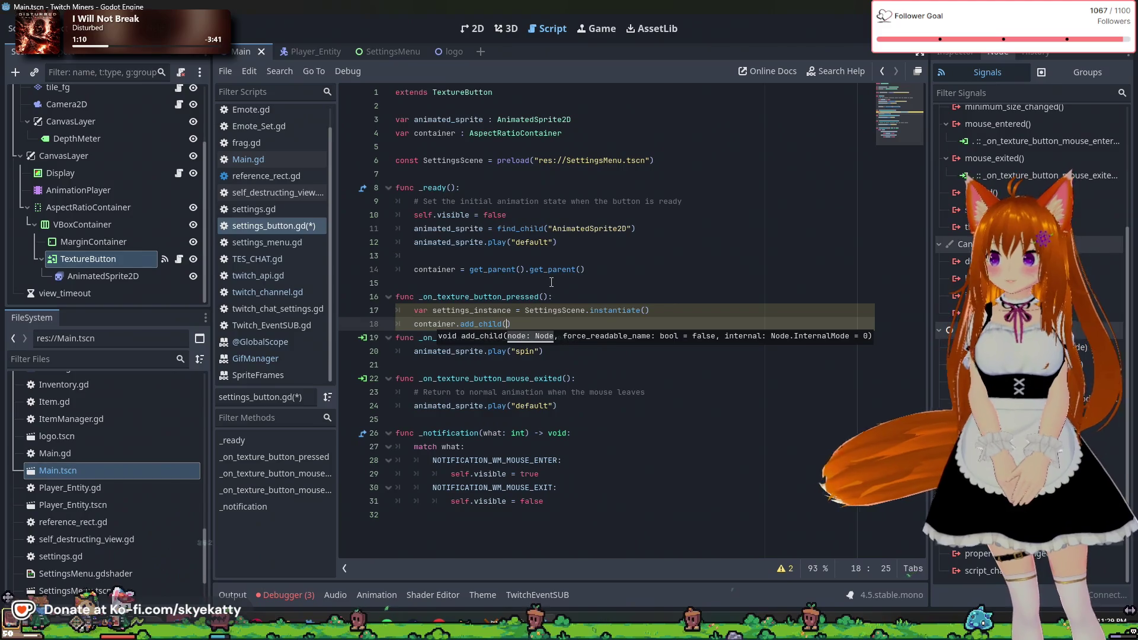
{"action": "type", "text": "setting"}
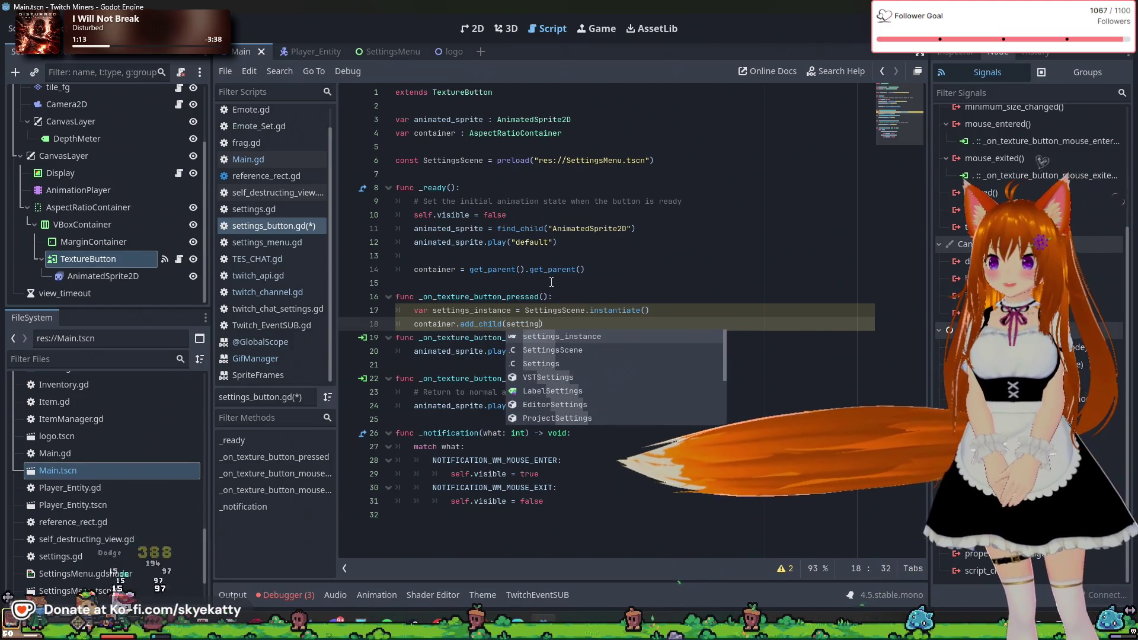
{"action": "key", "text": "Return"}
{"action": "key", "text": "End"}
{"action": "key", "text": "Return"}
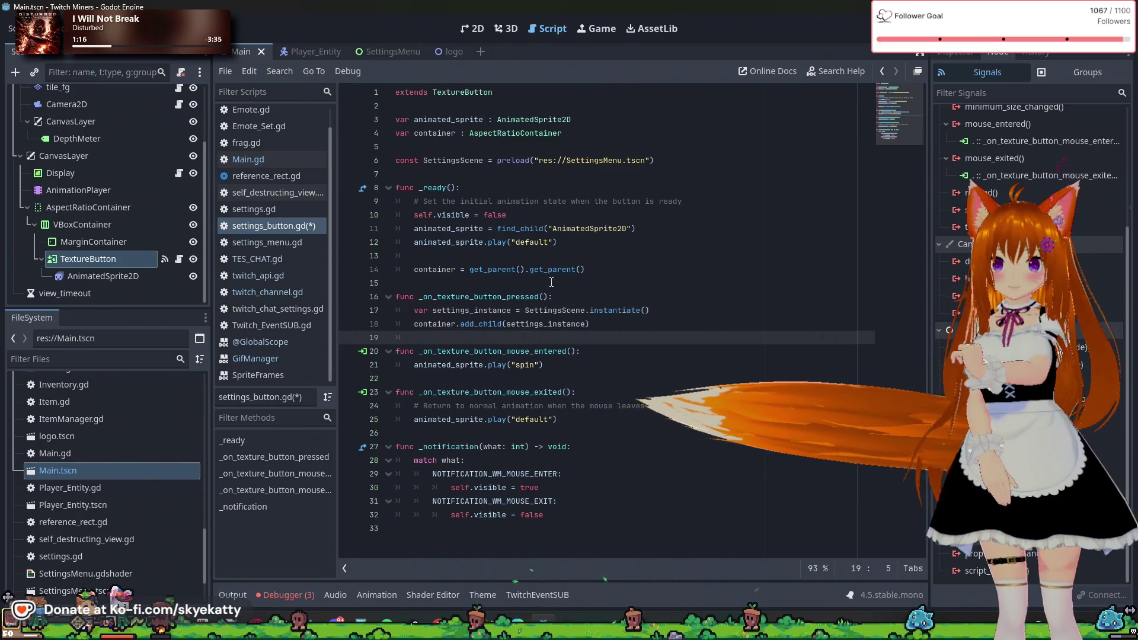
{"action": "key", "text": "Up"}
{"action": "key", "text": "Up"}
{"action": "key", "text": "Up"}
{"action": "key", "text": "Down"}
{"action": "key", "text": "Down"}
{"action": "key", "text": "Down"}
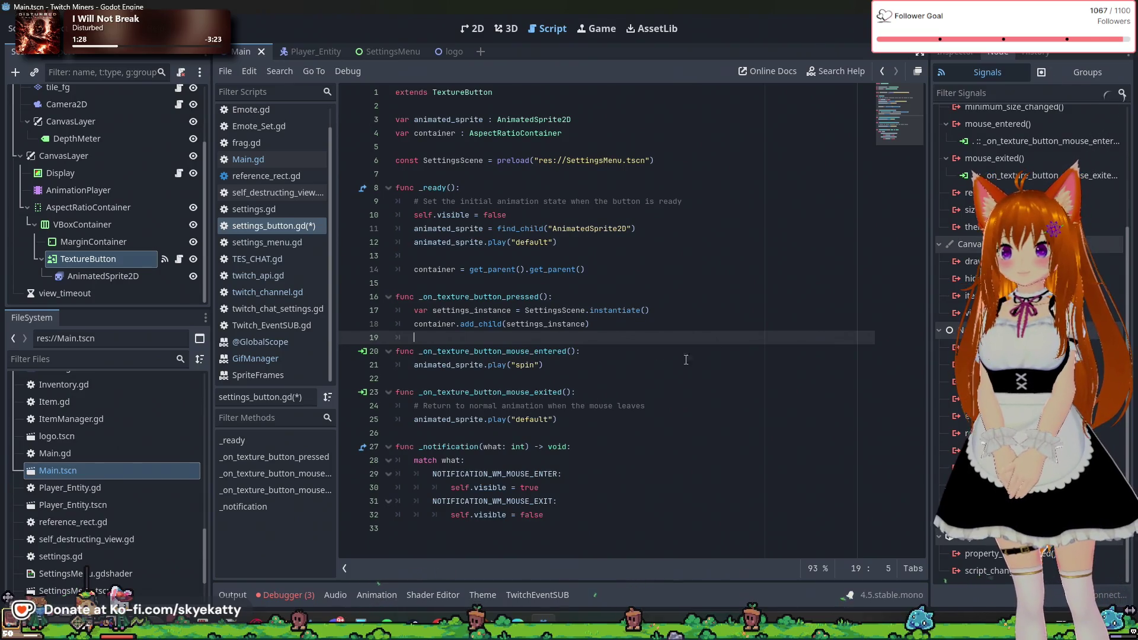
{"action": "scroll", "coordinate": [958, 227], "scroll_direction": "up", "scroll_amount": 5}
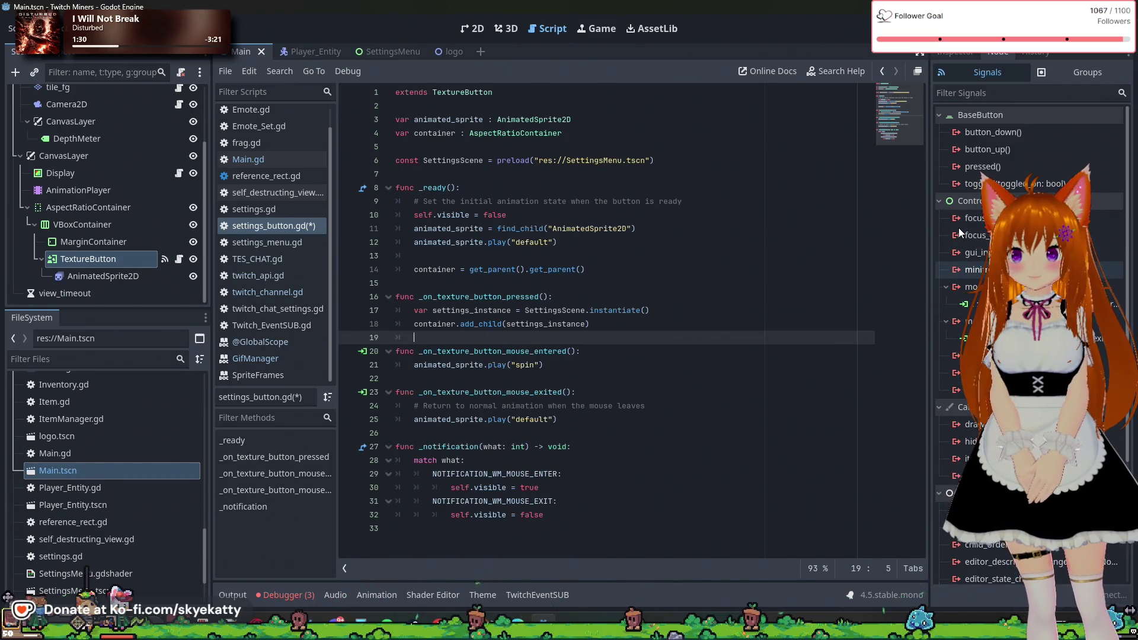
- Connect the pressed signal to _on_pressed with TextureButton itself as the receiver
{"action": "mouse_move", "coordinate": [1010, 169]}
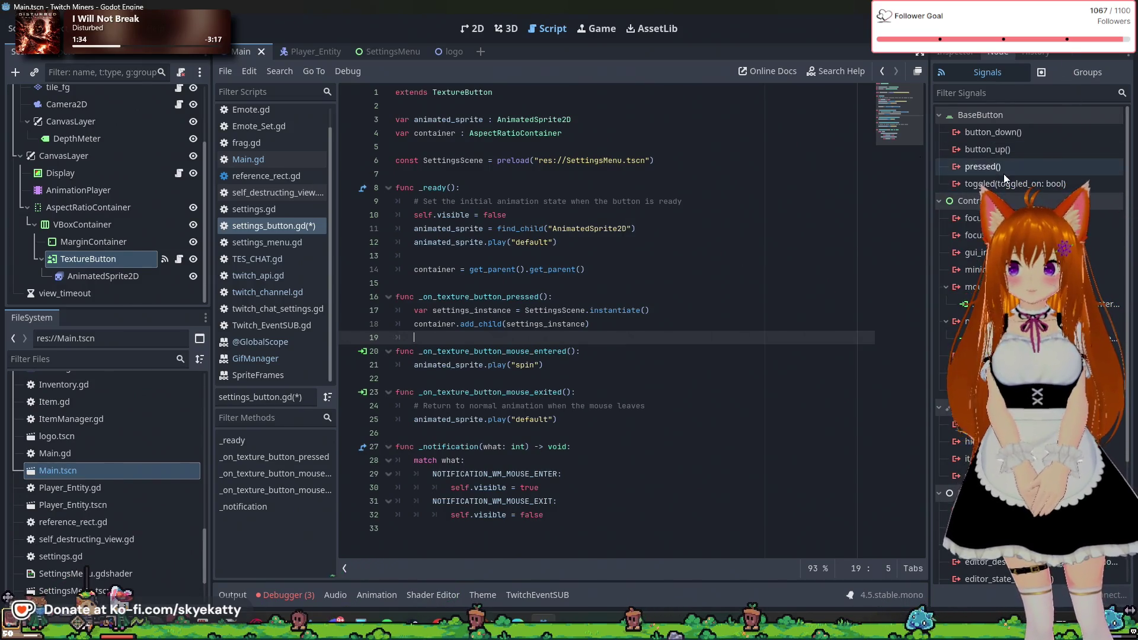
{"action": "left_click", "coordinate": [1008, 169]}
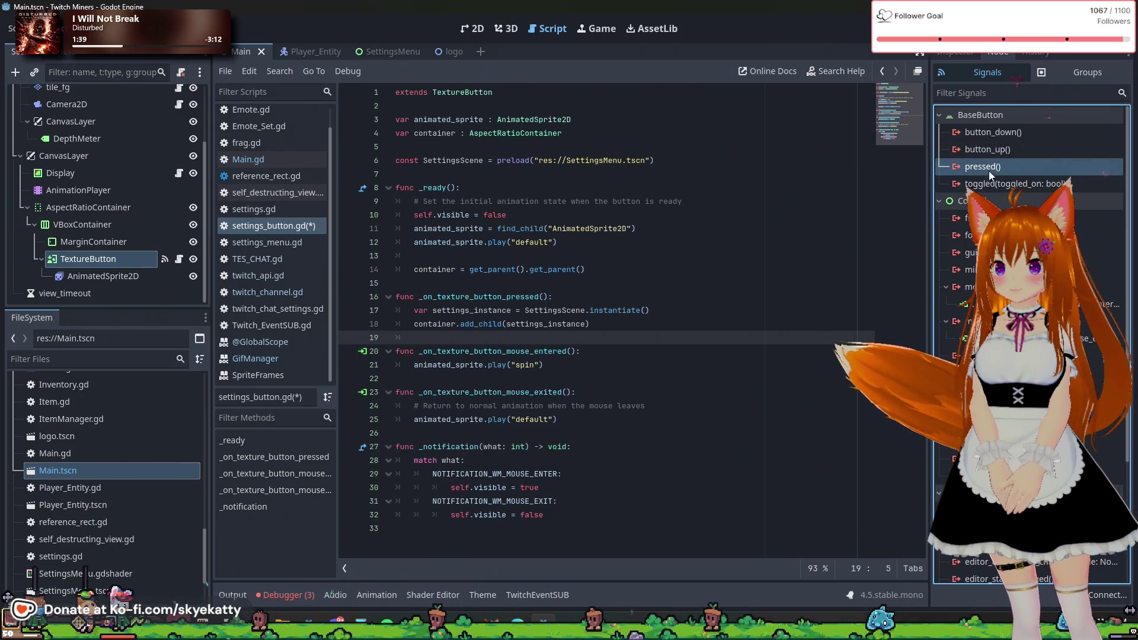
{"action": "mouse_move", "coordinate": [995, 168]}
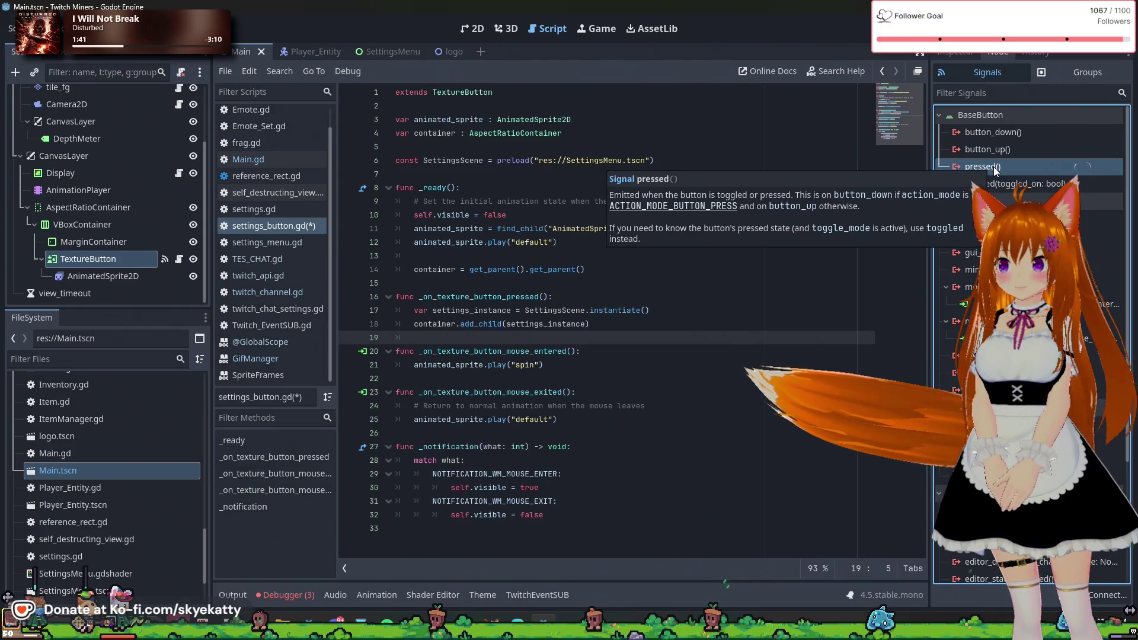
{"action": "double_click", "coordinate": [991, 167]}
{"action": "left_click_drag", "start_coordinate": [569, 166], "coordinate": [767, 112]}
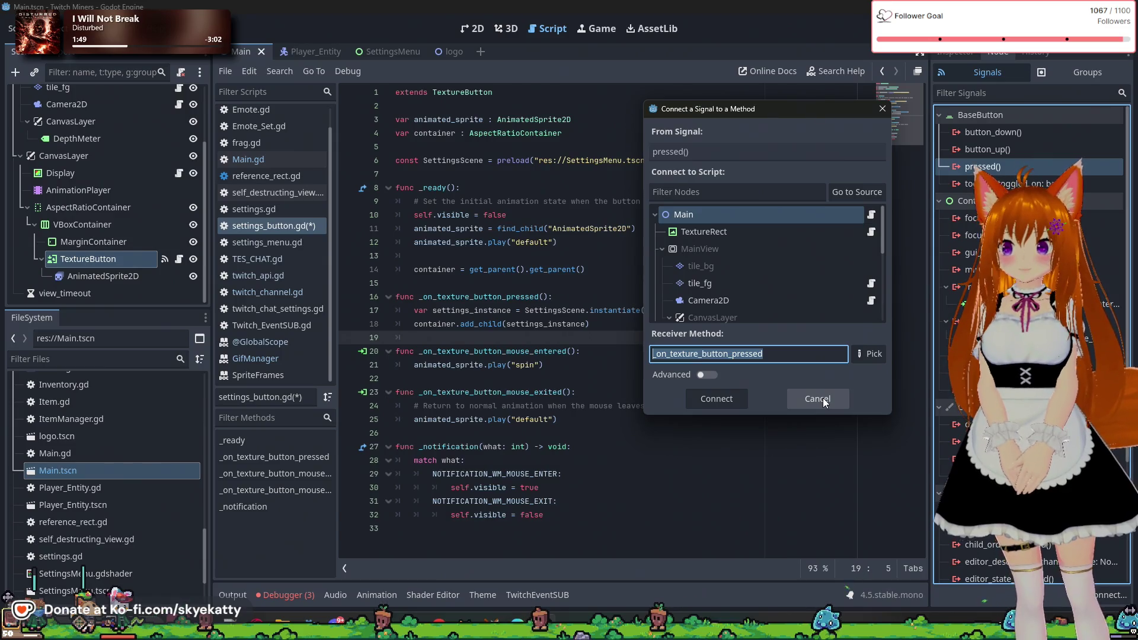
{"action": "scroll", "coordinate": [781, 289], "scroll_direction": "down", "scroll_amount": 4}
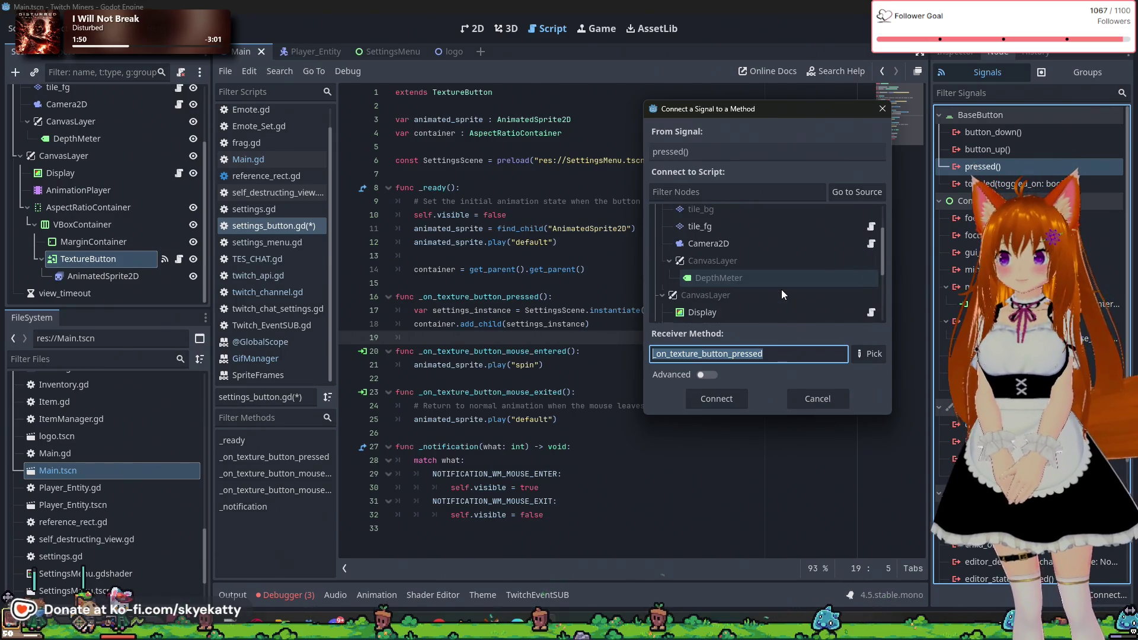
{"action": "scroll", "coordinate": [782, 288], "scroll_direction": "down", "scroll_amount": 2}
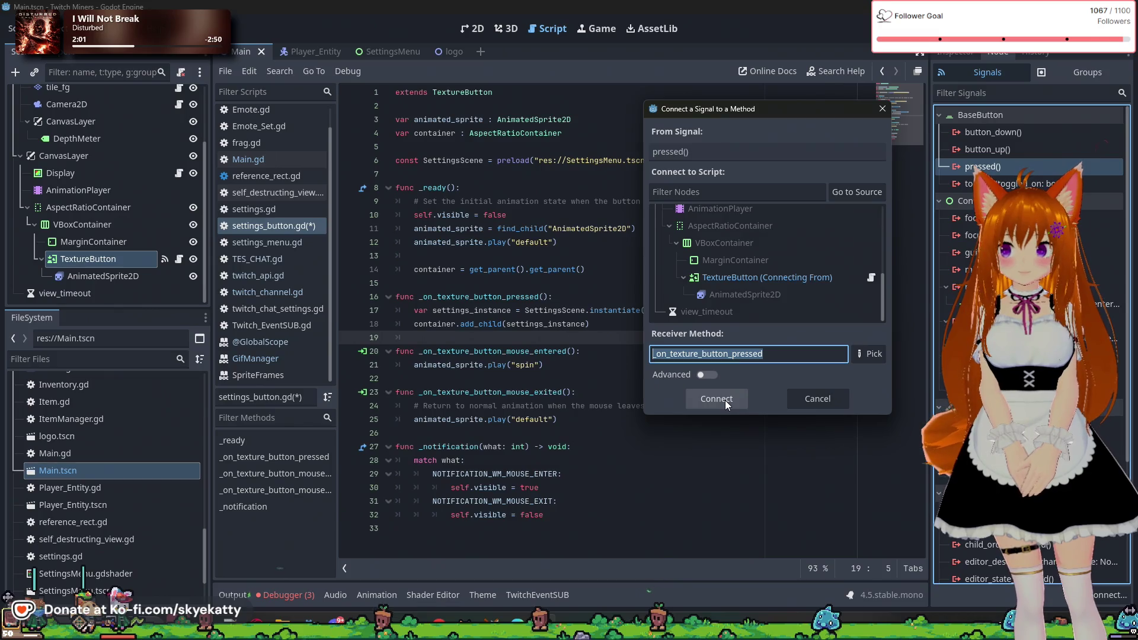
{"action": "scroll", "coordinate": [735, 289], "scroll_direction": "up", "scroll_amount": 5}
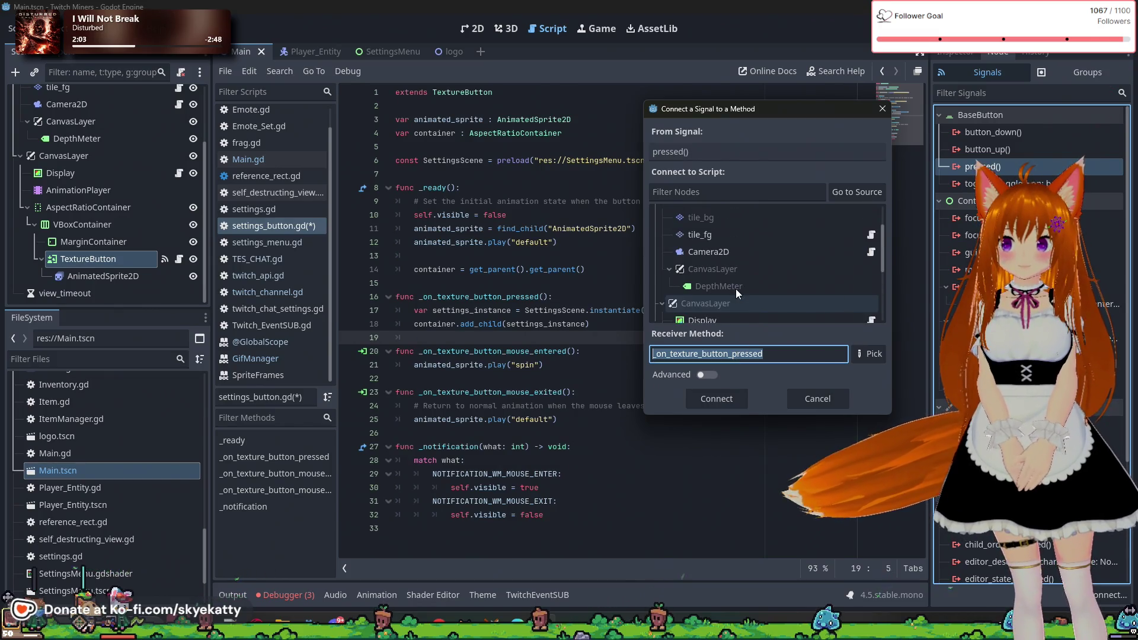
{"action": "scroll", "coordinate": [728, 291], "scroll_direction": "down", "scroll_amount": 5}
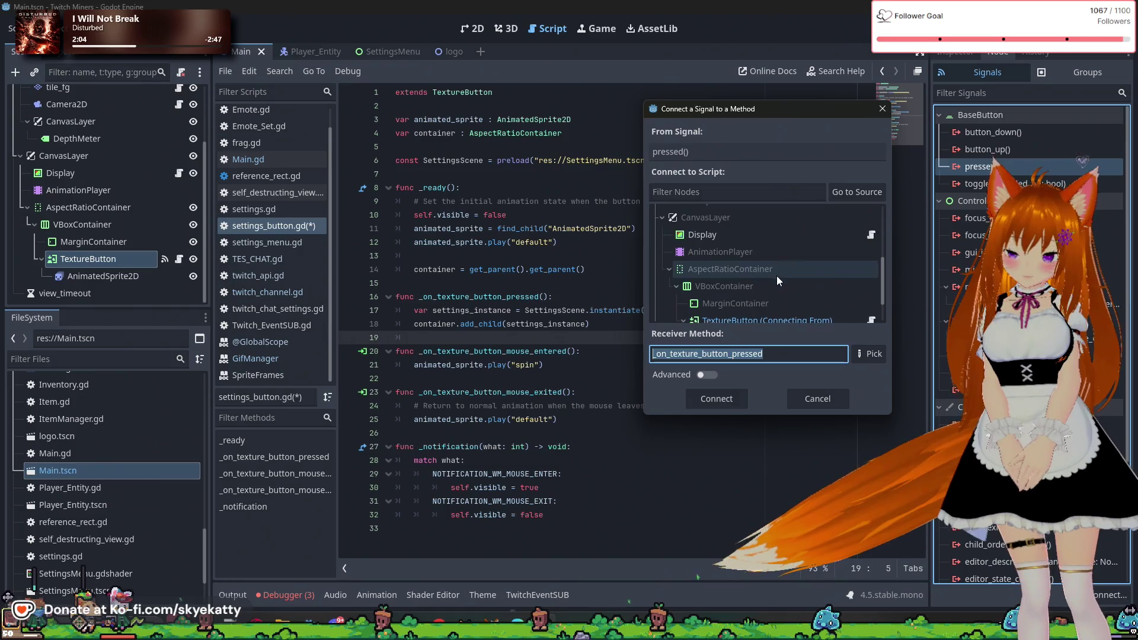
{"action": "scroll", "coordinate": [775, 275], "scroll_direction": "down", "scroll_amount": 2}
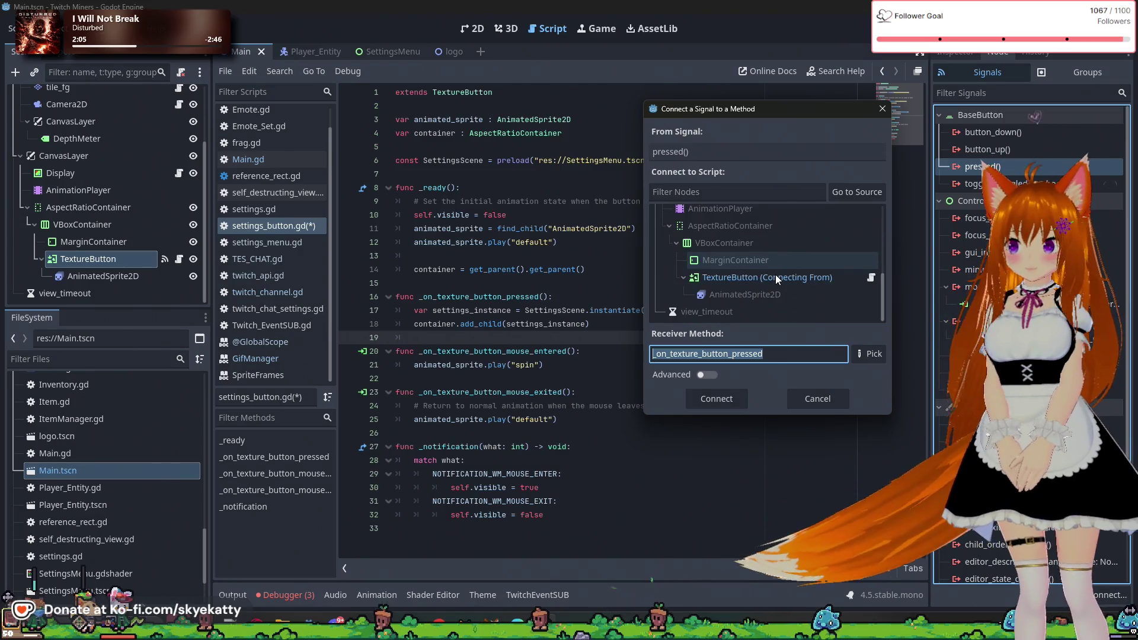
{"action": "left_click", "coordinate": [816, 281]}
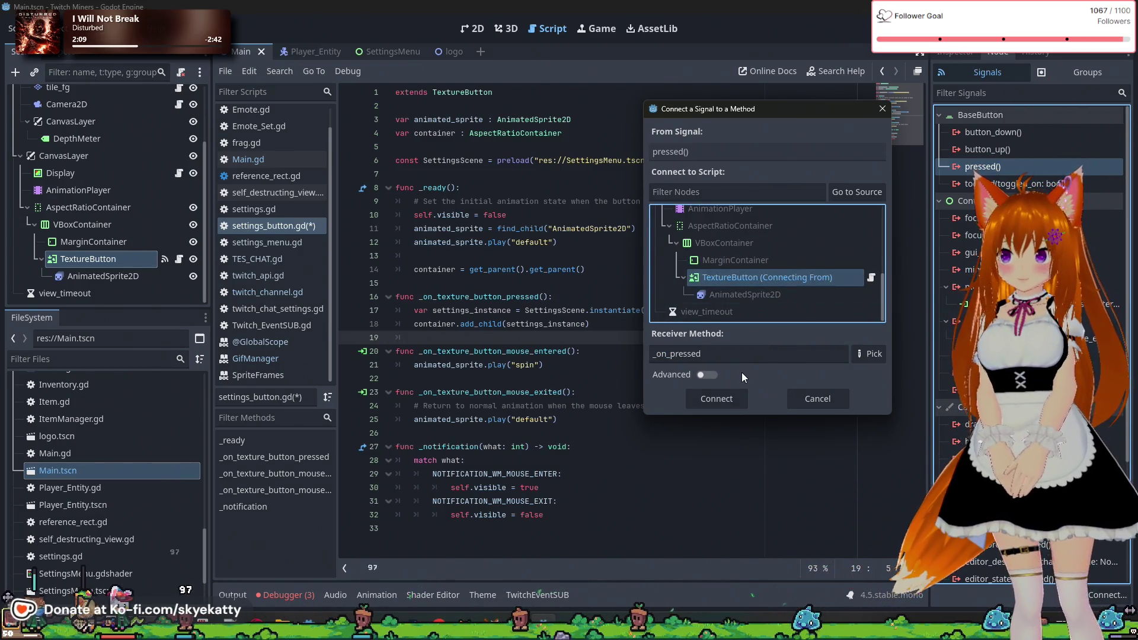
{"action": "left_click", "coordinate": [740, 399]}
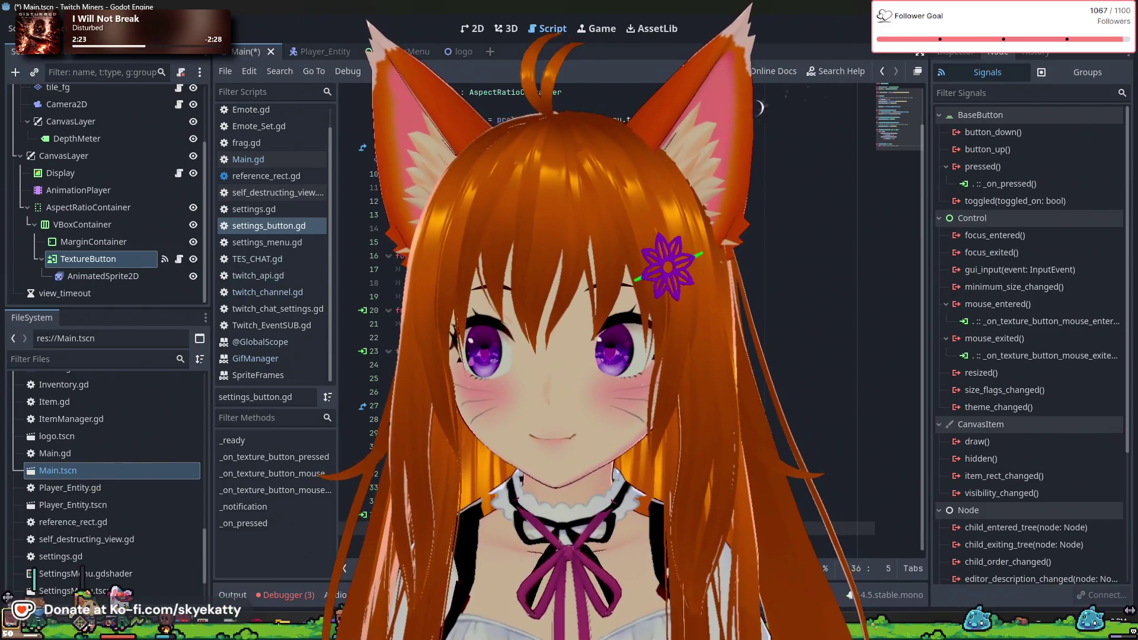
- Remove the pressed signal's _on_pressed connection
{"action": "left_click", "coordinate": [1001, 189]}
{"action": "right_click", "coordinate": [1001, 193]}
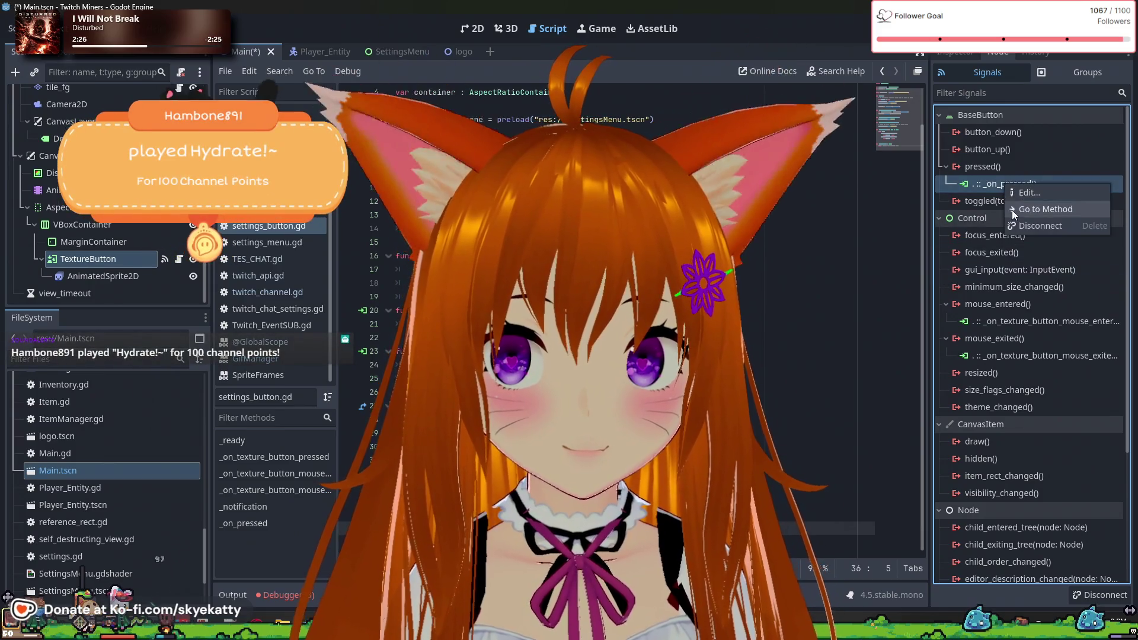
{"action": "left_click", "coordinate": [1025, 226]}
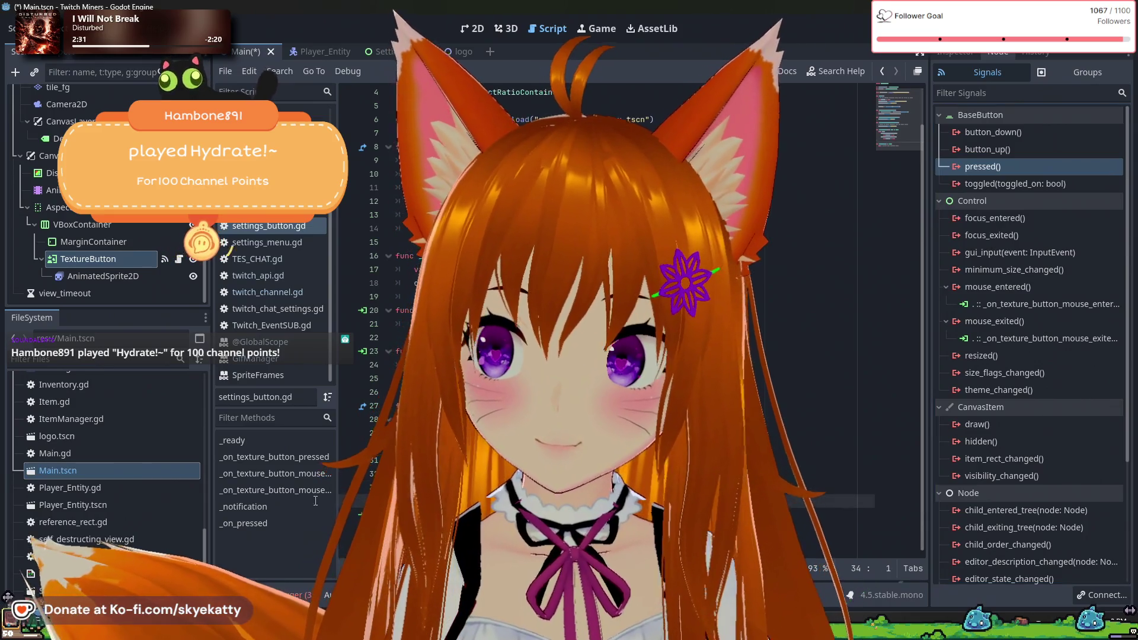
{"action": "scroll", "coordinate": [593, 297], "scroll_direction": "up", "scroll_amount": 1}
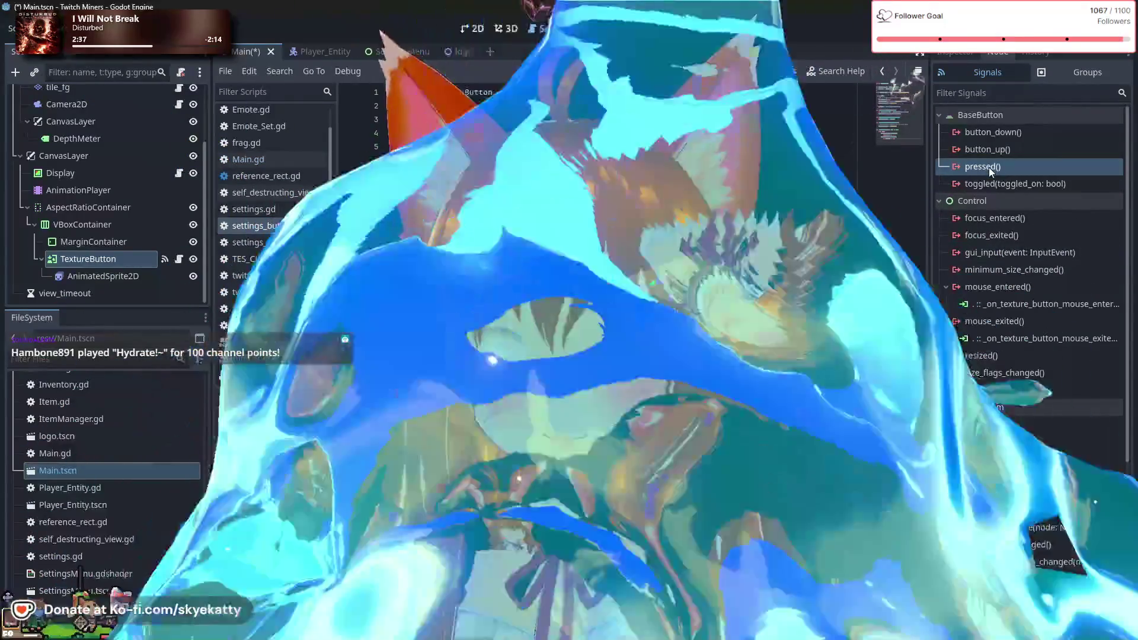
- Reconnect pressed to _on_texture_button_pressed and save
{"action": "left_click", "coordinate": [990, 168]}
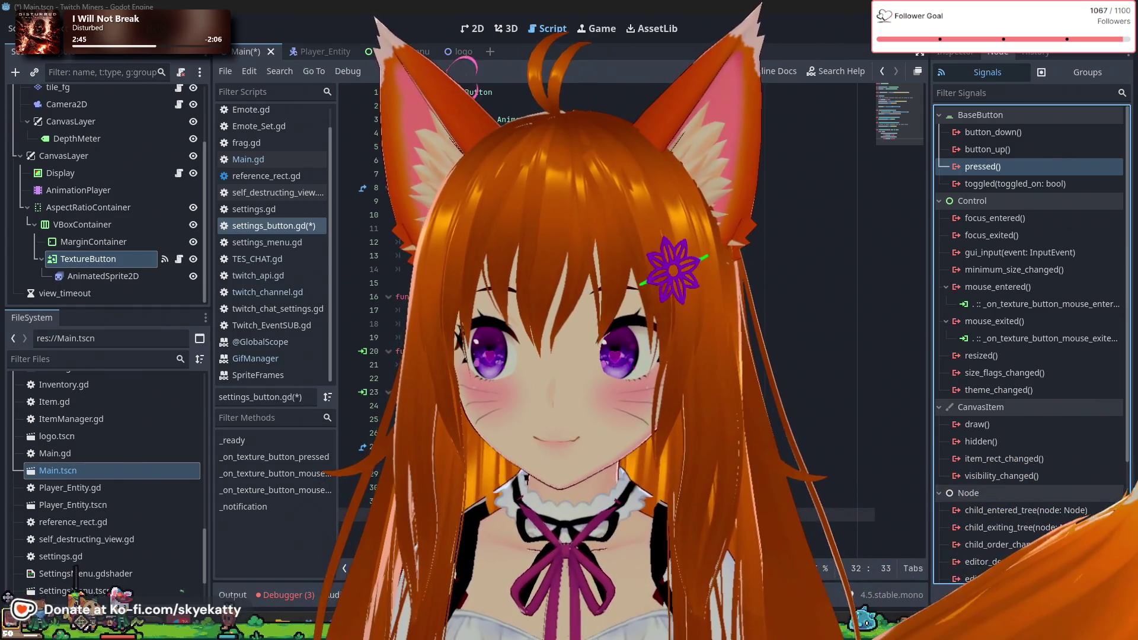
{"action": "double_click", "coordinate": [983, 166]}
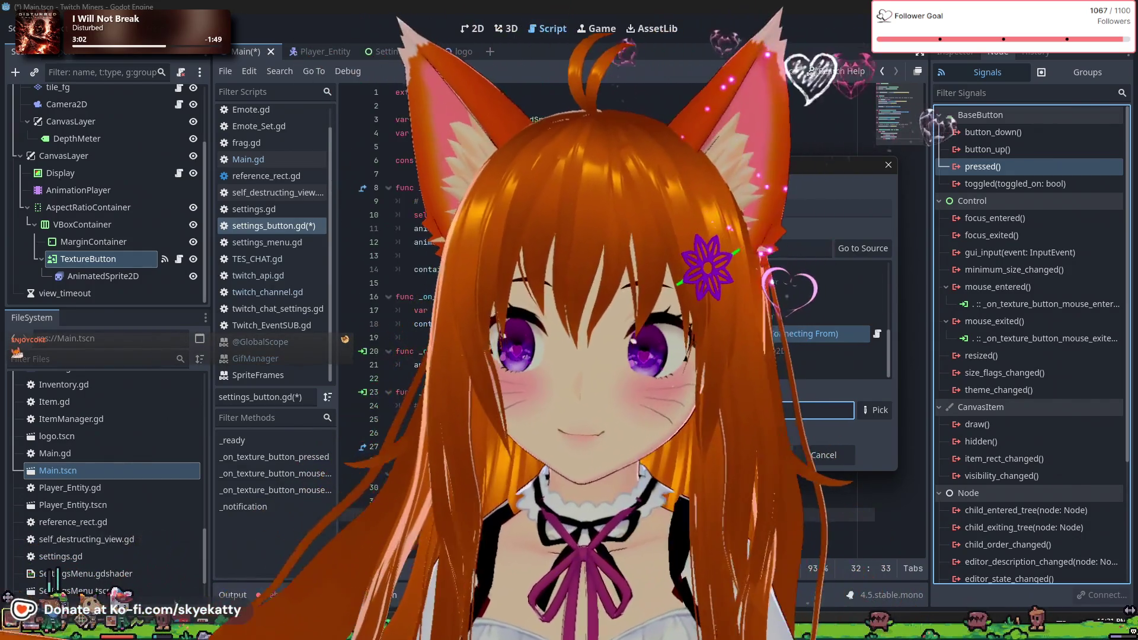
{"action": "key", "text": "Return"}
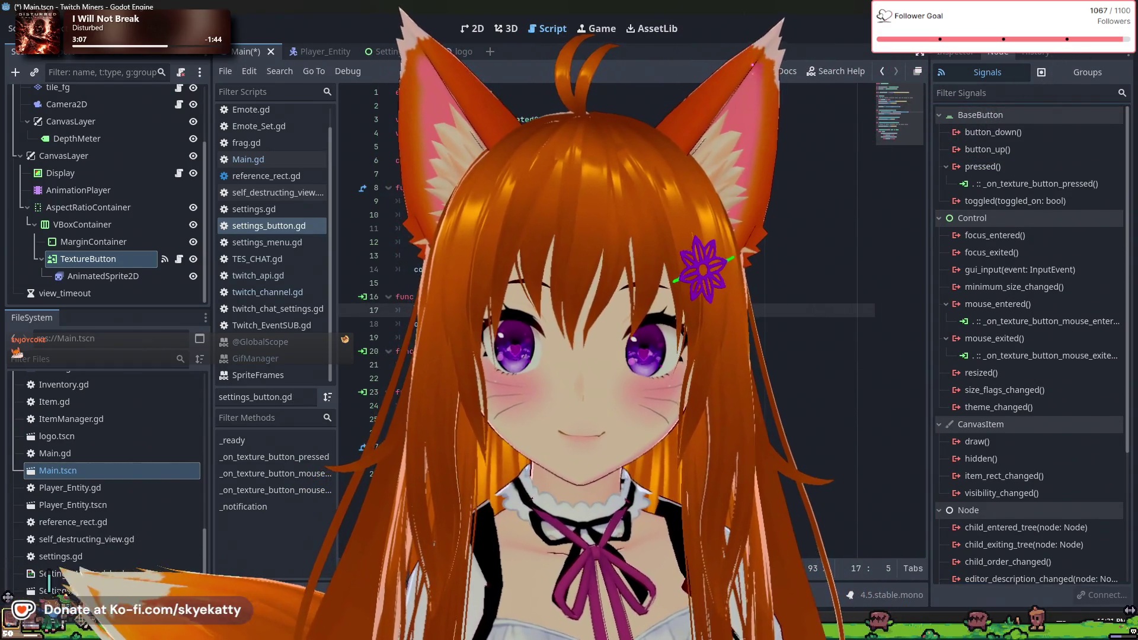
{"action": "left_click", "coordinate": [628, 324]}
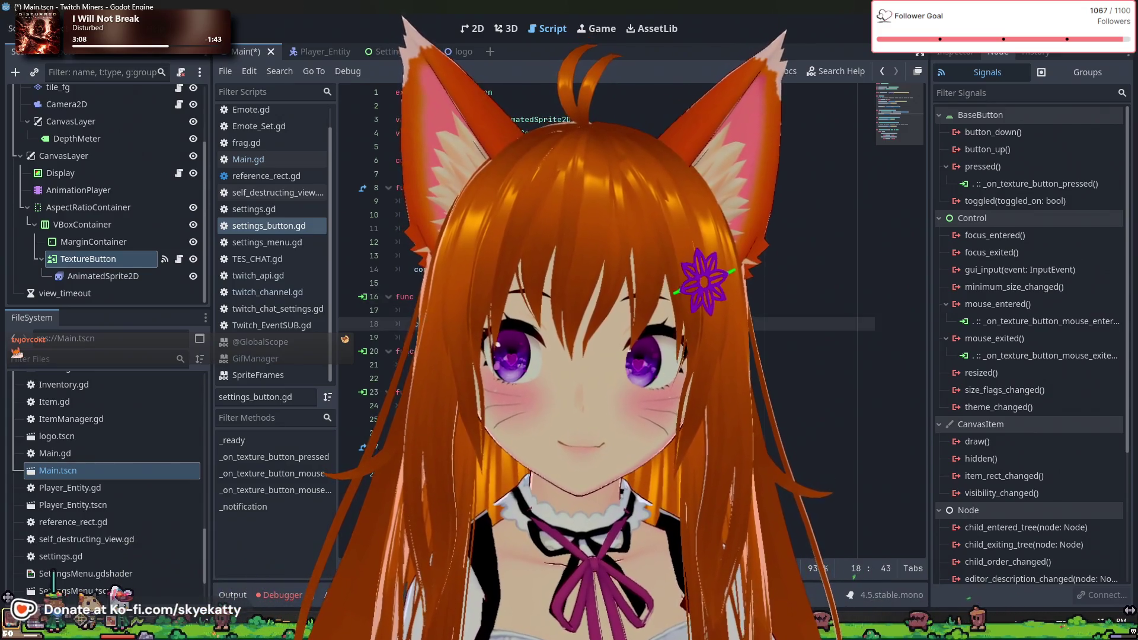
{"action": "key", "text": "ctrl+s"}
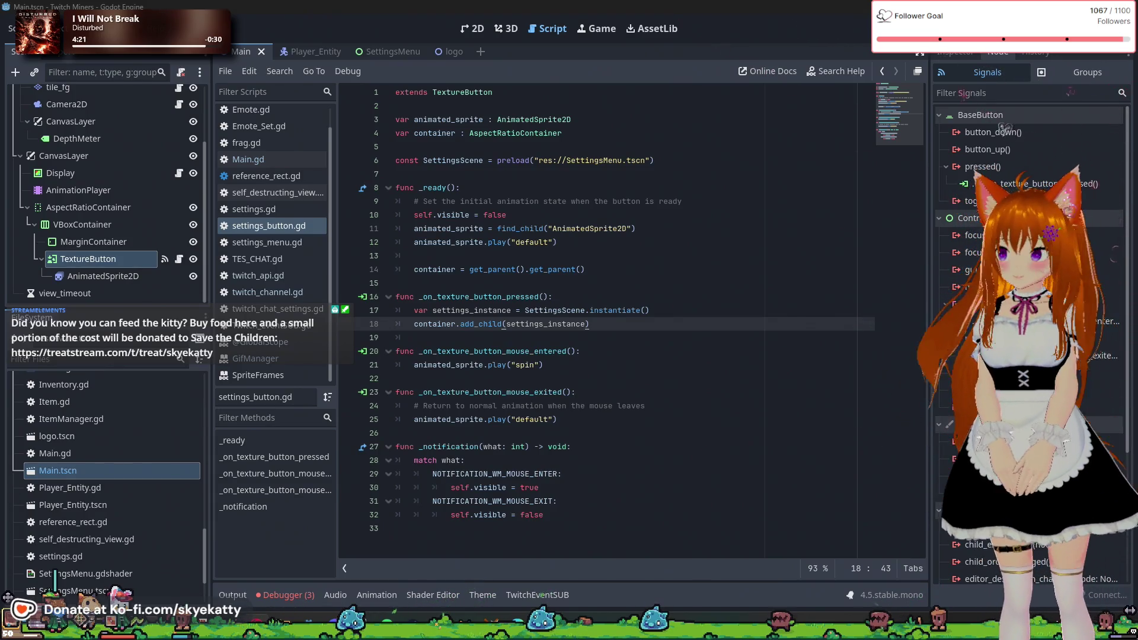
- Place the cursor at the end of line 10 in settings_button.gd
{"action": "left_click", "coordinate": [720, 220]}
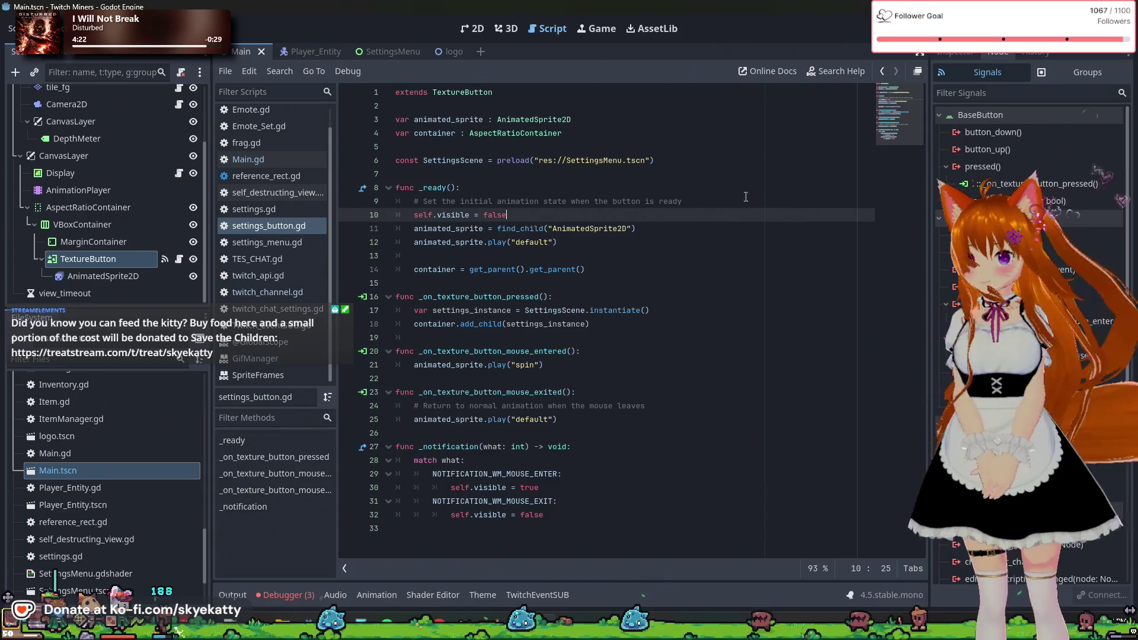
- Run and stop the project, then look at the reported script warnings in the Debugger
{"action": "key", "text": "F5"}
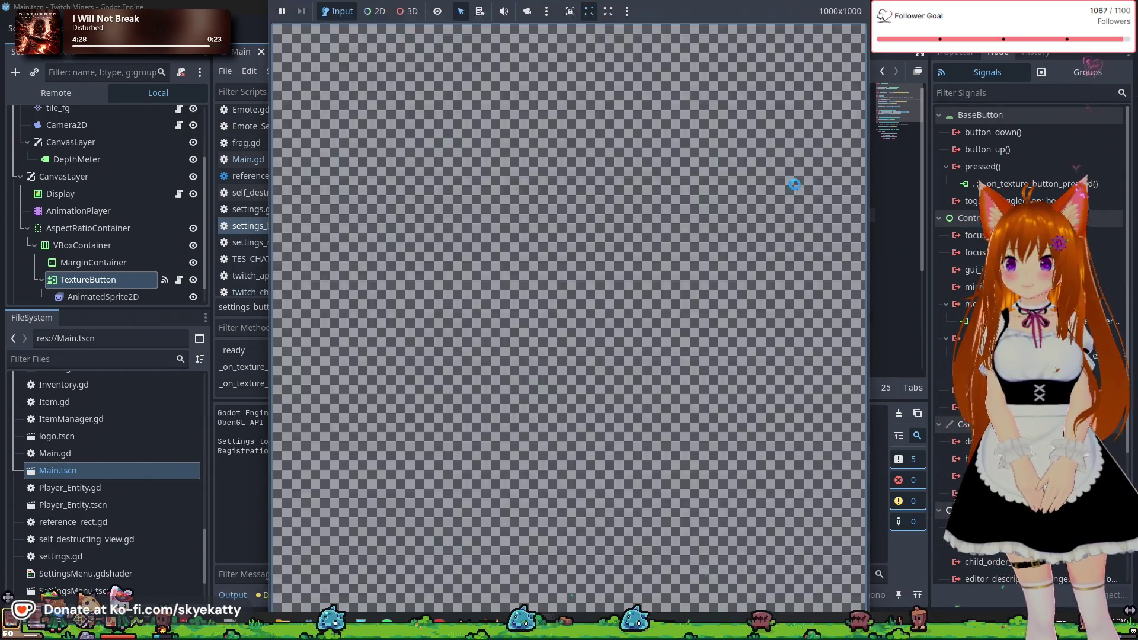
{"action": "key", "text": "F8"}
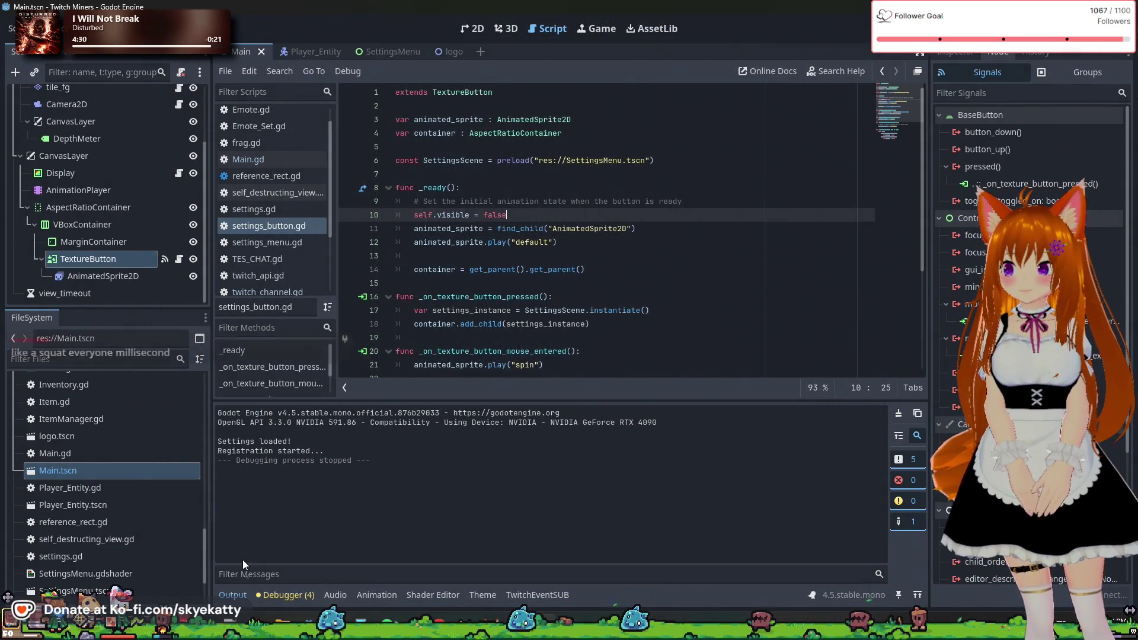
{"action": "left_click", "coordinate": [233, 596]}
{"action": "left_click", "coordinate": [235, 596]}
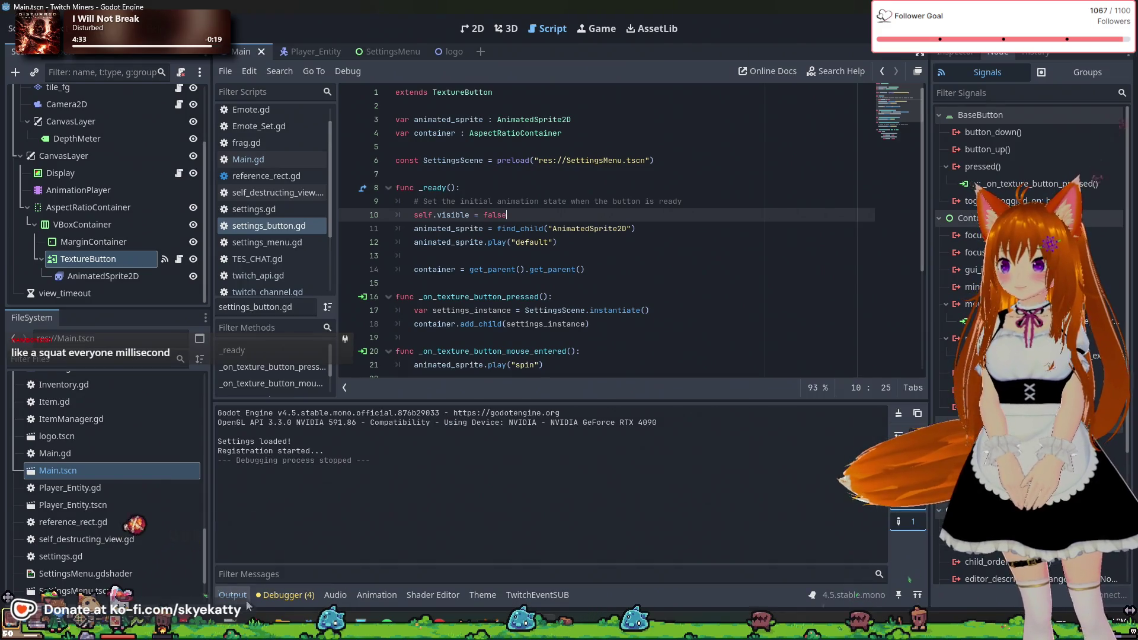
{"action": "left_click", "coordinate": [259, 597]}
{"action": "left_click", "coordinate": [304, 411]}
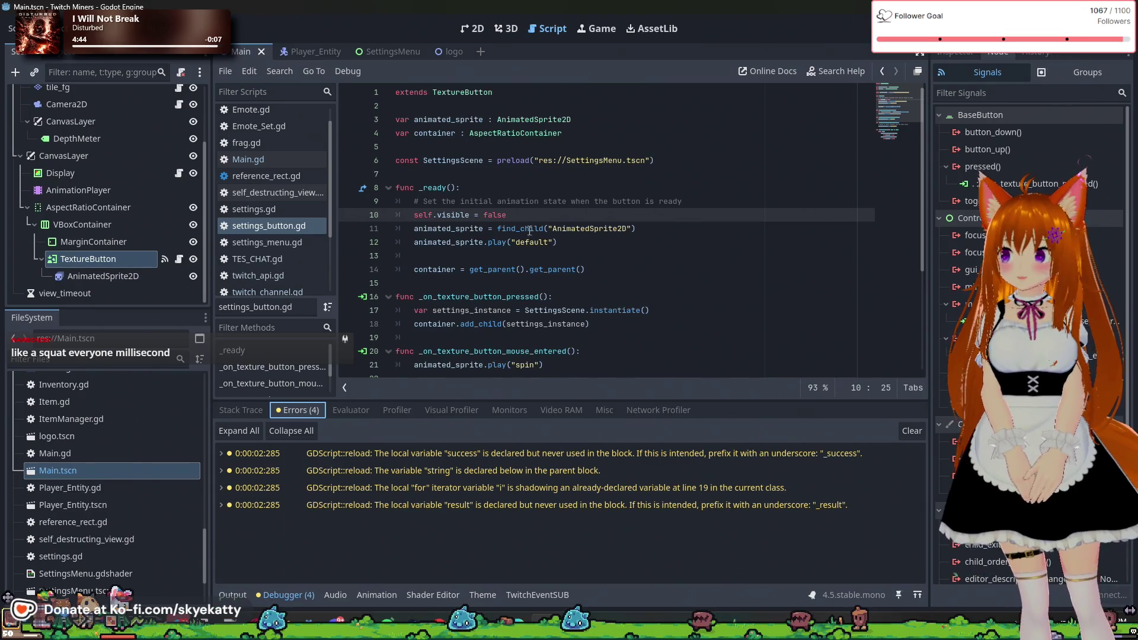
- Run and stop the project again, check the four warnings, and return to Output
{"action": "key", "text": "F5"}
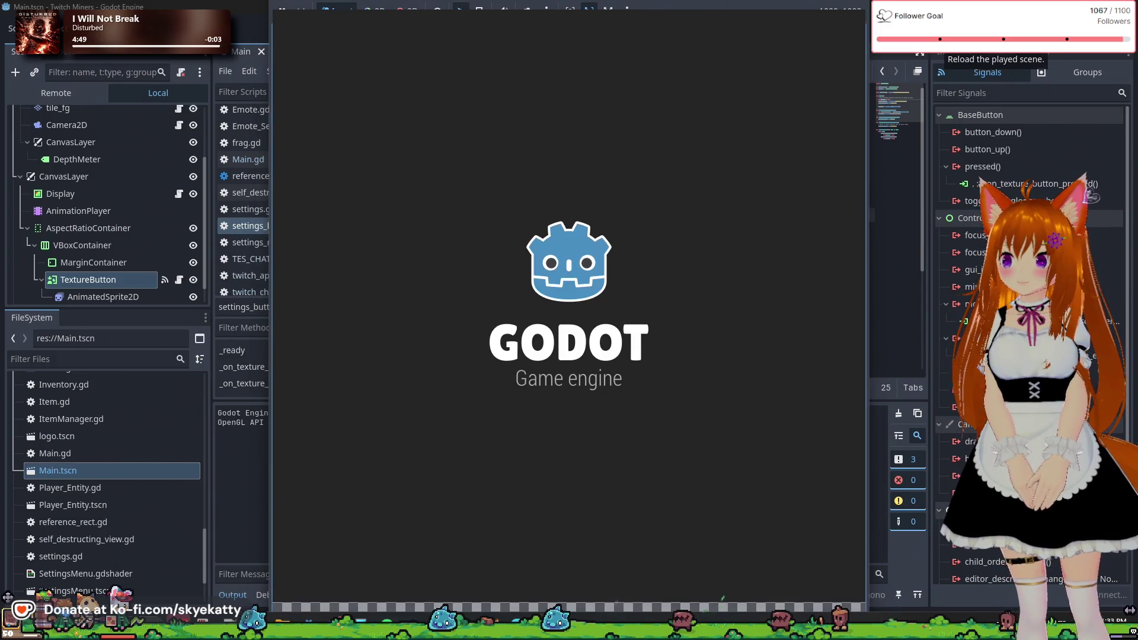
{"action": "key", "text": "F8"}
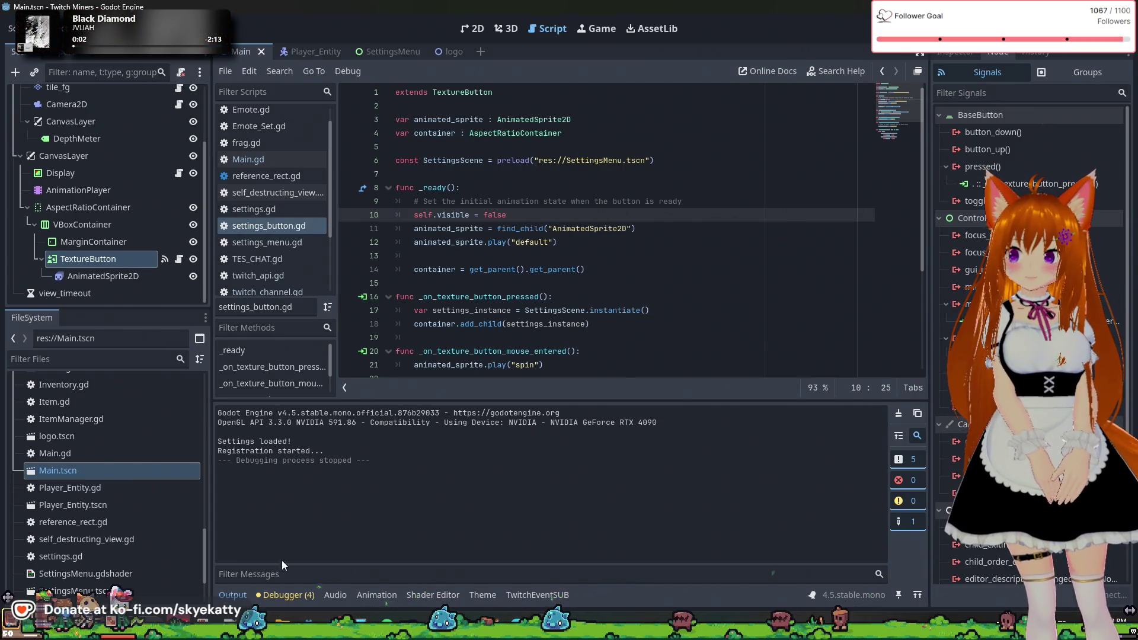
{"action": "left_click", "coordinate": [286, 599]}
{"action": "left_click", "coordinate": [233, 595]}
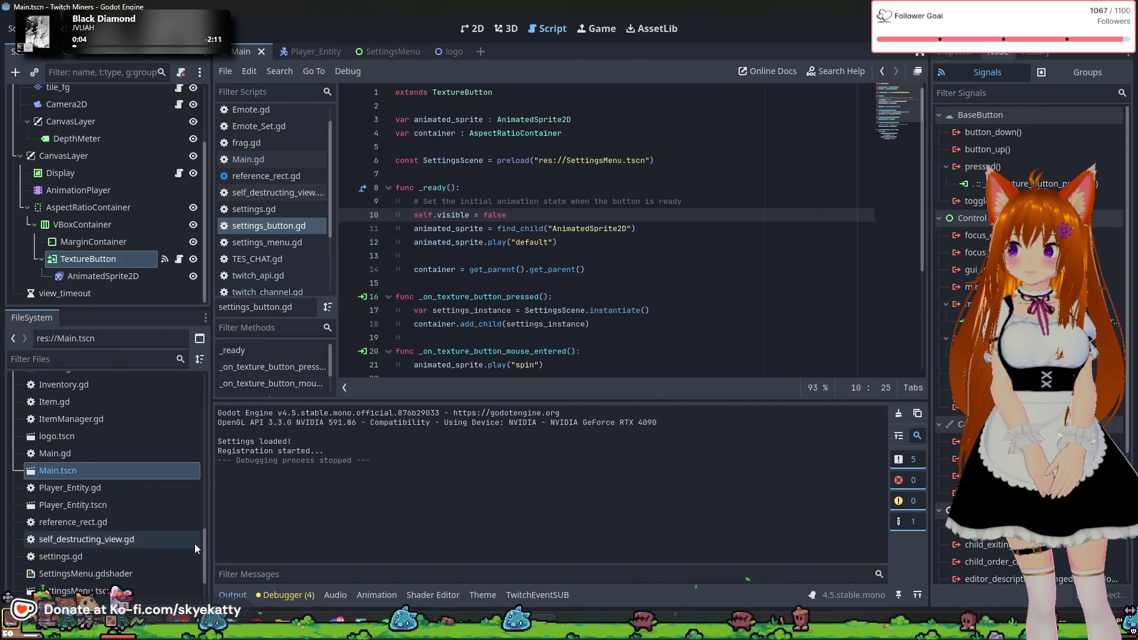
- Switch to the 2D view, run the game, and list the four GDScript warnings under Errors
{"action": "left_click", "coordinate": [479, 29]}
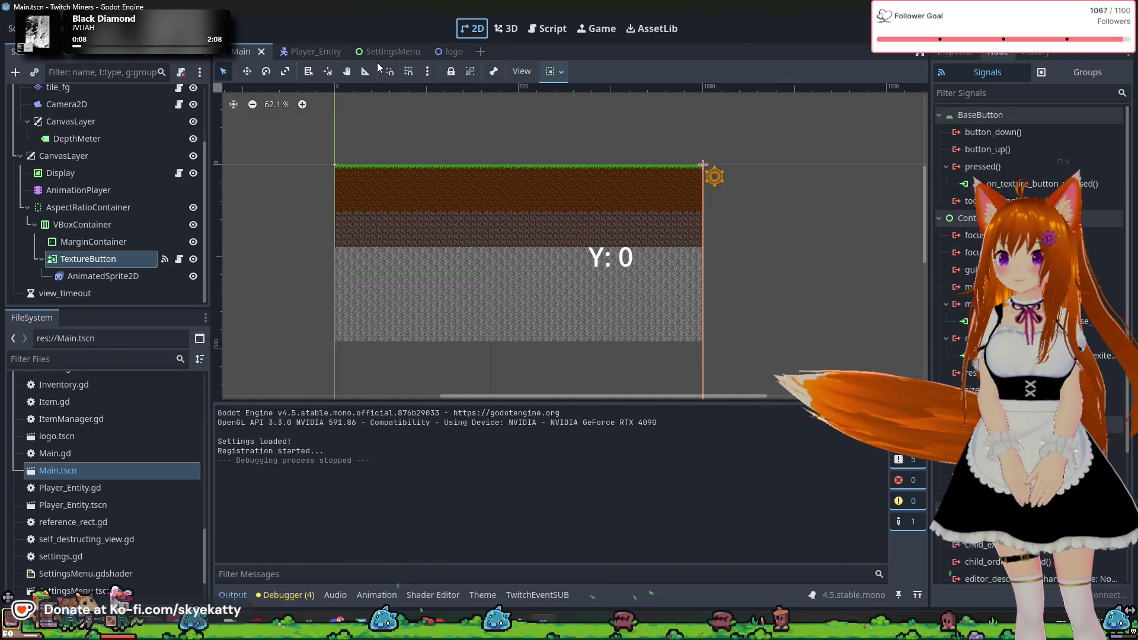
{"action": "scroll", "coordinate": [119, 406], "scroll_direction": "down", "scroll_amount": 3}
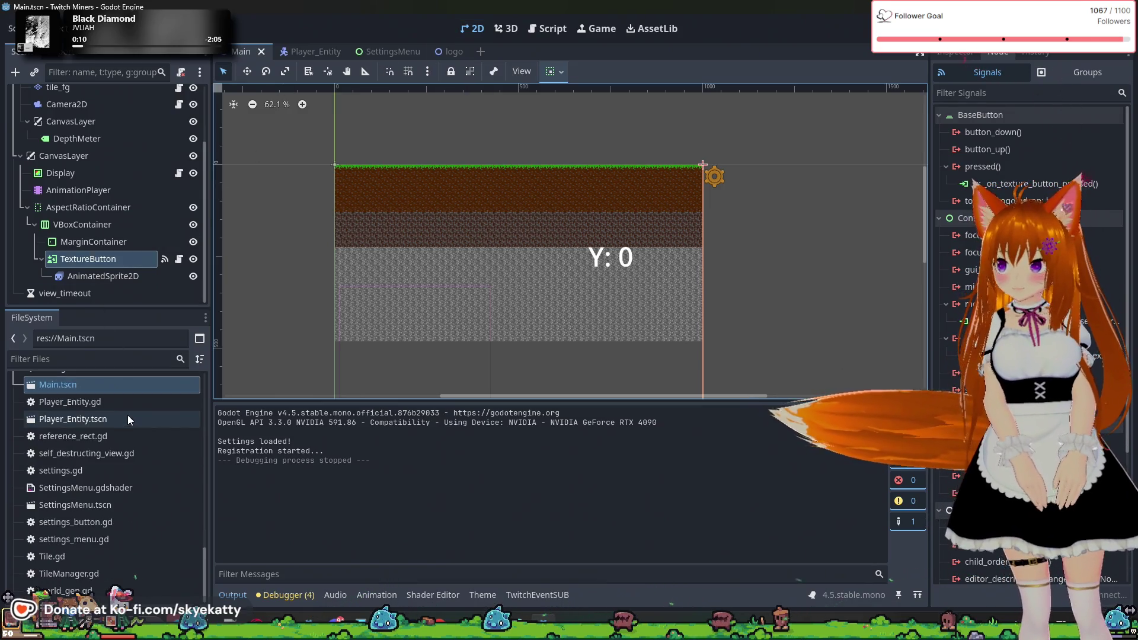
{"action": "scroll", "coordinate": [123, 426], "scroll_direction": "up", "scroll_amount": 10}
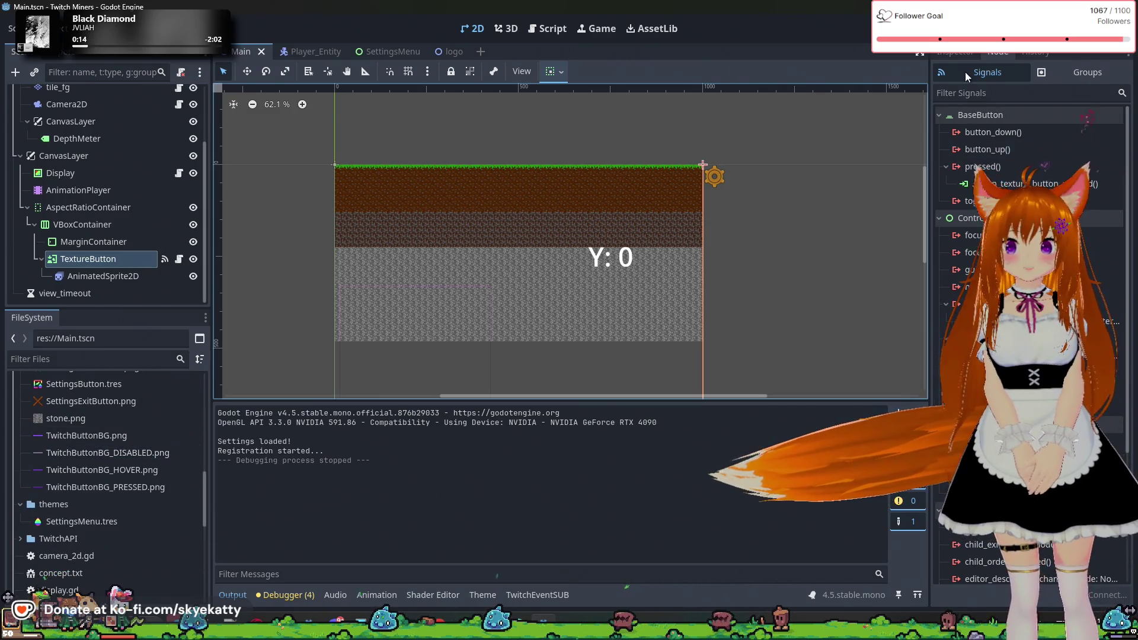
{"action": "left_click", "coordinate": [943, 29]}
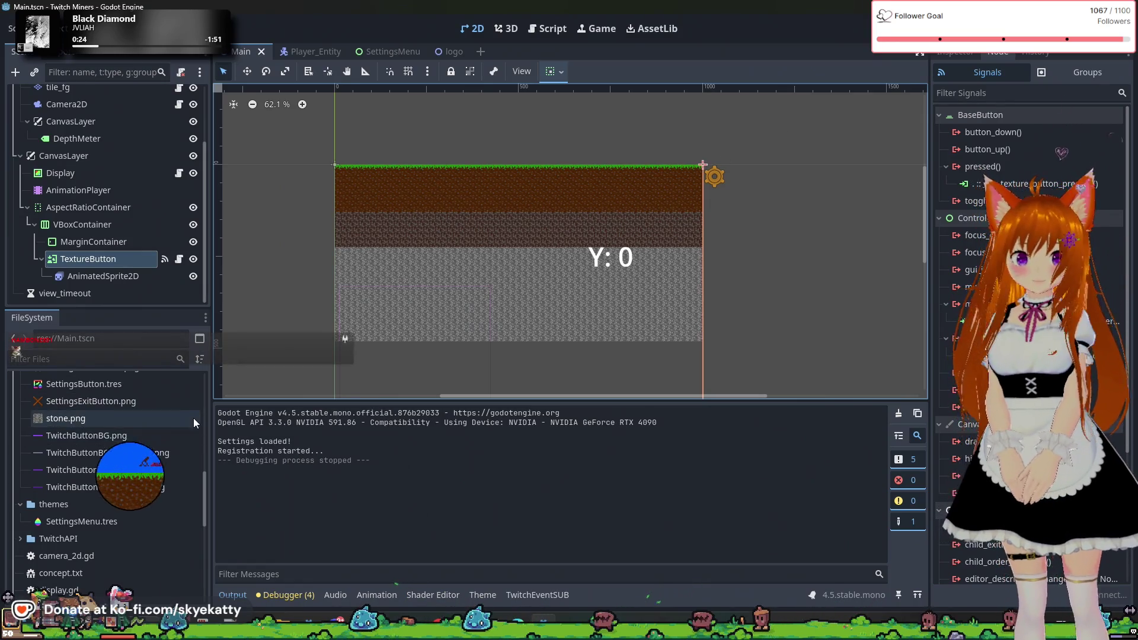
{"action": "left_click", "coordinate": [270, 601]}
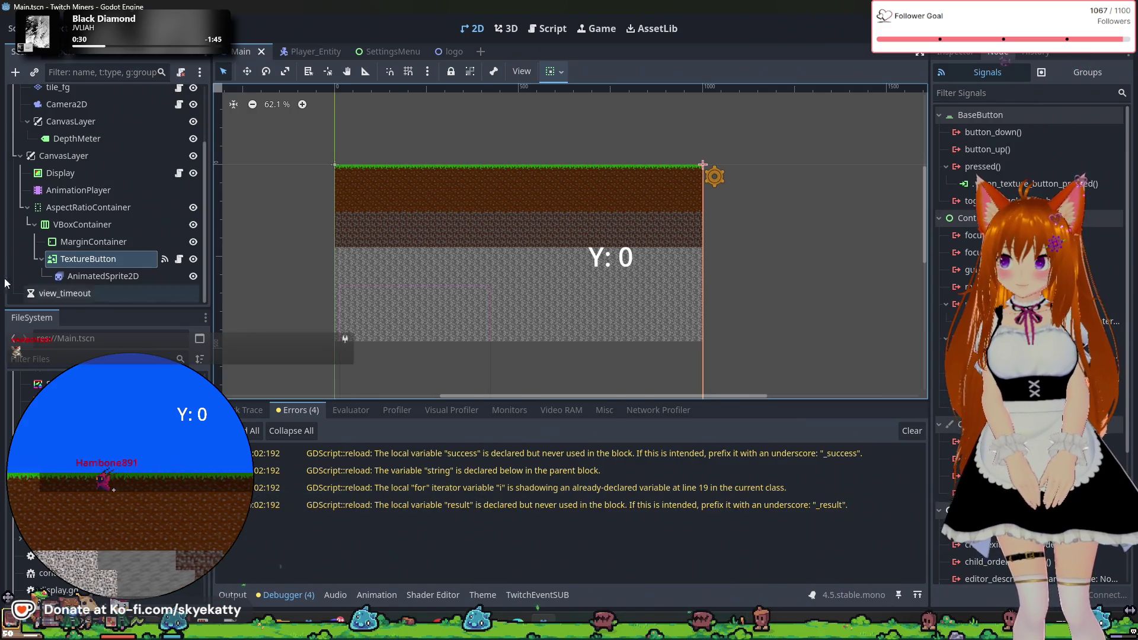
{"action": "scroll", "coordinate": [107, 474], "scroll_direction": "down", "scroll_amount": 3}
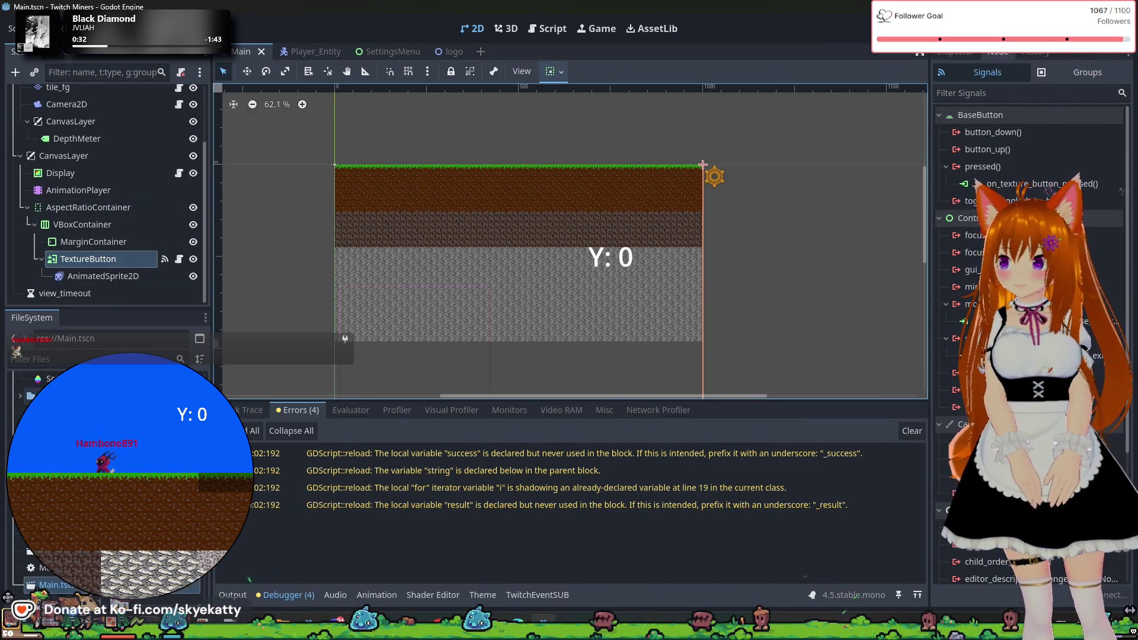
{"action": "scroll", "coordinate": [107, 474], "scroll_direction": "down", "scroll_amount": 3}
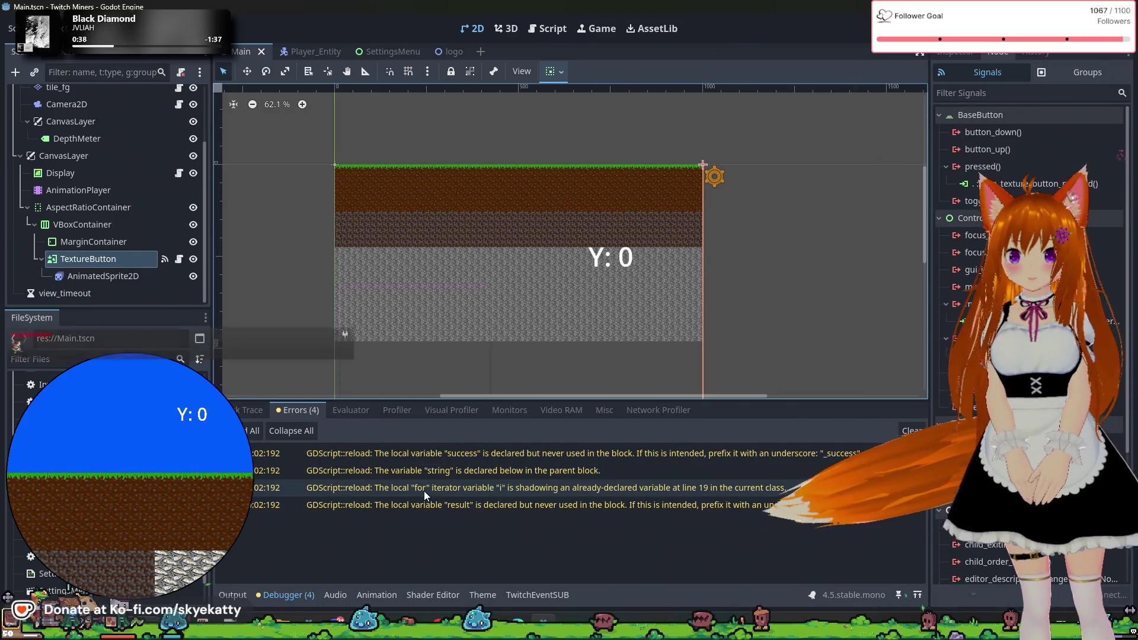
- Switch from the Output log to the script warnings, then to the Evaluator panel
{"action": "left_click", "coordinate": [287, 593]}
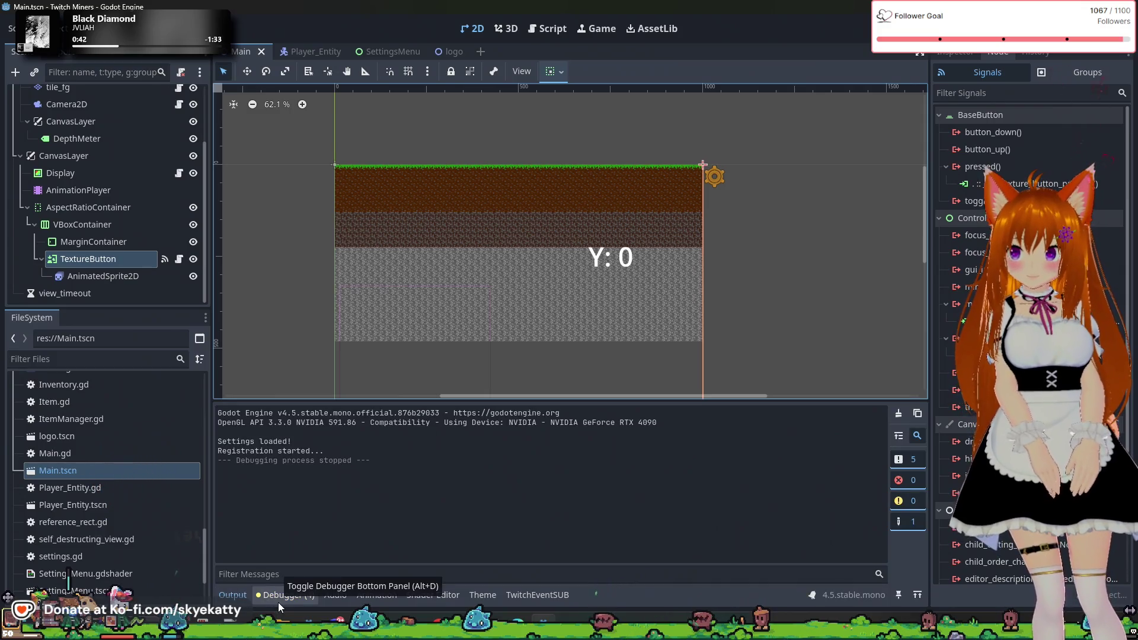
{"action": "left_click", "coordinate": [279, 602]}
{"action": "left_click", "coordinate": [278, 603]}
{"action": "left_click", "coordinate": [279, 602]}
{"action": "left_click", "coordinate": [356, 419]}
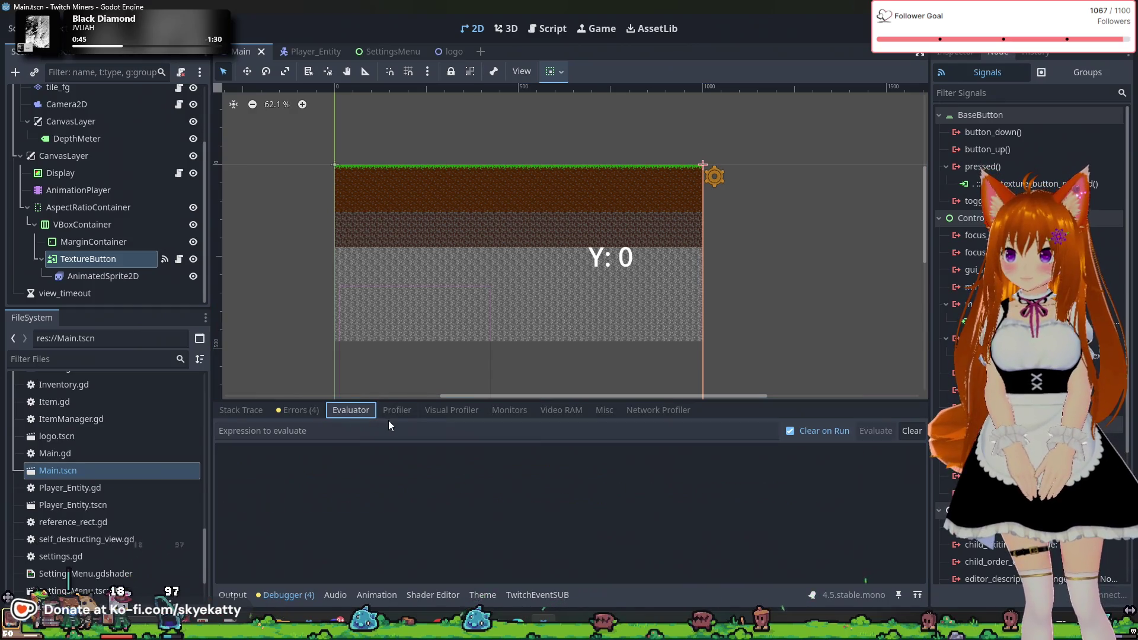
- Browse the debugger's Profiler panels
{"action": "left_click", "coordinate": [402, 413]}
{"action": "left_click", "coordinate": [450, 411]}
{"action": "left_click", "coordinate": [334, 415]}
{"action": "left_click", "coordinate": [296, 410]}
{"action": "left_click", "coordinate": [332, 415]}
{"action": "left_click", "coordinate": [397, 410]}
- Look through the debugger's Monitors, Misc and Stack Trace panels
{"action": "left_click", "coordinate": [509, 409]}
{"action": "left_click", "coordinate": [448, 411]}
{"action": "left_click", "coordinate": [507, 409]}
{"action": "left_click", "coordinate": [562, 408]}
{"action": "left_click", "coordinate": [605, 410]}
{"action": "left_click", "coordinate": [631, 410]}
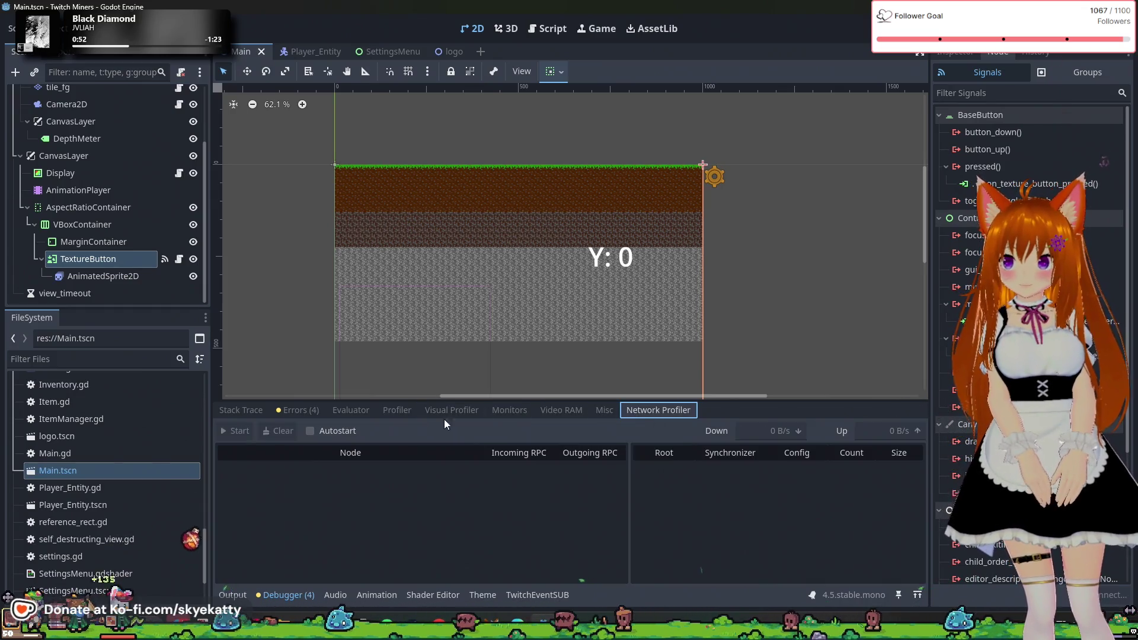
{"action": "left_click", "coordinate": [254, 412]}
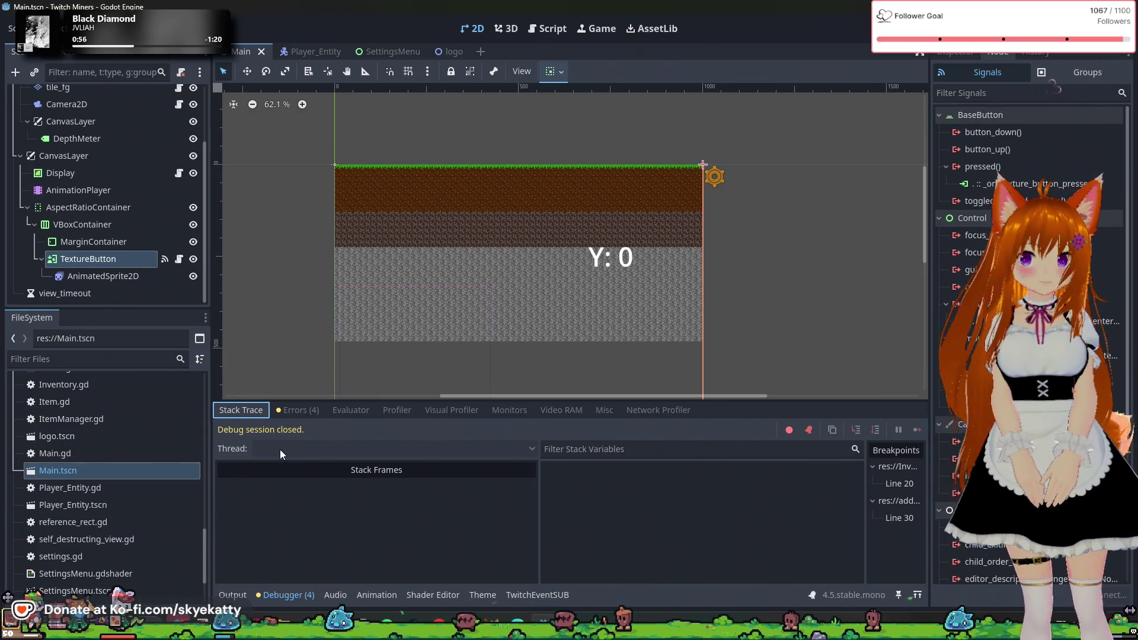
- Show the TextureButton's properties in the Inspector dock
{"action": "left_click", "coordinate": [955, 51]}
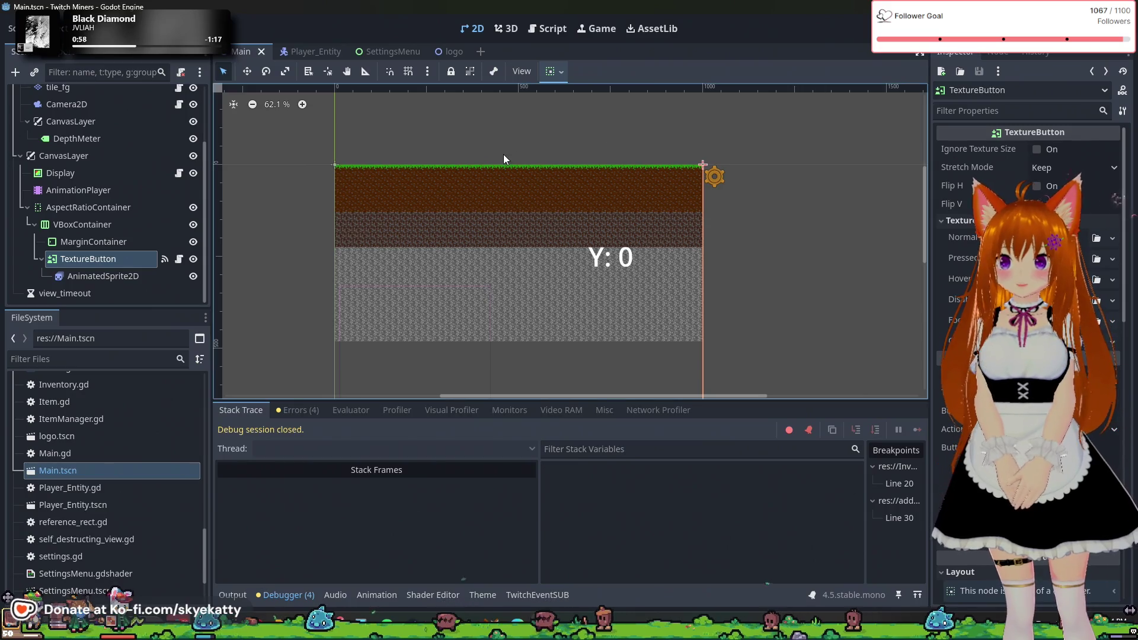
{"action": "scroll", "coordinate": [113, 152], "scroll_direction": "up", "scroll_amount": 5}
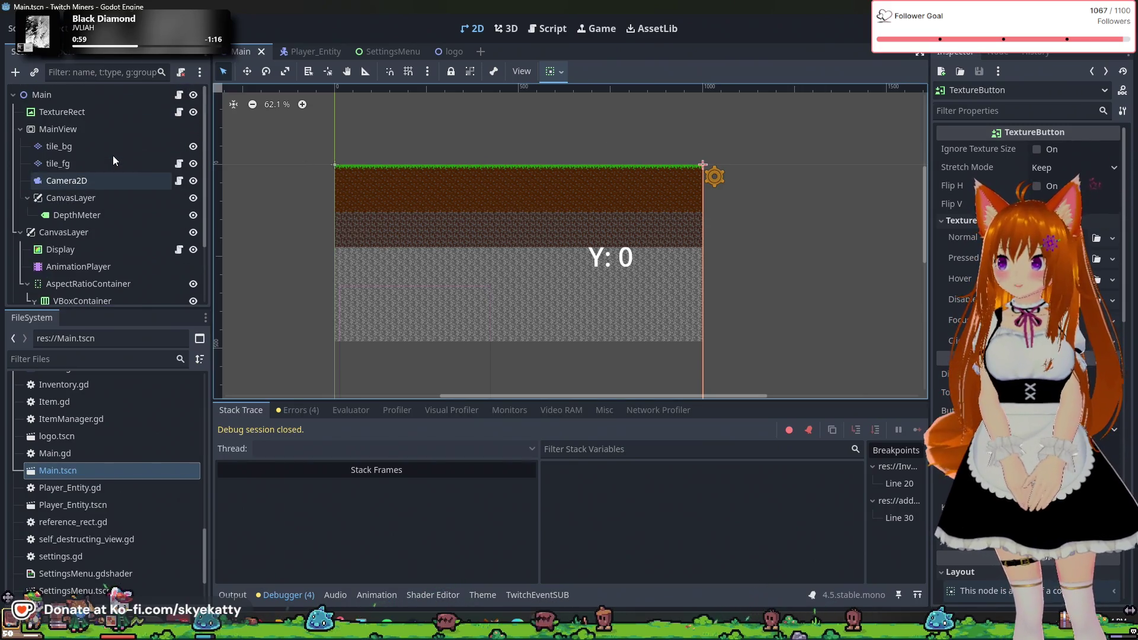
{"action": "scroll", "coordinate": [126, 540], "scroll_direction": "up", "scroll_amount": 5}
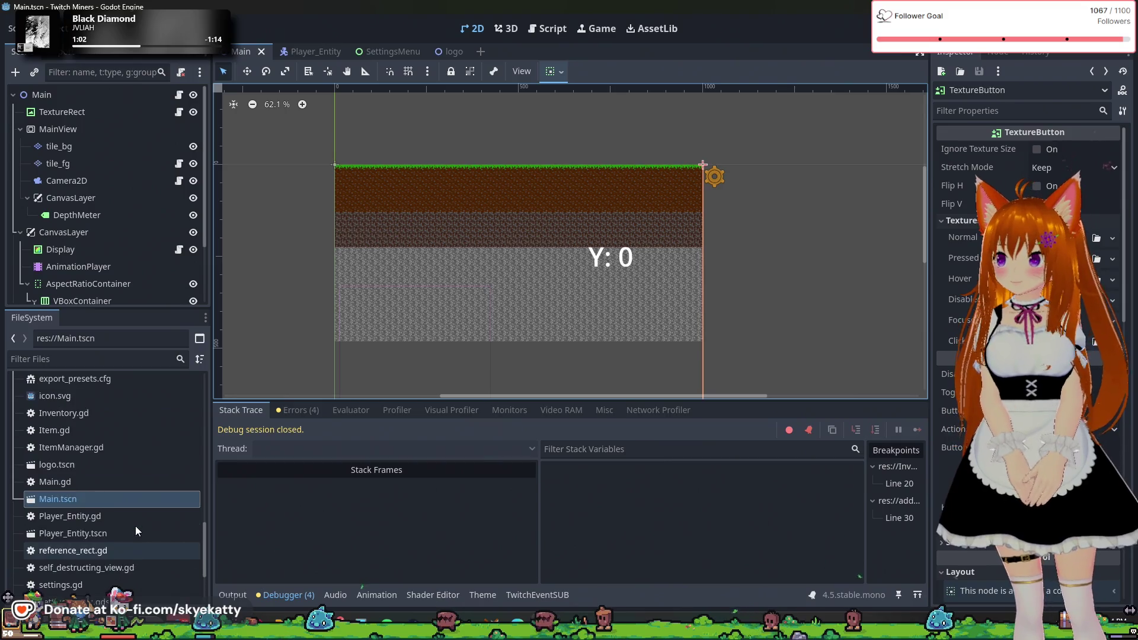
- Open Main.gd and inspect the DisplayServer registration line at the top of _ready
{"action": "left_click", "coordinate": [179, 96]}
{"action": "scroll", "coordinate": [417, 201], "scroll_direction": "up", "scroll_amount": 5}
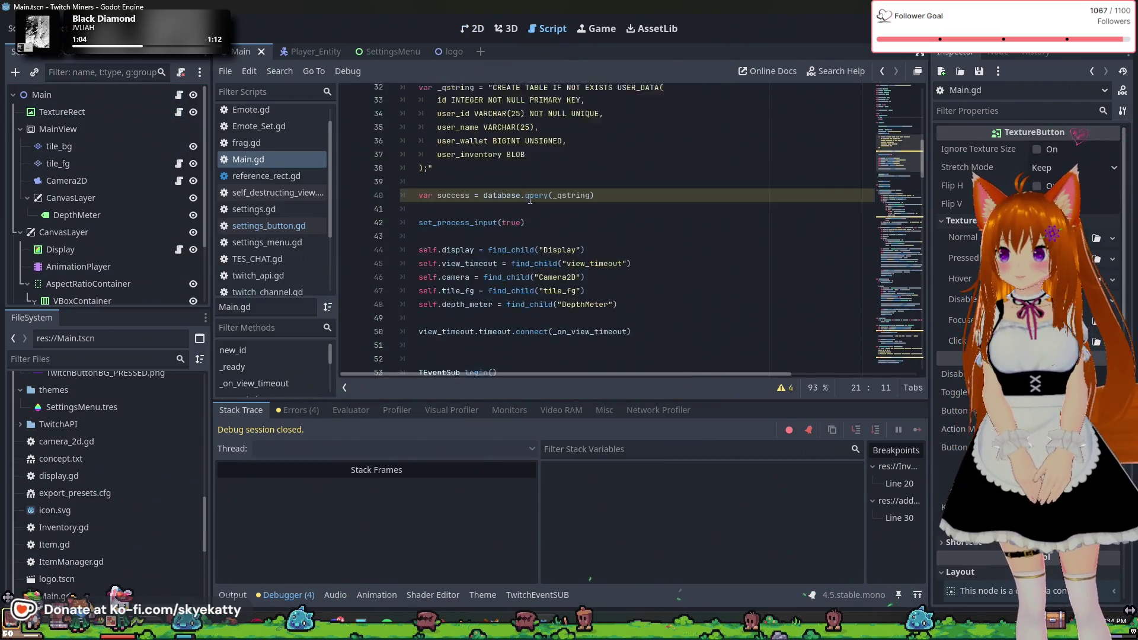
{"action": "left_click", "coordinate": [480, 271]}
{"action": "key", "text": "Down"}
{"action": "key", "text": "Down"}
{"action": "key", "text": "Down"}
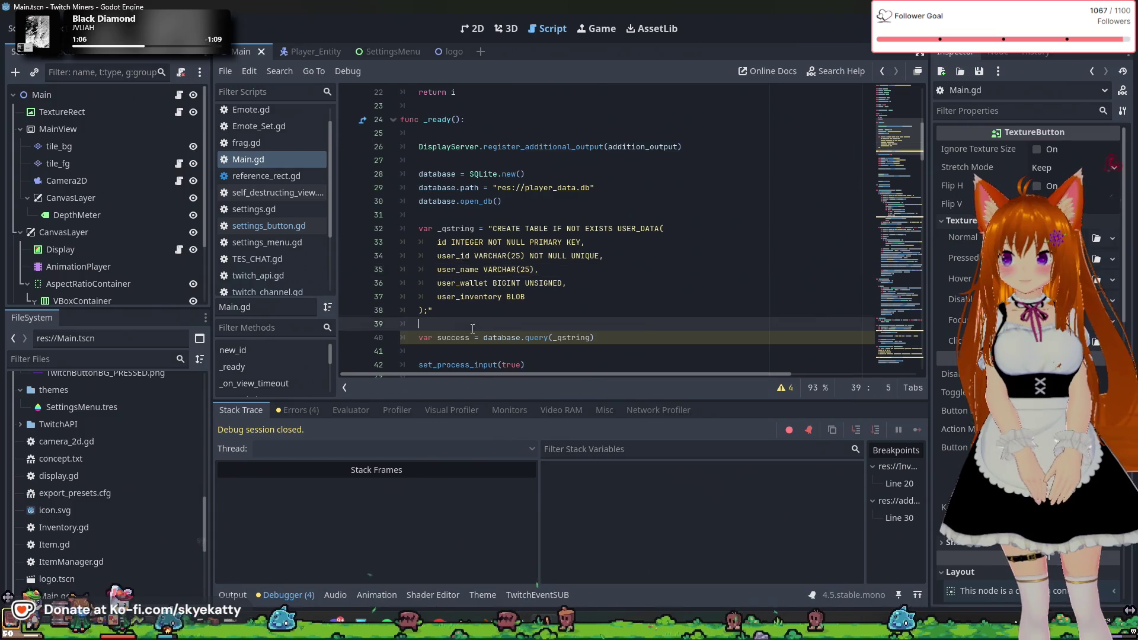
{"action": "scroll", "coordinate": [481, 274], "scroll_direction": "up", "scroll_amount": 3}
{"action": "left_click", "coordinate": [477, 270]}
{"action": "scroll", "coordinate": [403, 233], "scroll_direction": "down", "scroll_amount": 2}
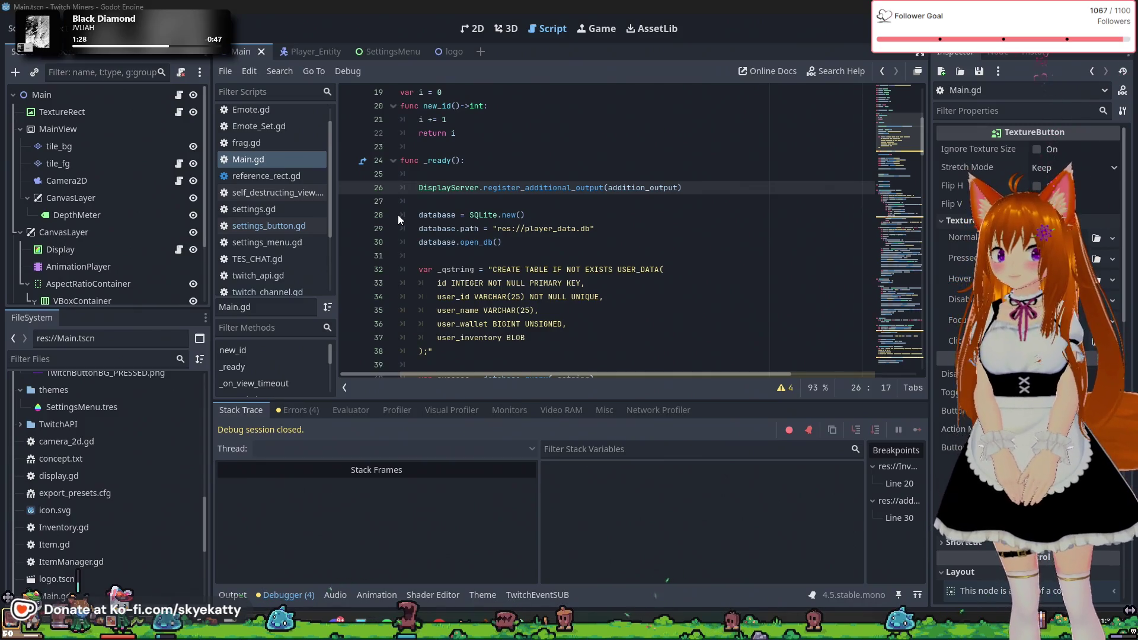
- Inspect the user data table query, including its user_id and user_wallet column definitions
{"action": "scroll", "coordinate": [598, 215], "scroll_direction": "down", "scroll_amount": 2}
{"action": "left_click", "coordinate": [598, 215]}
{"action": "left_click", "coordinate": [575, 242]}
{"action": "left_click", "coordinate": [556, 270]}
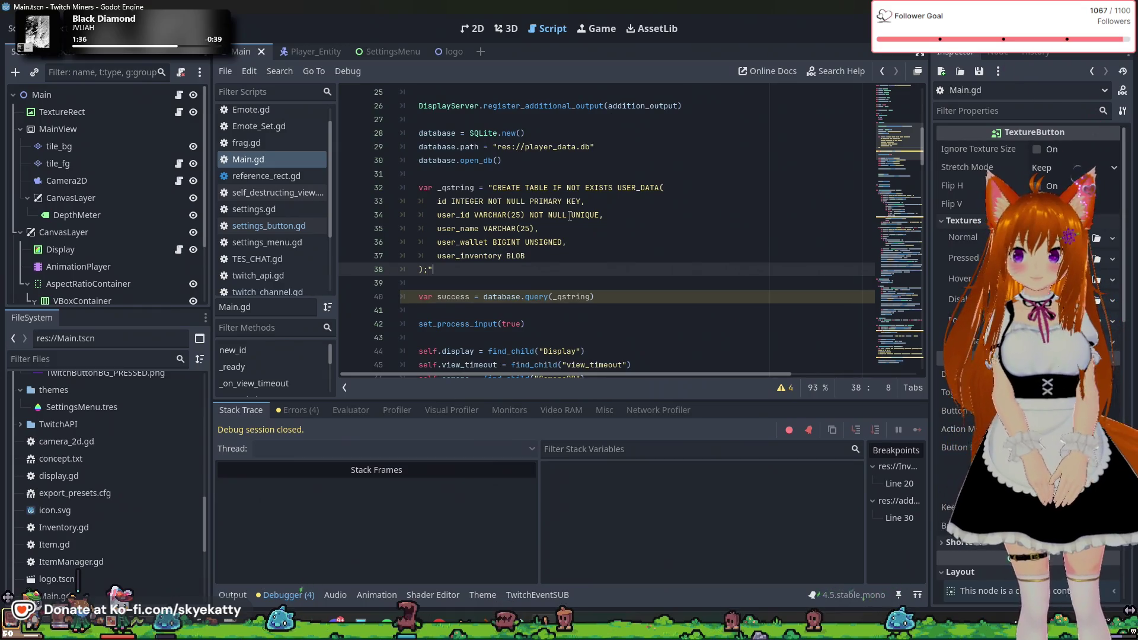
{"action": "left_click", "coordinate": [607, 294]}
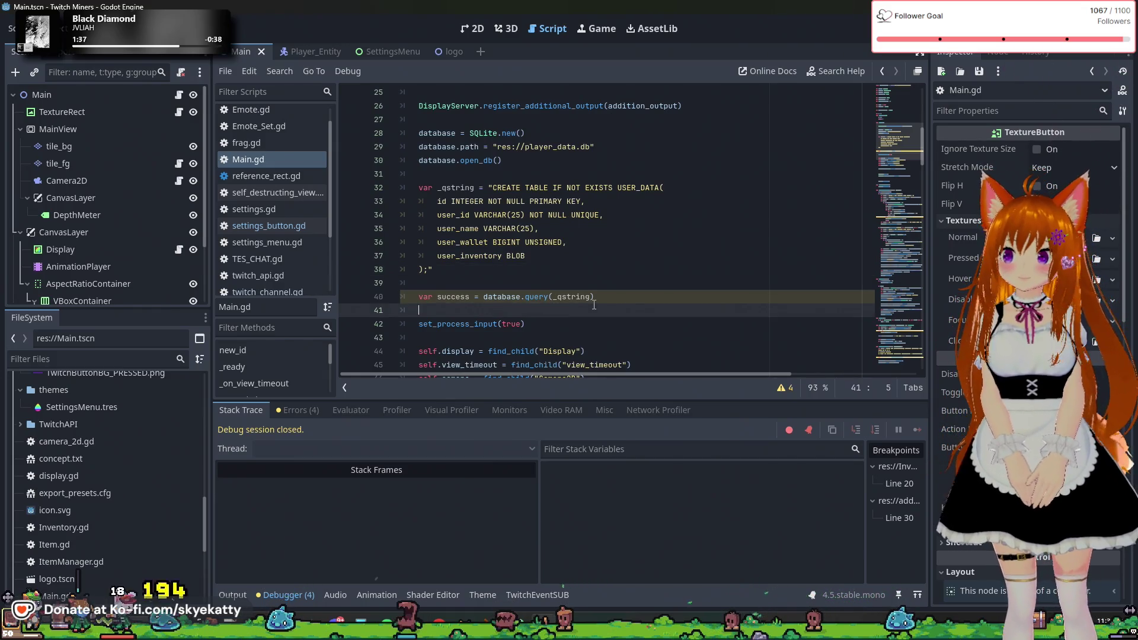
{"action": "scroll", "coordinate": [607, 294], "scroll_direction": "down", "scroll_amount": 2}
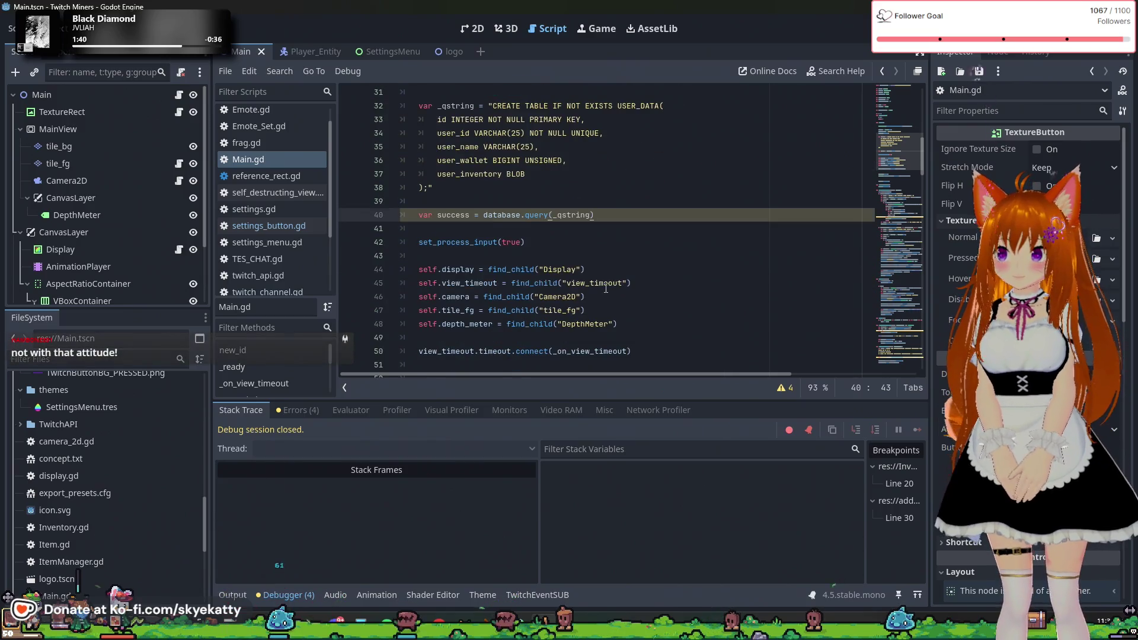
{"action": "scroll", "coordinate": [600, 277], "scroll_direction": "down", "scroll_amount": 7}
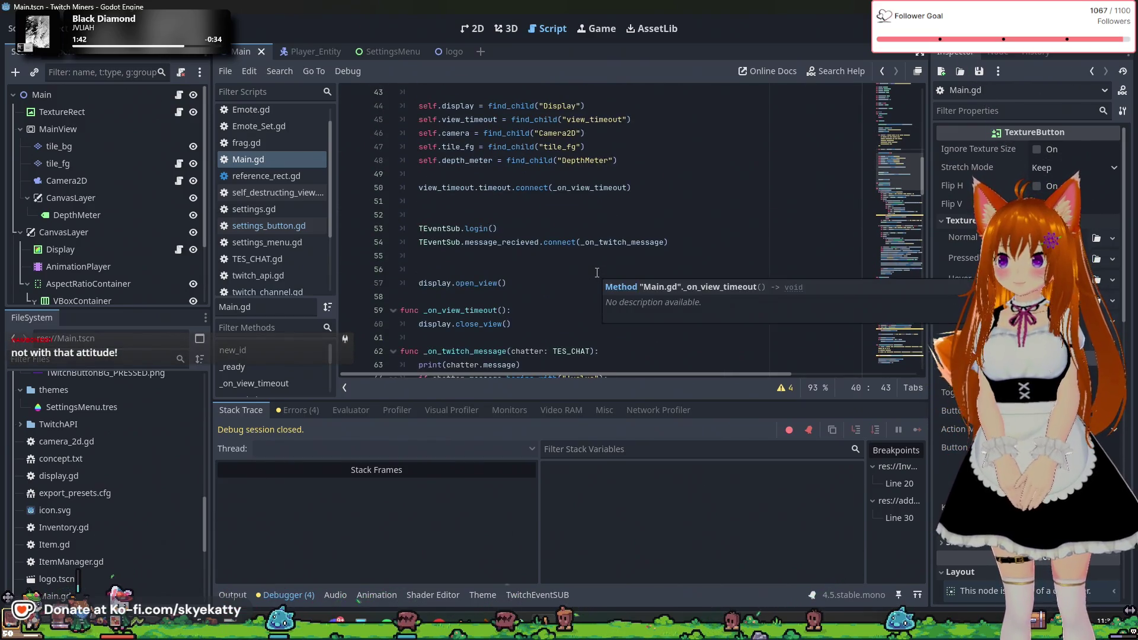
{"action": "scroll", "coordinate": [597, 273], "scroll_direction": "up", "scroll_amount": 14}
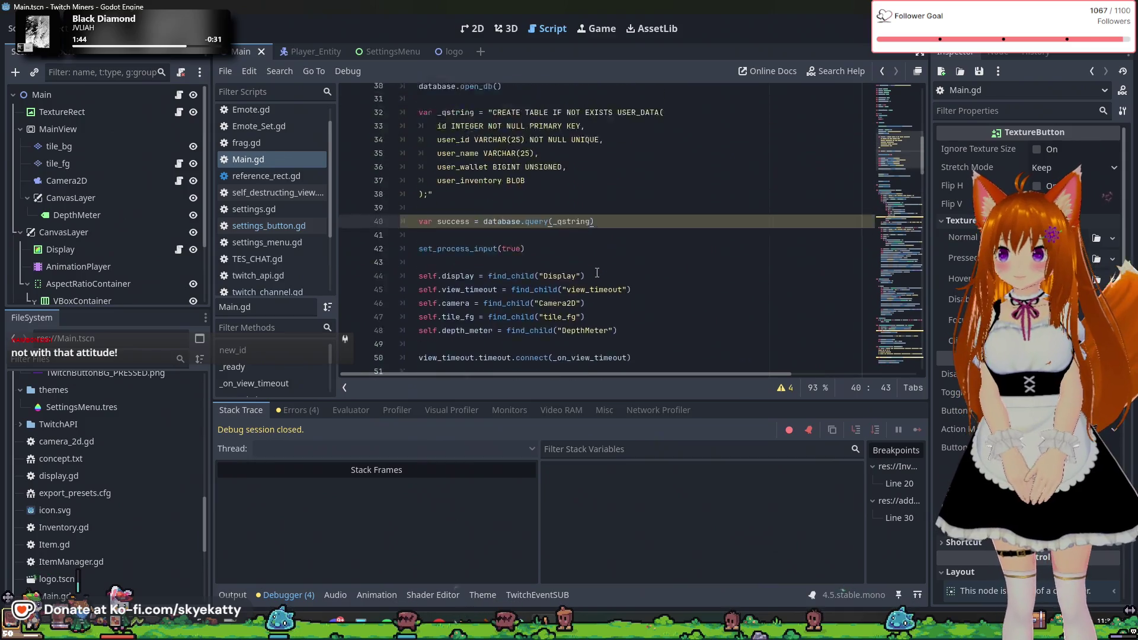
{"action": "scroll", "coordinate": [597, 273], "scroll_direction": "down", "scroll_amount": 3}
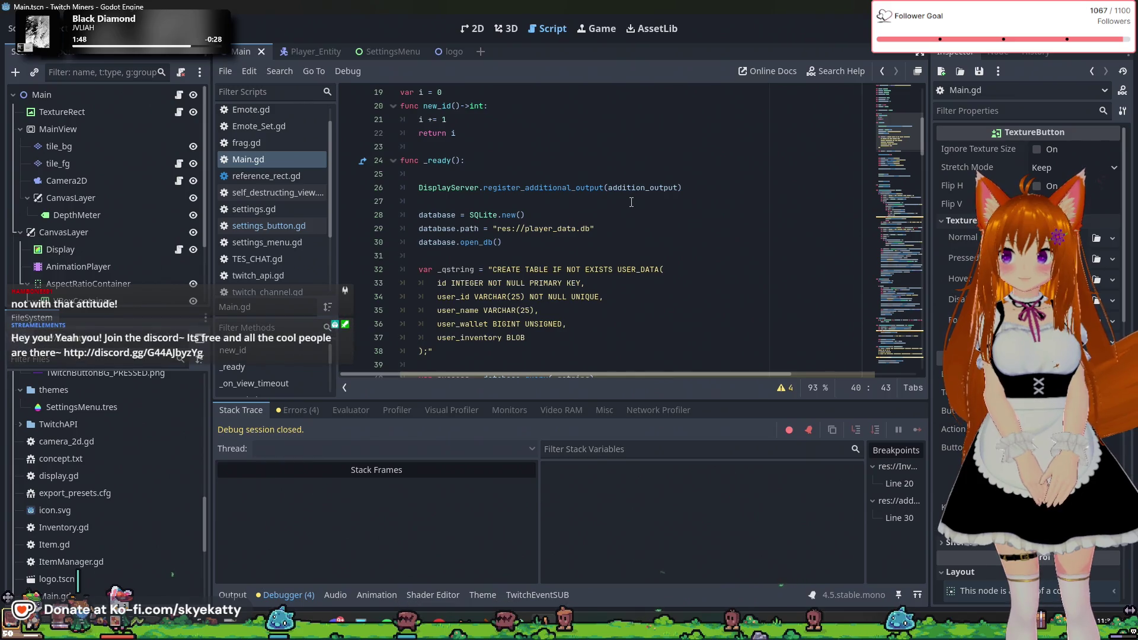
- Recheck the end of the DisplayServer line and the blank line 27 in _ready
{"action": "left_click", "coordinate": [714, 189]}
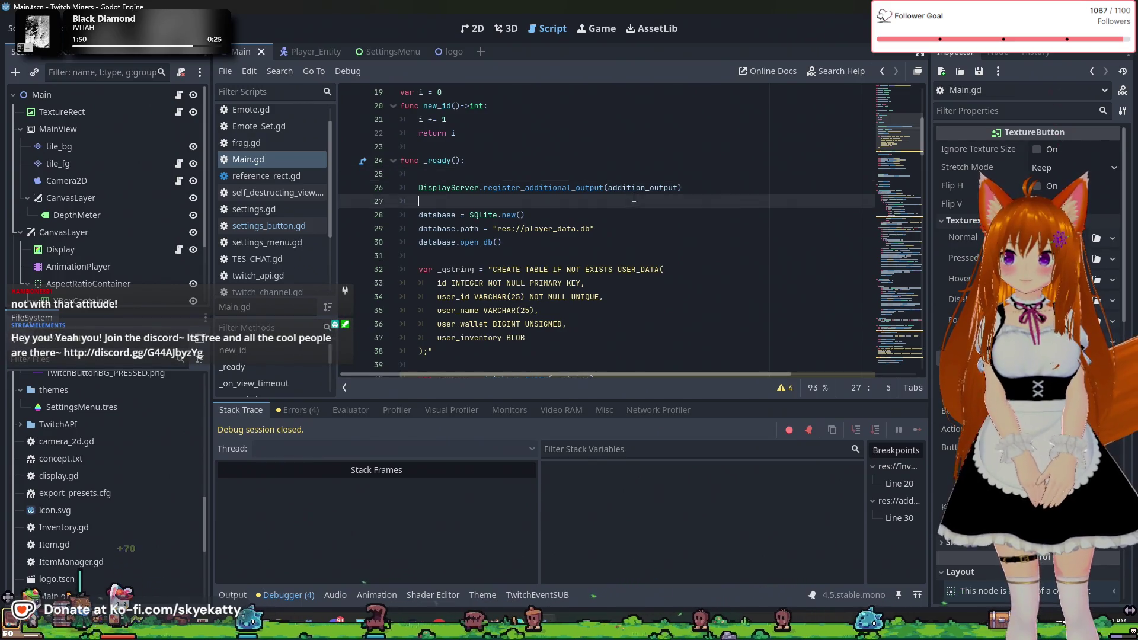
{"action": "left_click", "coordinate": [701, 204]}
{"action": "scroll", "coordinate": [701, 204], "scroll_direction": "down", "scroll_amount": 4}
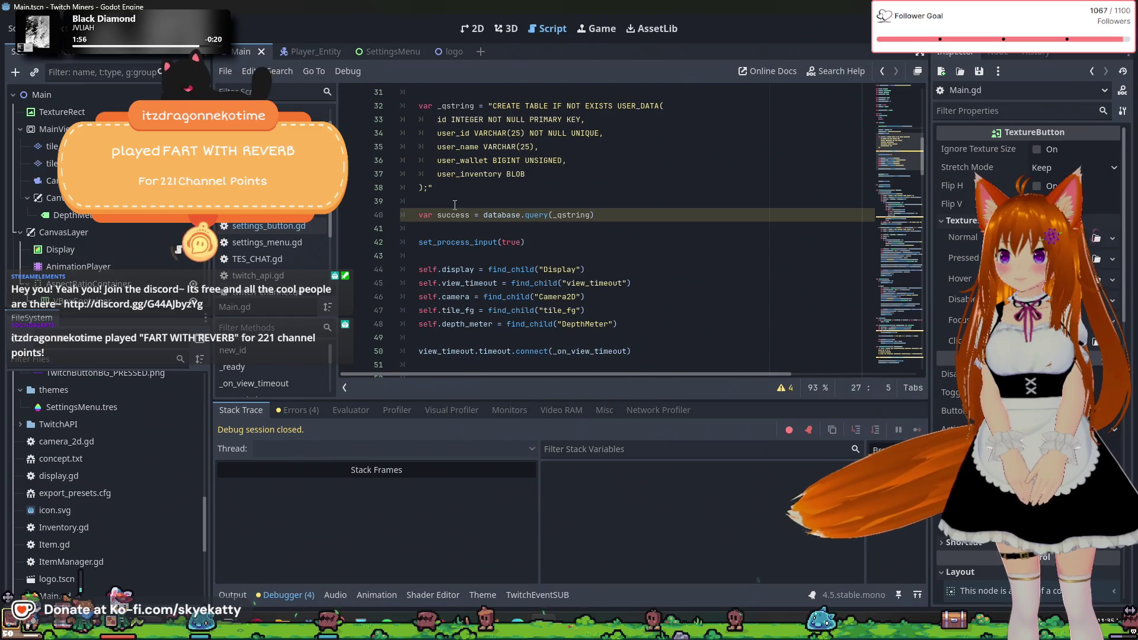
{"action": "scroll", "coordinate": [455, 204], "scroll_direction": "up", "scroll_amount": 3}
{"action": "scroll", "coordinate": [455, 205], "scroll_direction": "down", "scroll_amount": 6}
{"action": "scroll", "coordinate": [455, 204], "scroll_direction": "up", "scroll_amount": 8}
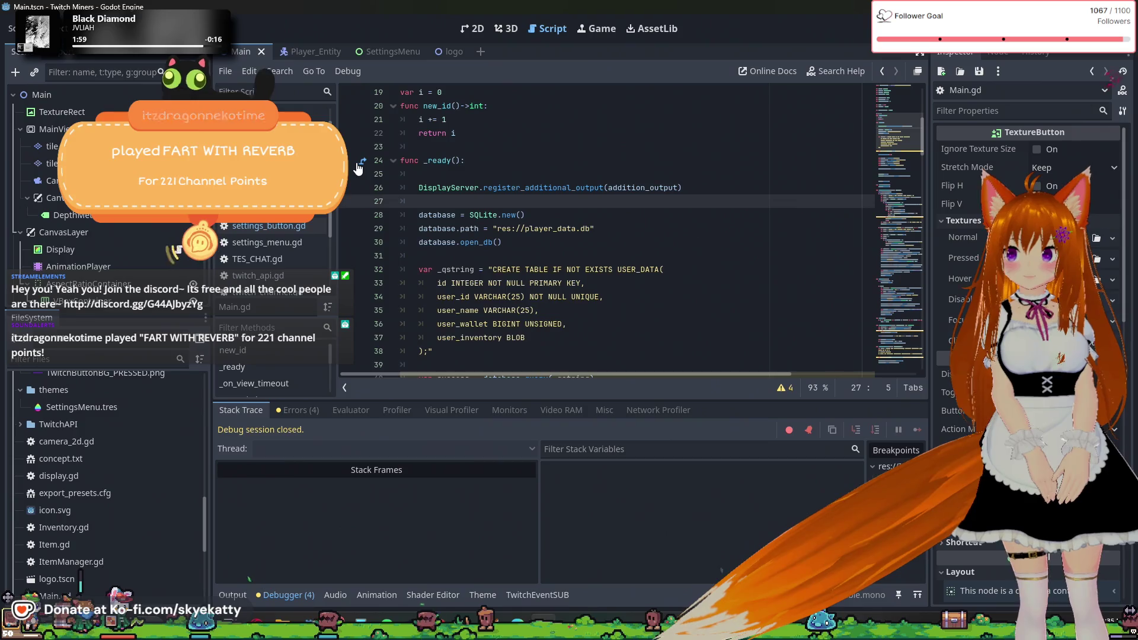
- Scroll through Main.gd's _ready code and select the Camera_Shader.gdshader file
{"action": "scroll", "coordinate": [455, 173], "scroll_direction": "up", "scroll_amount": 6}
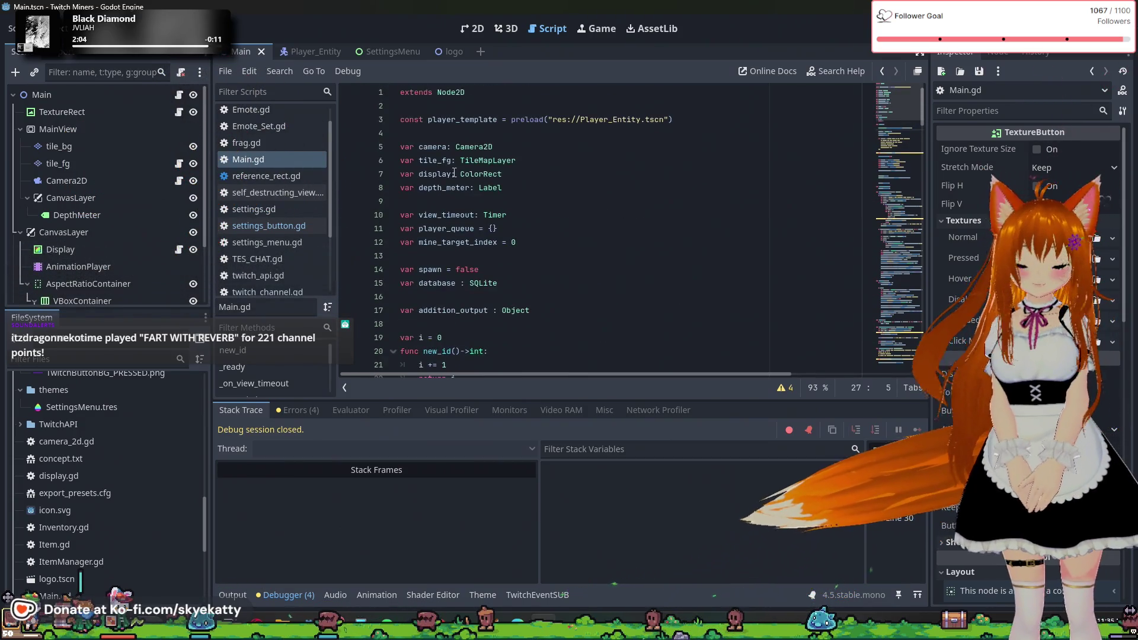
{"action": "scroll", "coordinate": [455, 173], "scroll_direction": "down", "scroll_amount": 4}
{"action": "scroll", "coordinate": [455, 173], "scroll_direction": "down", "scroll_amount": 3}
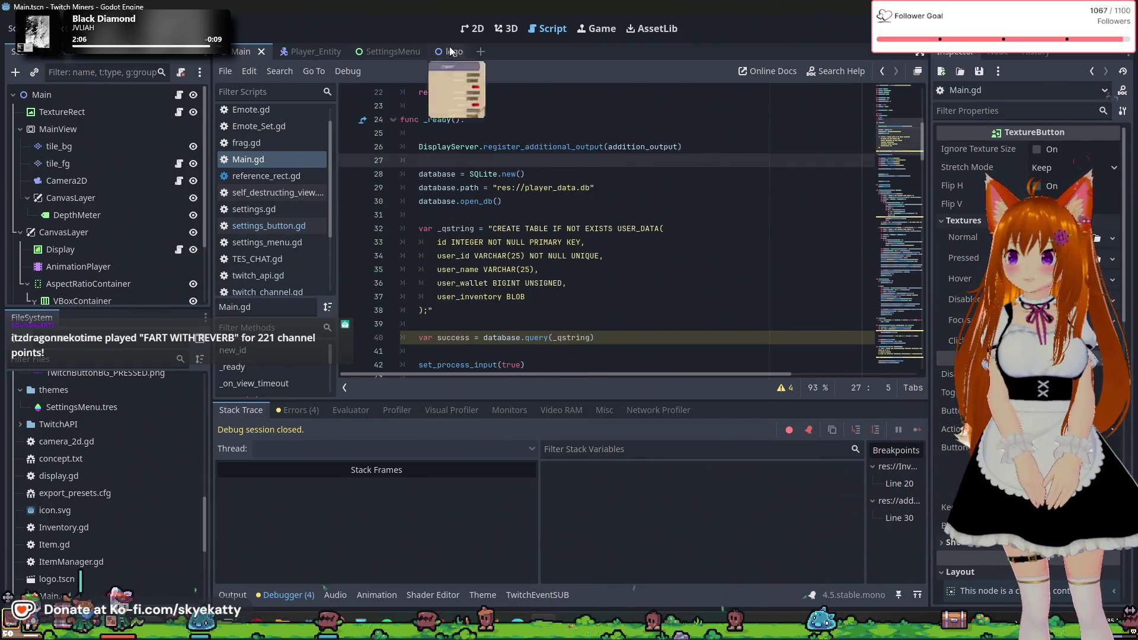
{"action": "scroll", "coordinate": [423, 142], "scroll_direction": "down", "scroll_amount": 6}
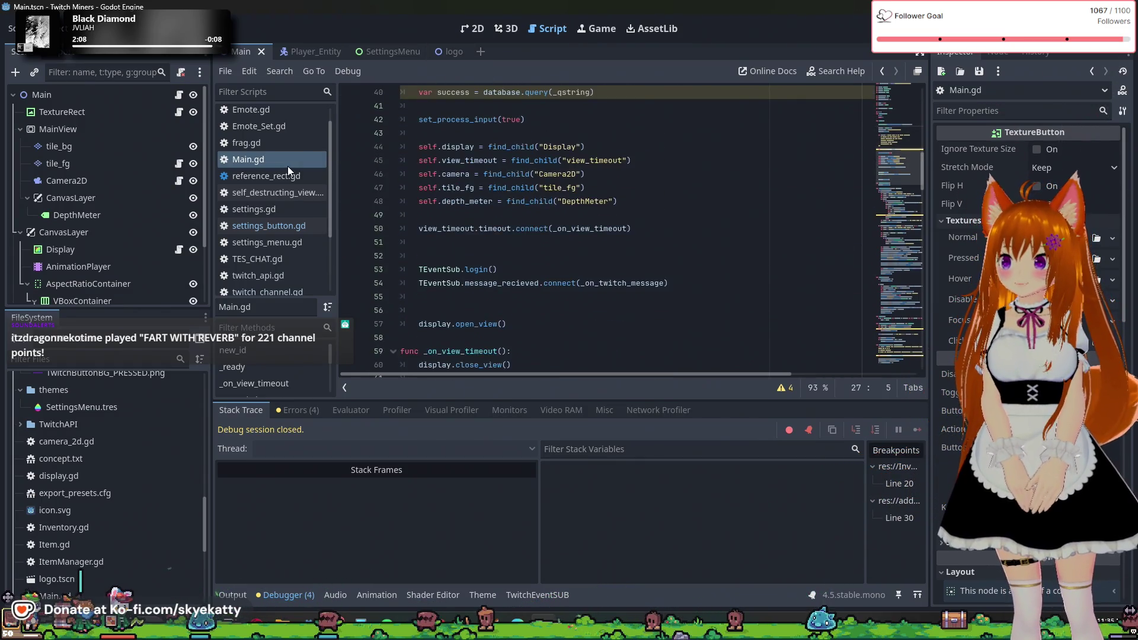
{"action": "scroll", "coordinate": [282, 175], "scroll_direction": "down", "scroll_amount": 5}
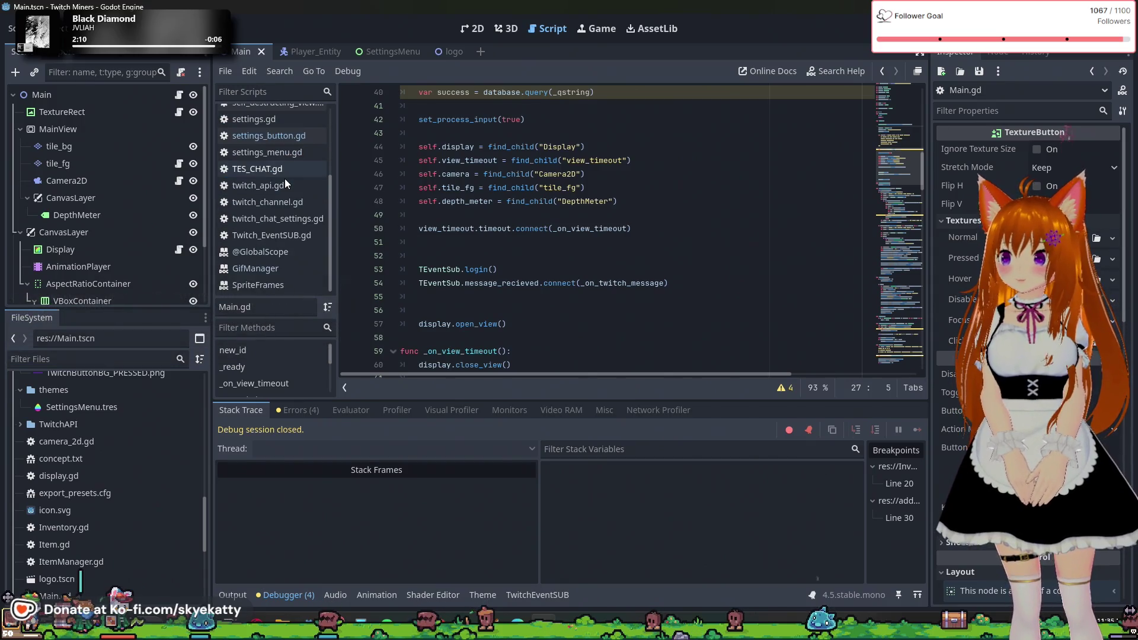
{"action": "scroll", "coordinate": [283, 180], "scroll_direction": "up", "scroll_amount": 4}
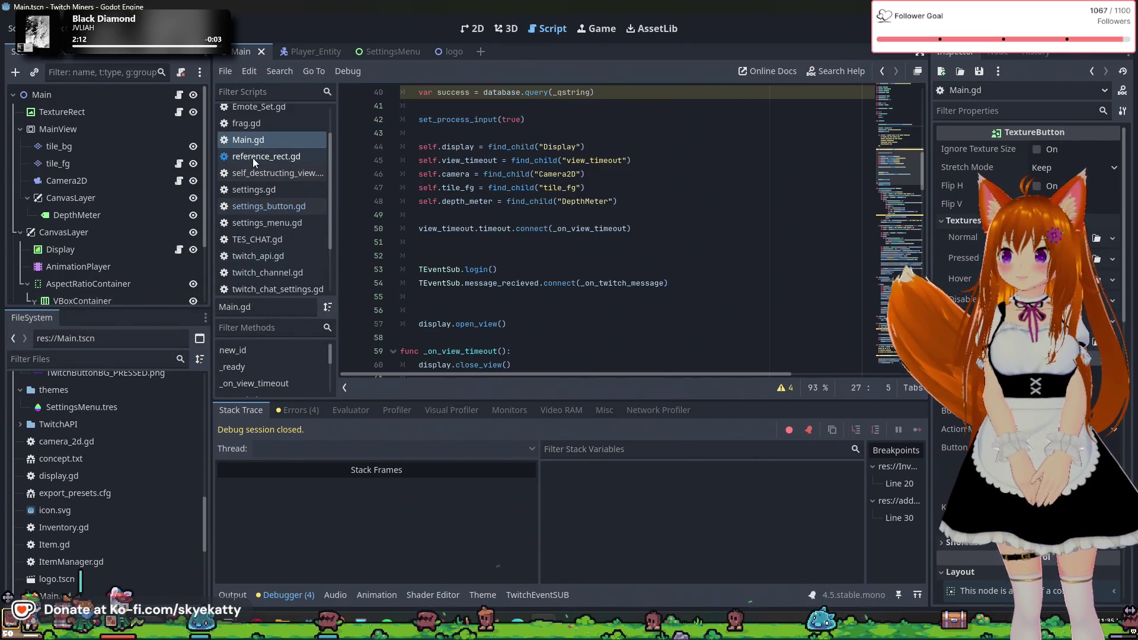
{"action": "scroll", "coordinate": [261, 187], "scroll_direction": "up", "scroll_amount": 2}
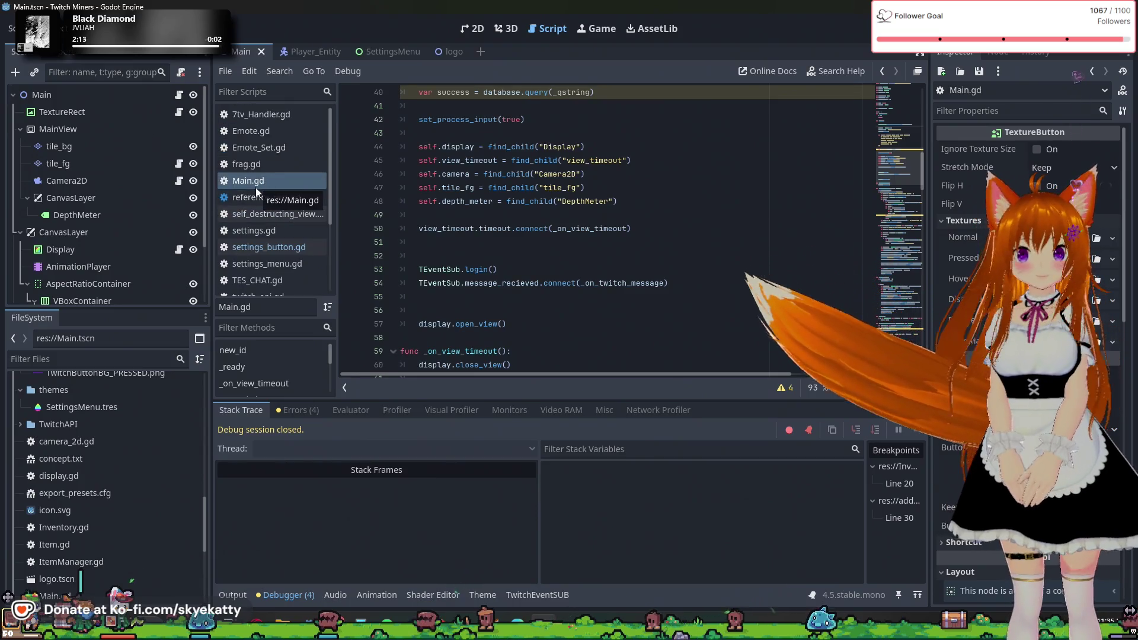
{"action": "scroll", "coordinate": [137, 459], "scroll_direction": "up", "scroll_amount": 2}
{"action": "scroll", "coordinate": [138, 456], "scroll_direction": "up", "scroll_amount": 10}
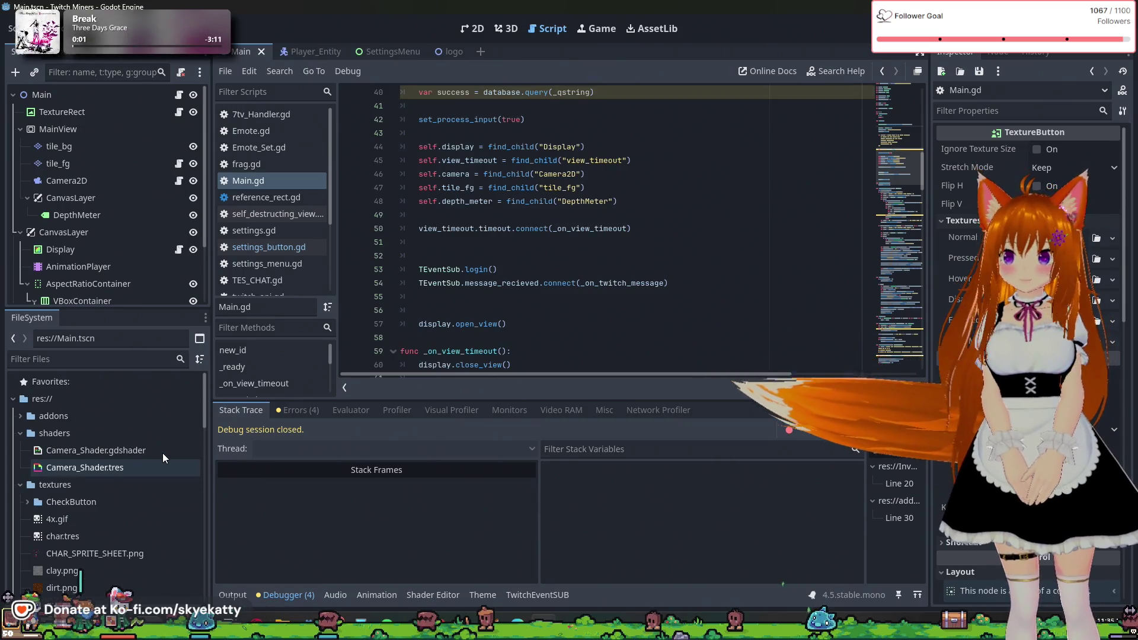
{"action": "left_click", "coordinate": [164, 448]}
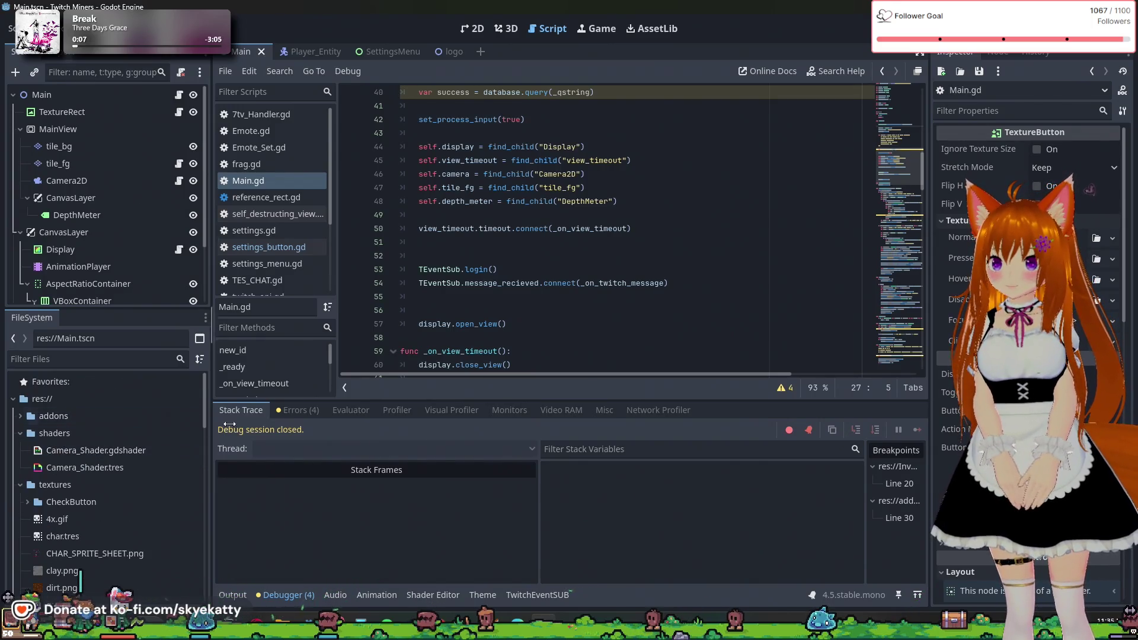
- Review the script warnings, run the project, and read through its Output log
{"action": "left_click", "coordinate": [297, 411]}
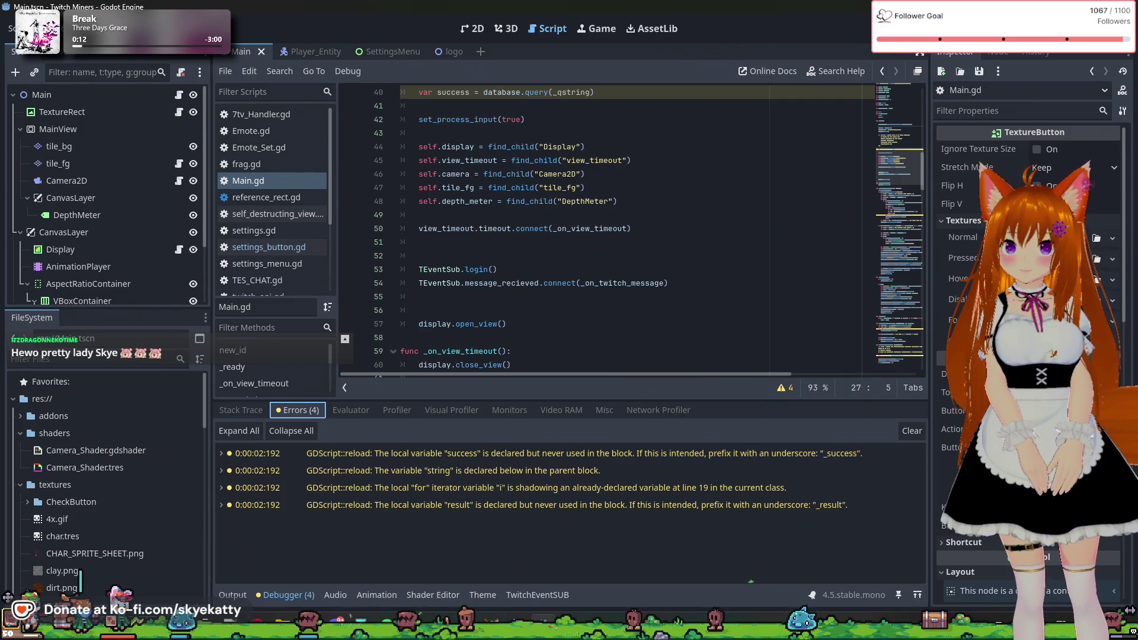
{"action": "left_click", "coordinate": [939, 30]}
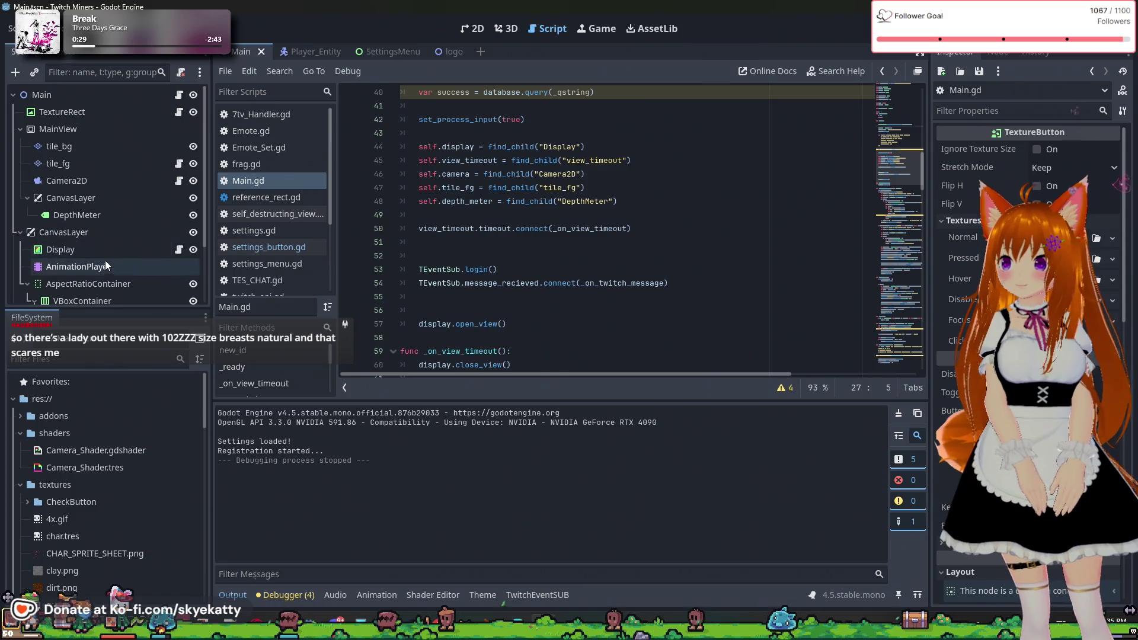
{"action": "scroll", "coordinate": [94, 426], "scroll_direction": "down", "scroll_amount": 3}
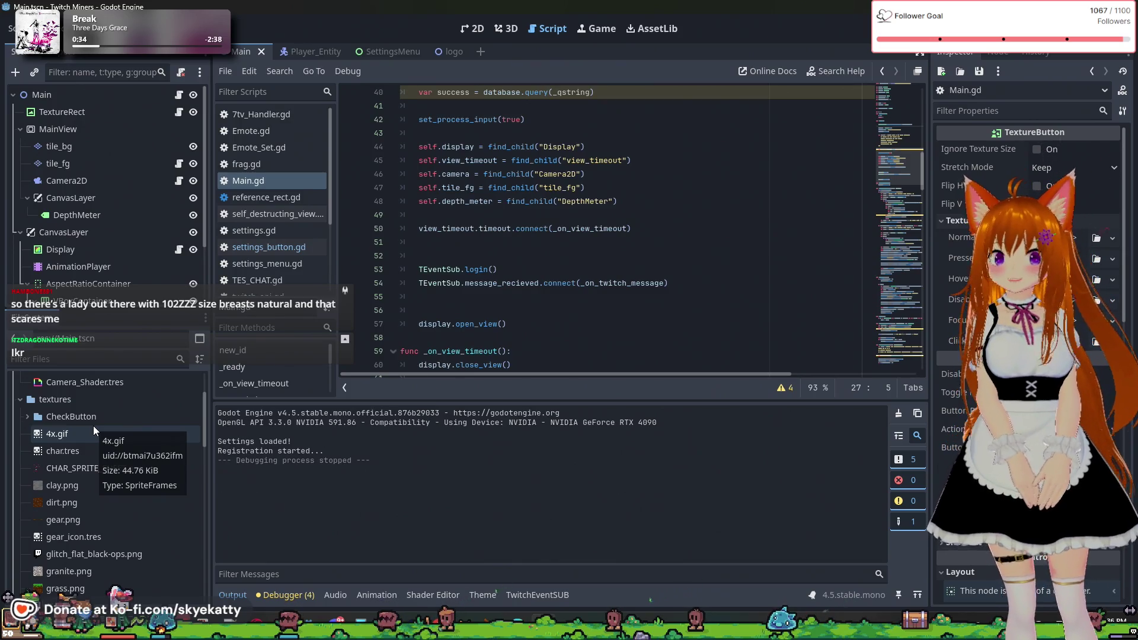
{"action": "scroll", "coordinate": [93, 425], "scroll_direction": "up", "scroll_amount": 3}
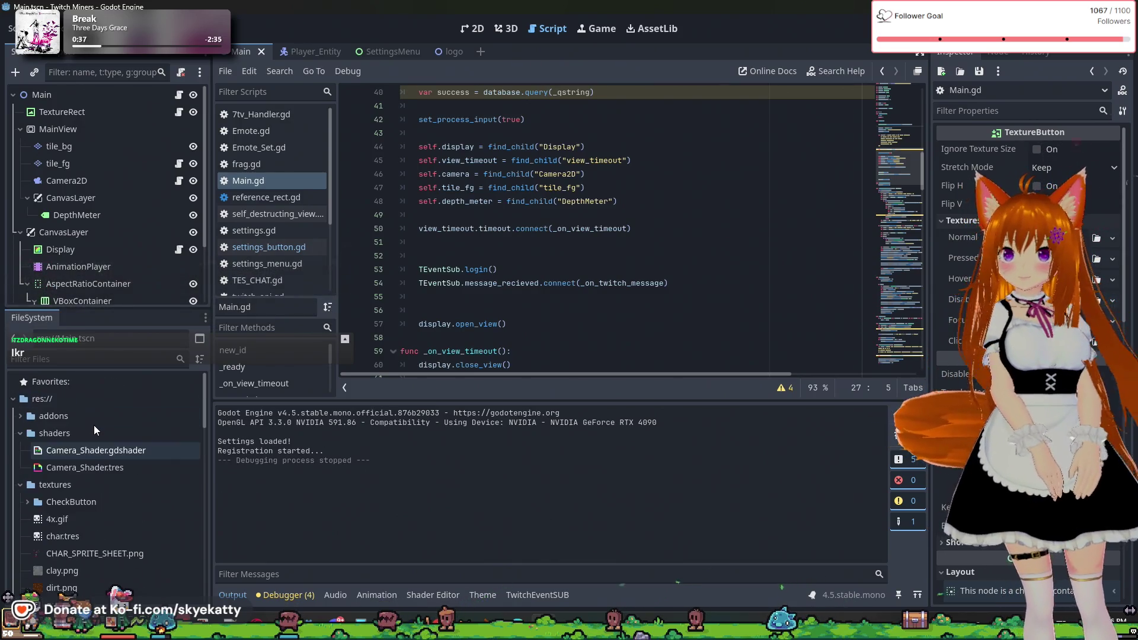
{"action": "scroll", "coordinate": [94, 425], "scroll_direction": "down", "scroll_amount": 3}
{"action": "scroll", "coordinate": [94, 424], "scroll_direction": "up", "scroll_amount": 3}
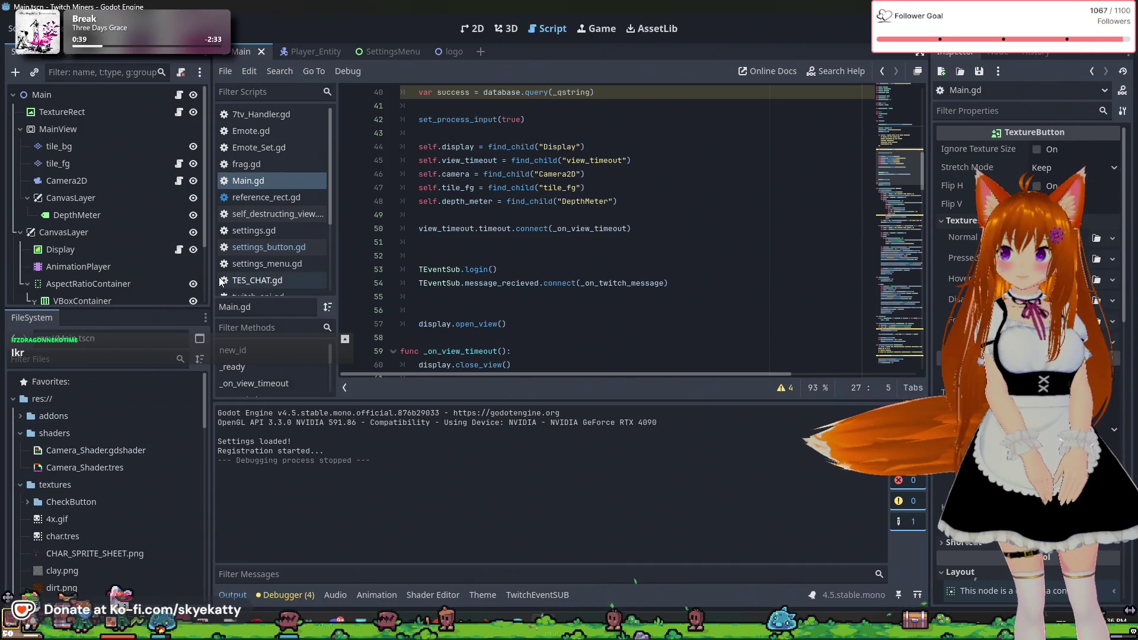
{"action": "scroll", "coordinate": [99, 261], "scroll_direction": "down", "scroll_amount": 3}
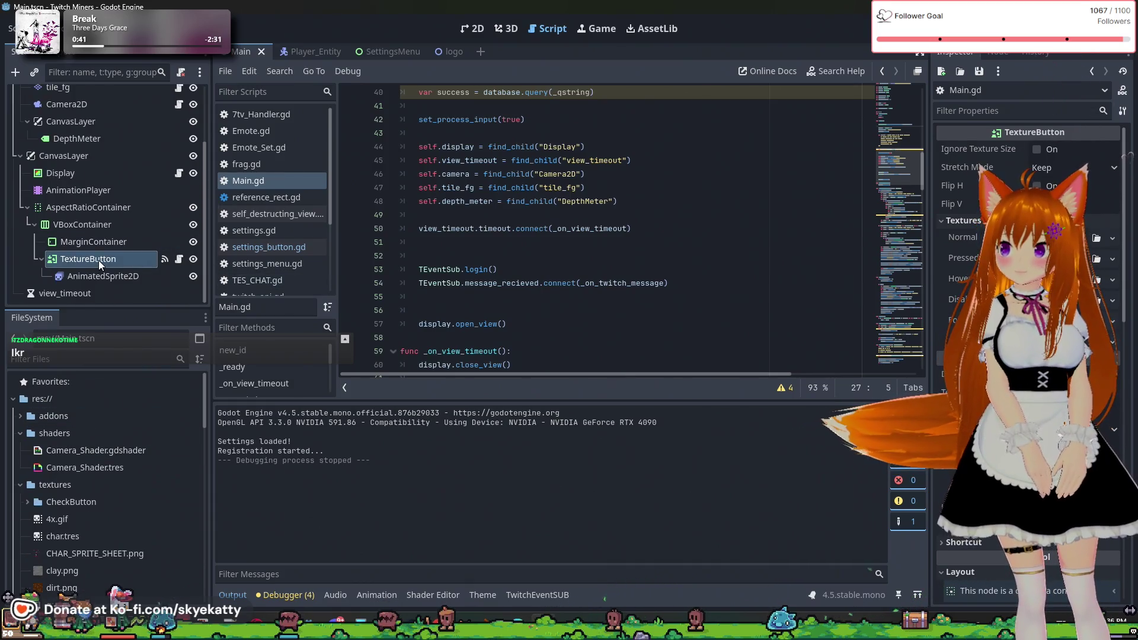